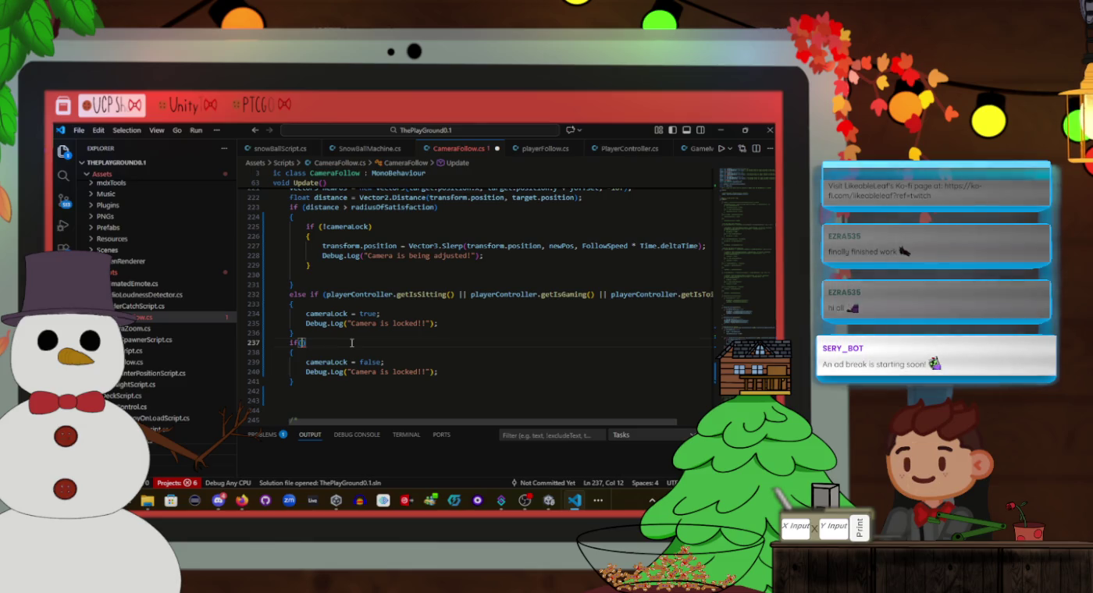
Type an if(playerController) condition on line 237, trying a getRB() call and then removing it
text(pl)
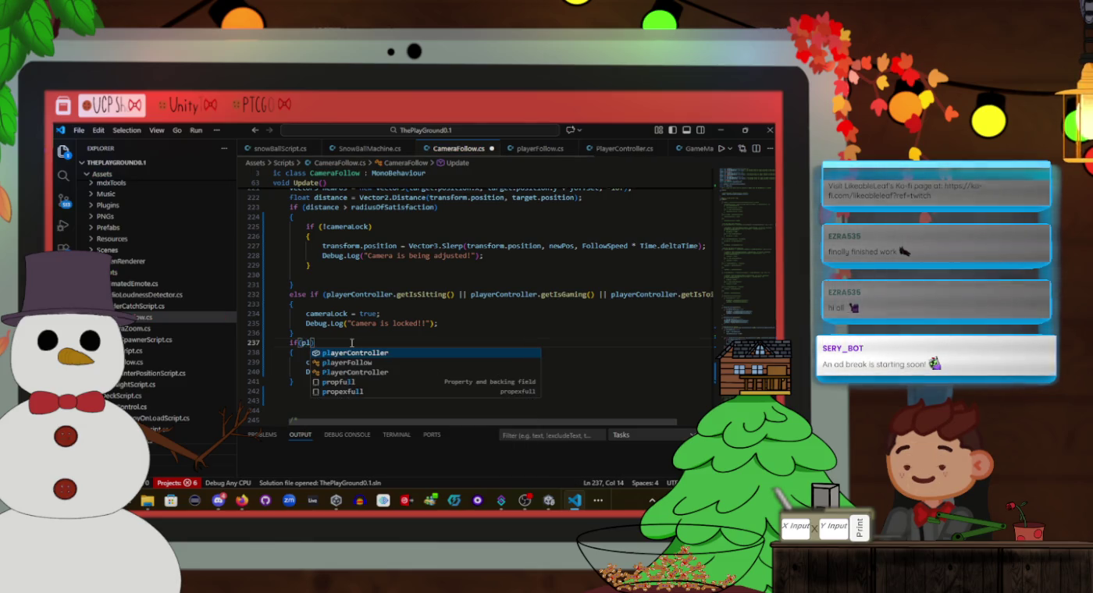
key(Tab)
text(.)
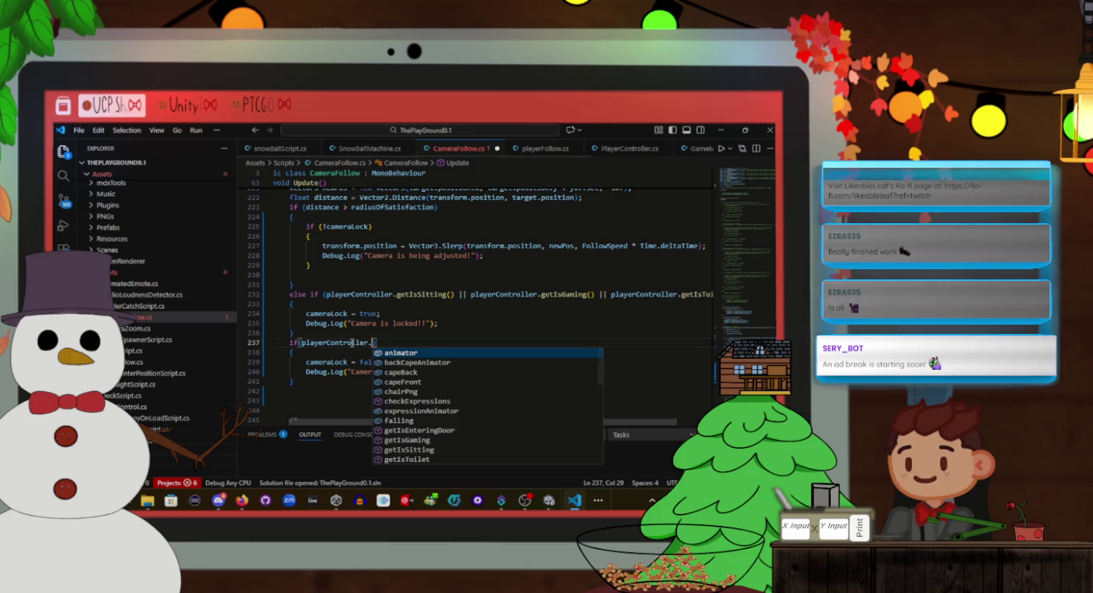
text(get)
key(Up)
key(Up)
key(Tab)
text(())
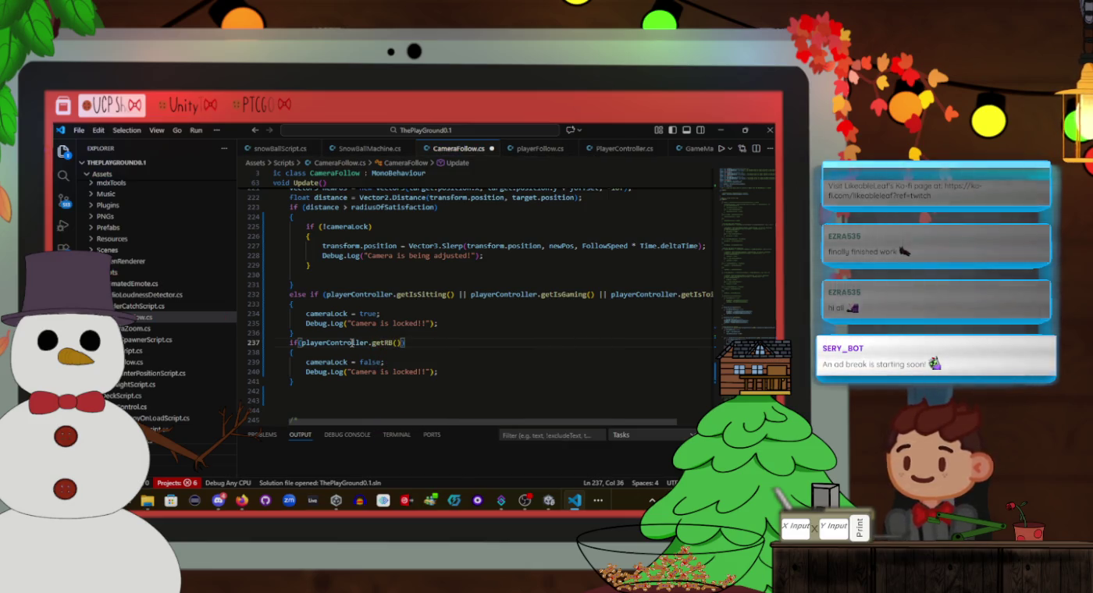
key(BackSpace)
key(BackSpace)
key(BackSpace)
key(BackSpace)
key(BackSpace)
key(BackSpace)
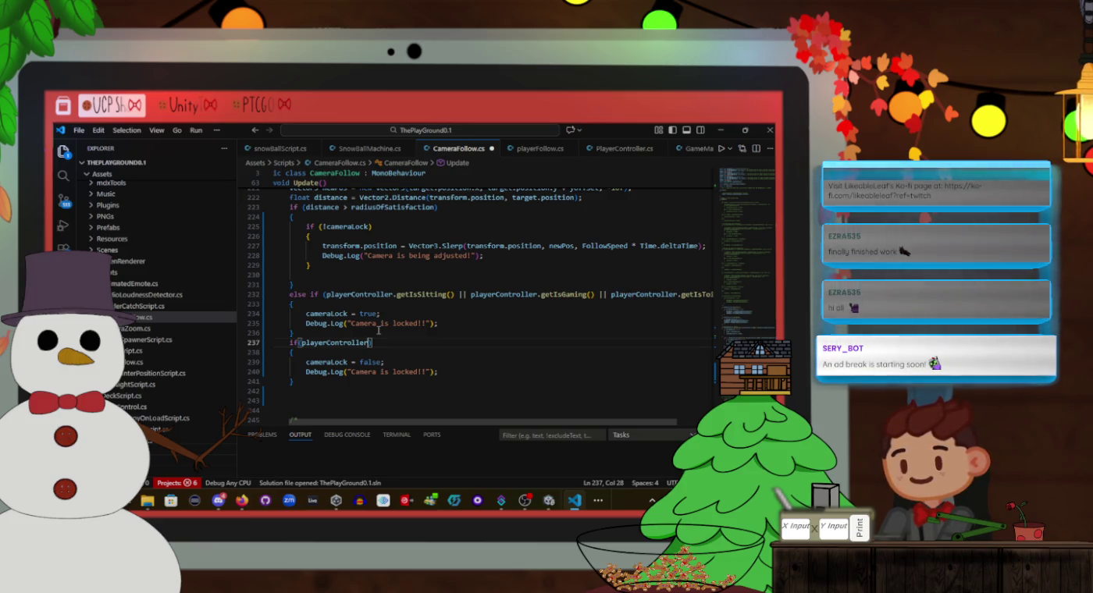
Select playerController to see its other uses, then select the if block on lines 237–241
click(388, 346)
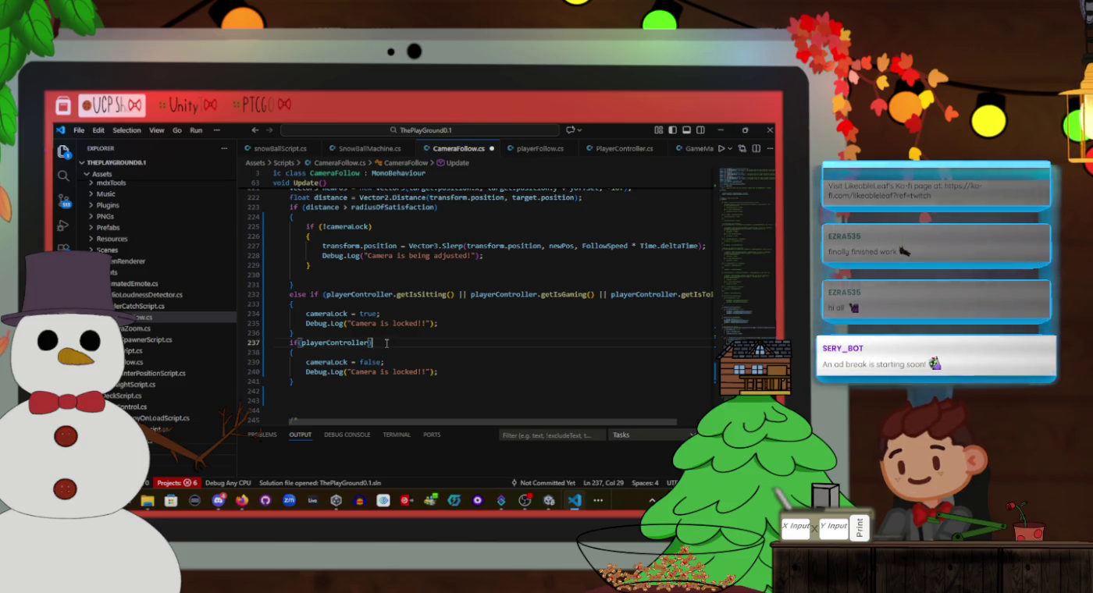
shift+click(290, 343)
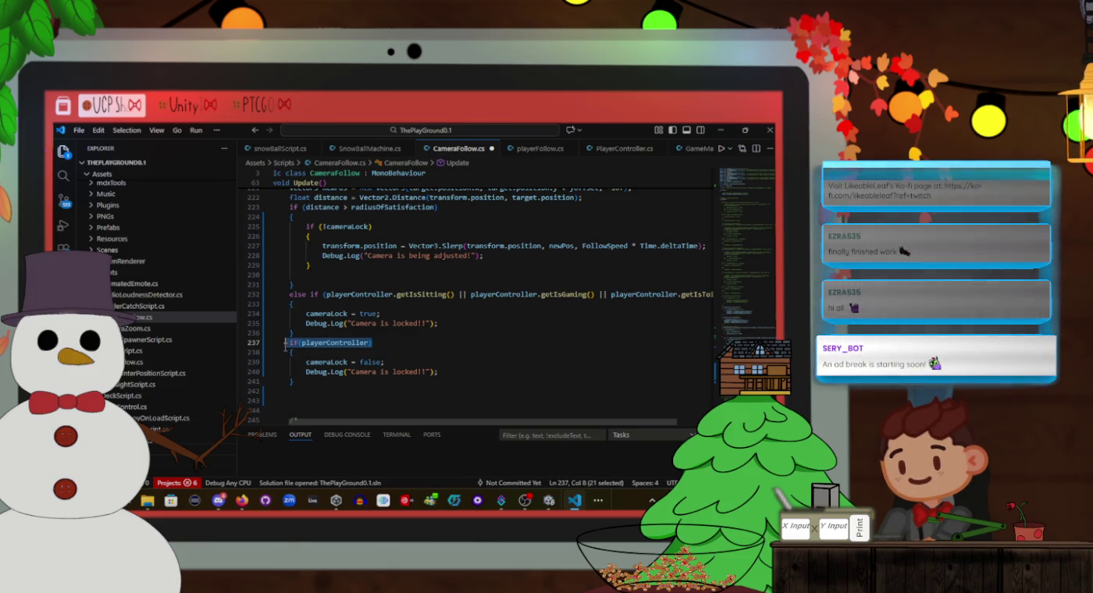
double_click(336, 342)
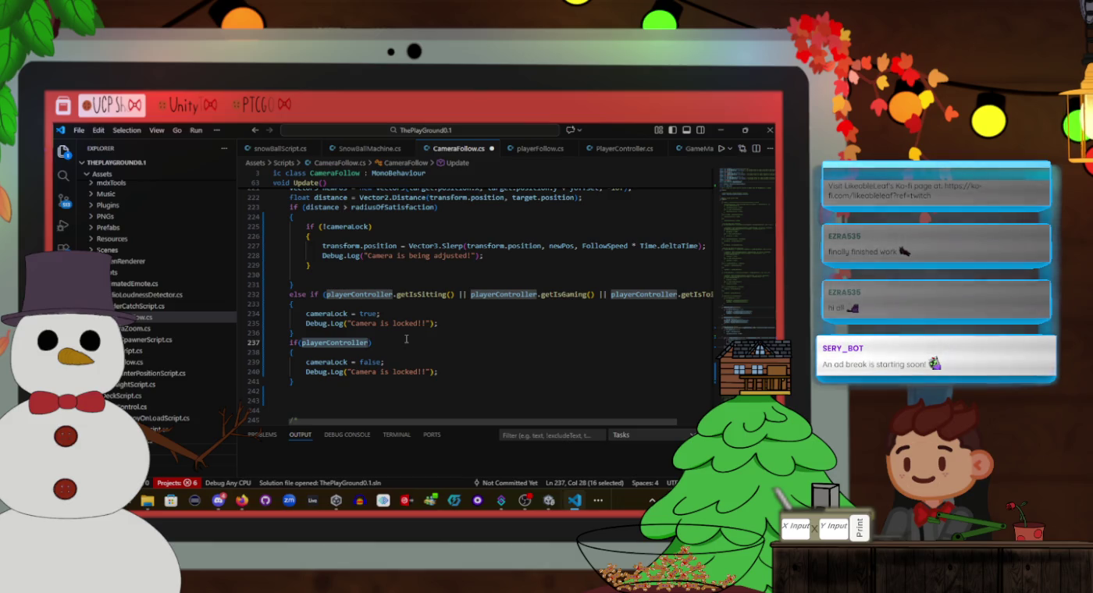
scroll(387, 332, down, 2)
drag(313, 332, 289, 291)
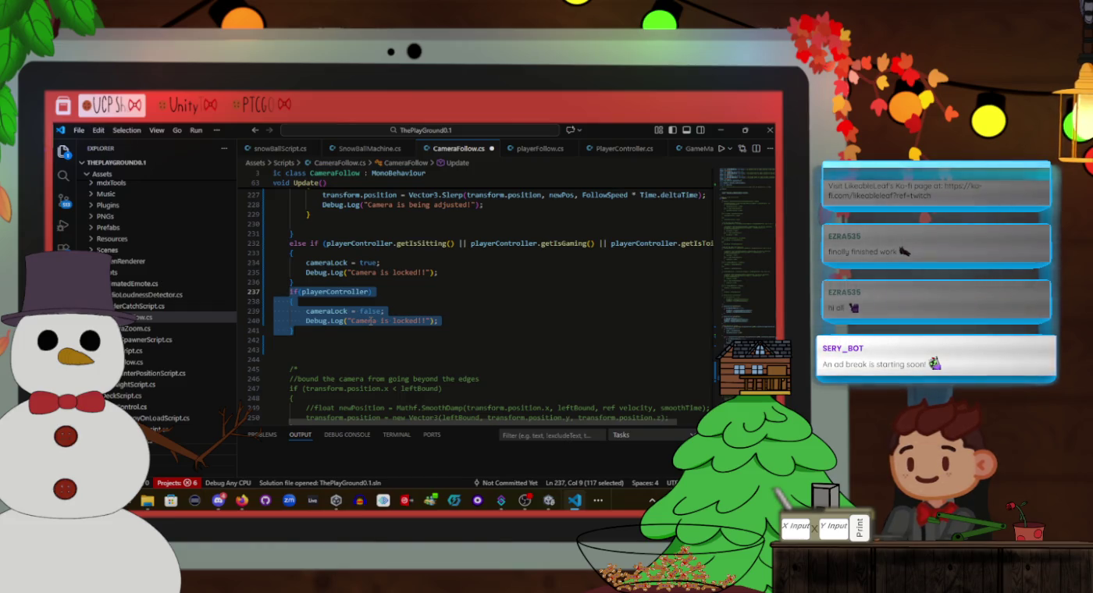
Delete the unfinished if block and save CameraFollow.cs
key(BackSpace)
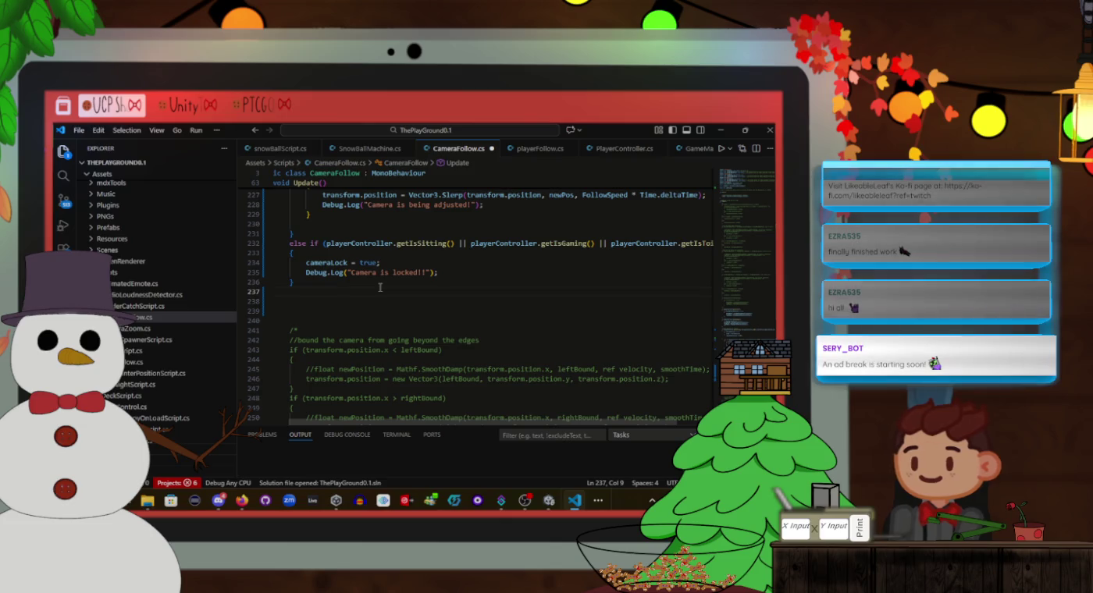
key(Up)
key(ctrl+s)
scroll(381, 286, down, 6)
scroll(380, 286, down, 3)
Insert blank lines at the end of the CameraFollow class for a new method
click(381, 287)
scroll(380, 288, up, 4)
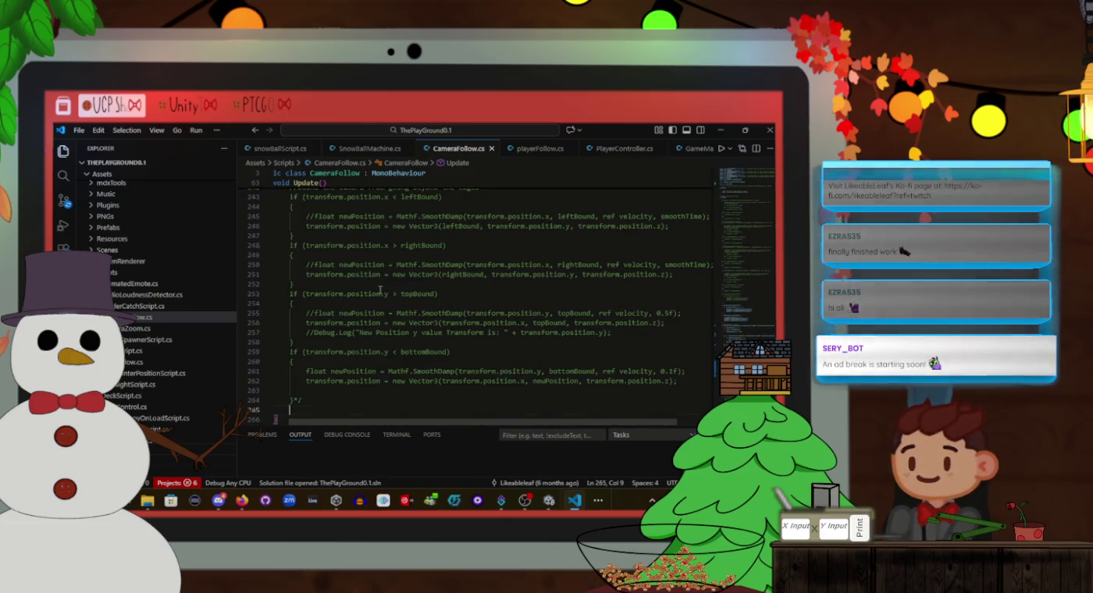
scroll(380, 291, up, 6)
scroll(368, 251, down, 13)
click(367, 249)
key(Return)
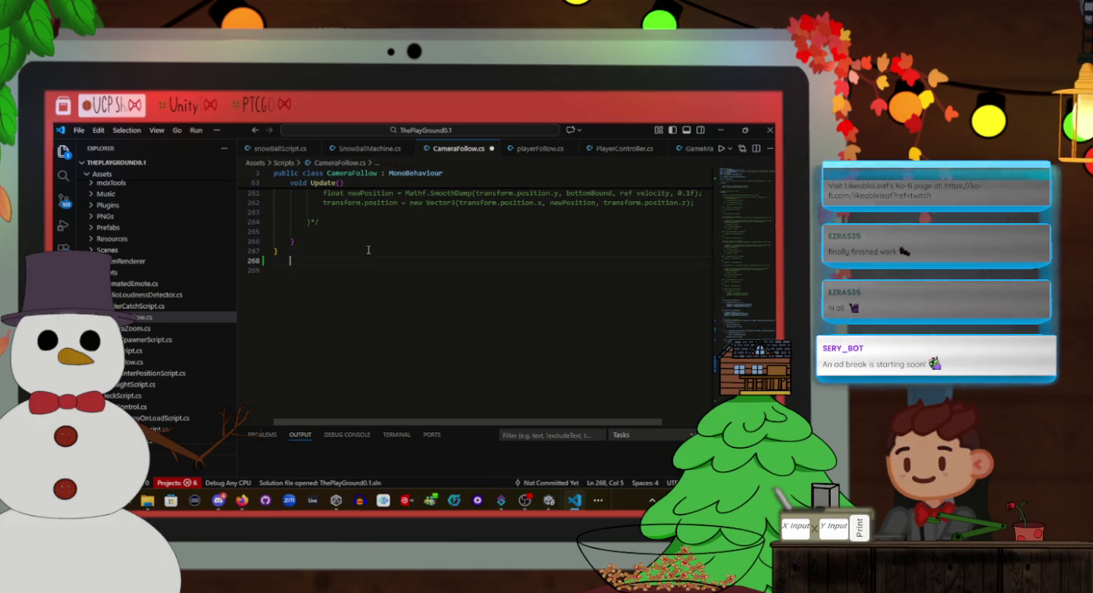
key(Left)
key(Return)
key(Return)
key(Return)
key(Up)
key(Up)
key(Up)
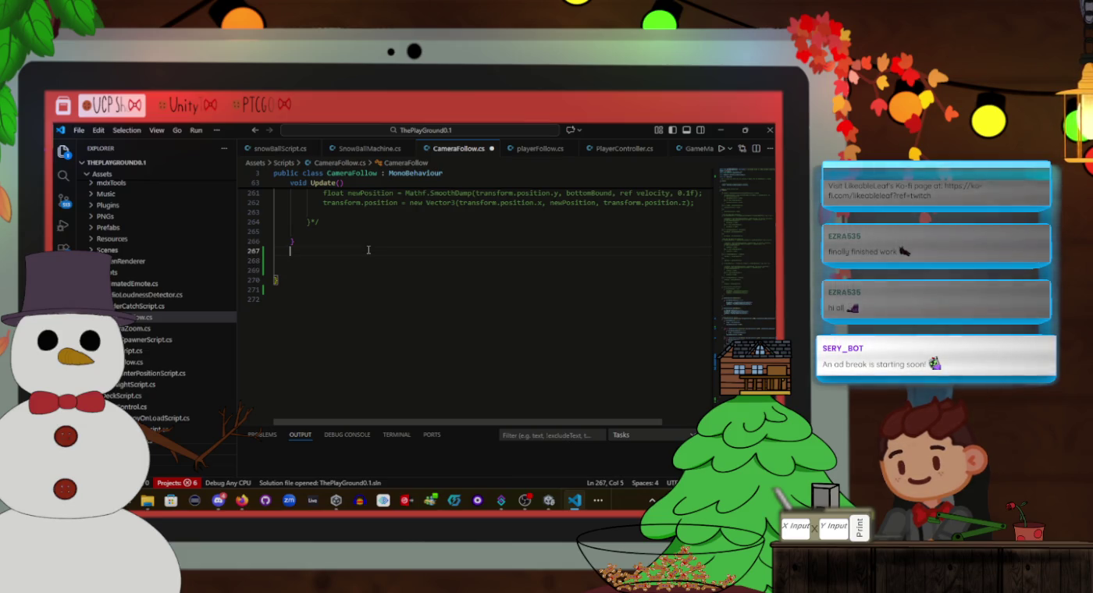
Write public void setCameraLock(bool isCameraLocked) with cameraLock in its body, save, and move to PlayerController.cs
text(public )
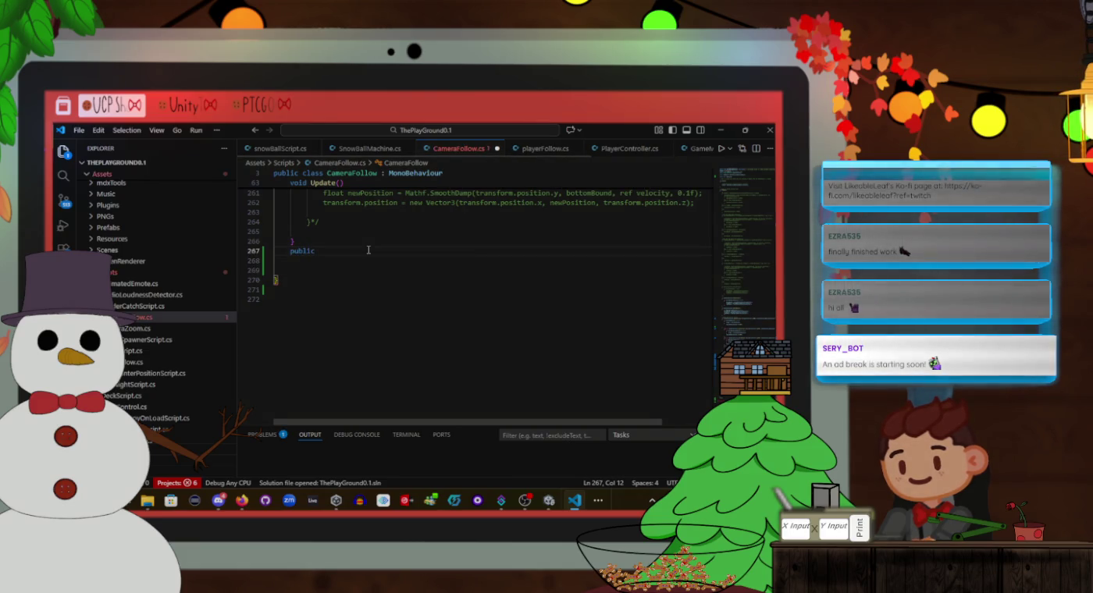
text(v)
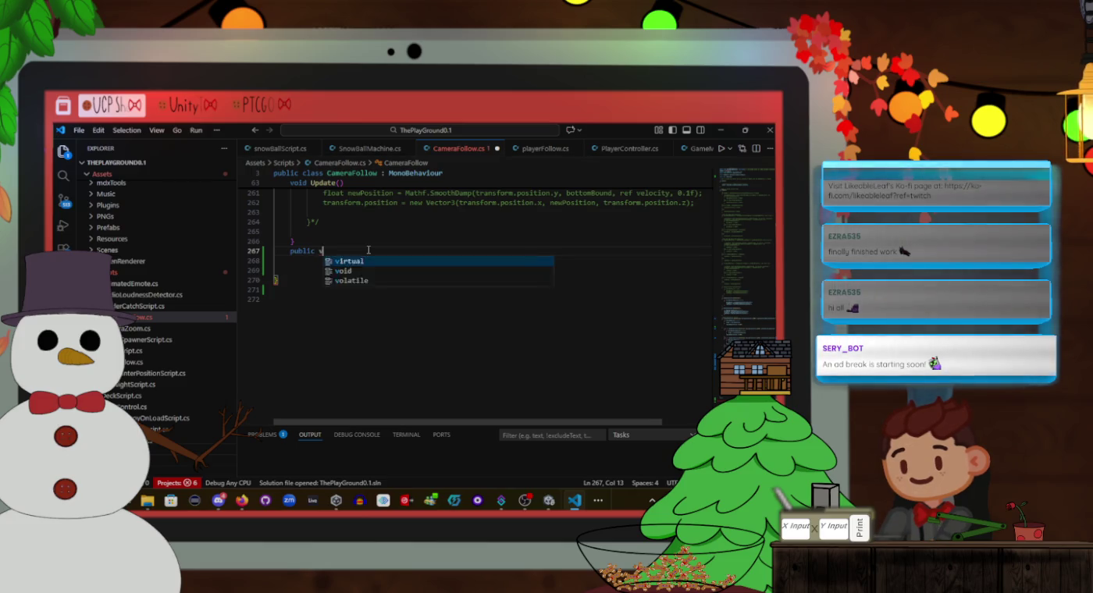
text(oid set)
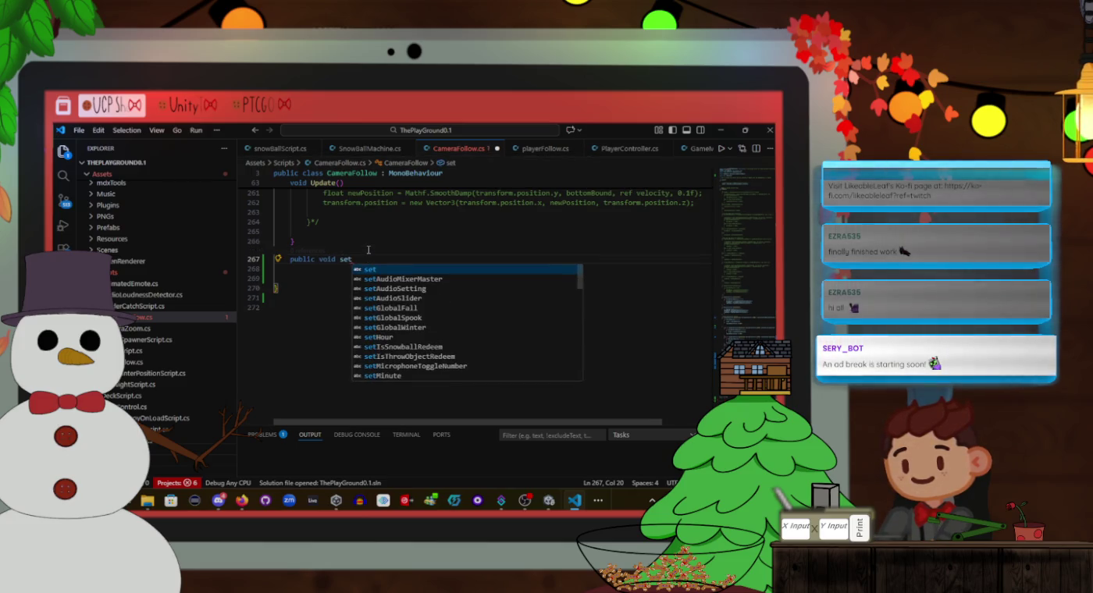
text(CameraL)
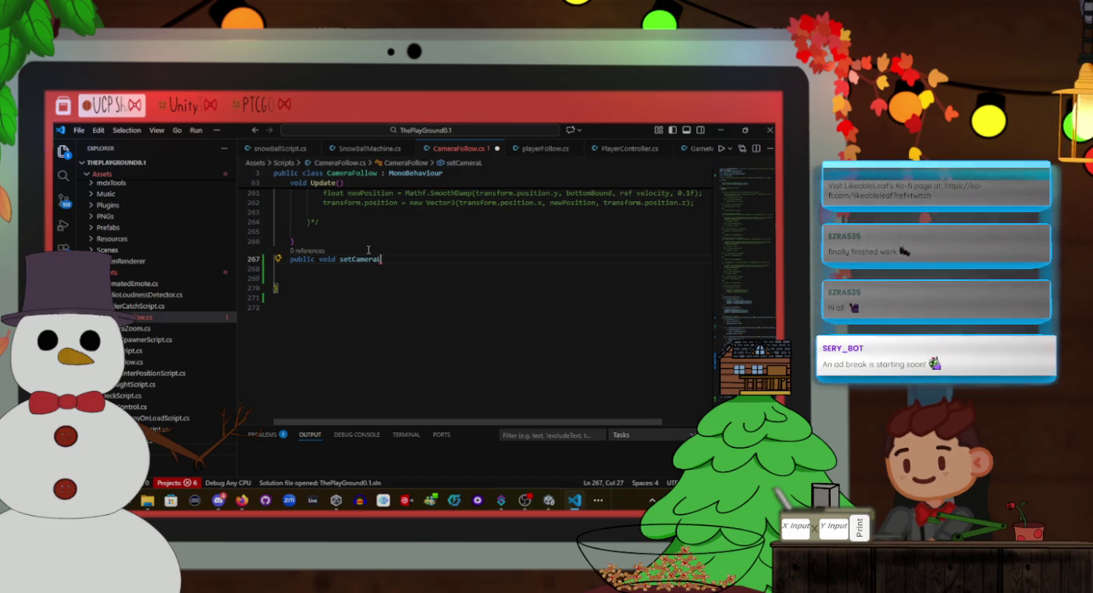
text(ock())
key(Return)
text({)
key(Return)
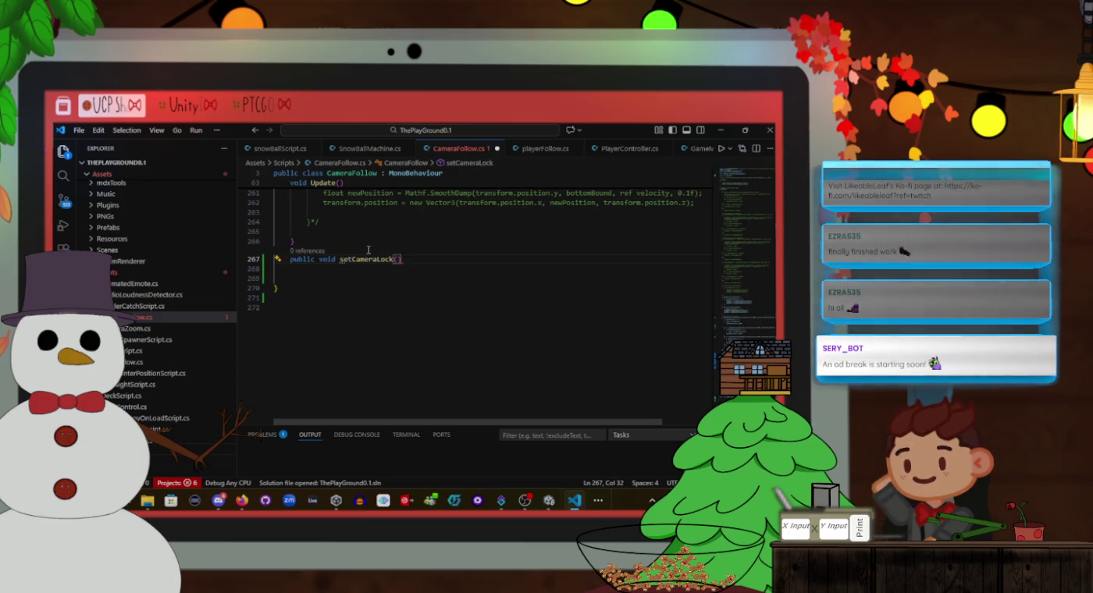
key(Up)
key(Up)
key(End)
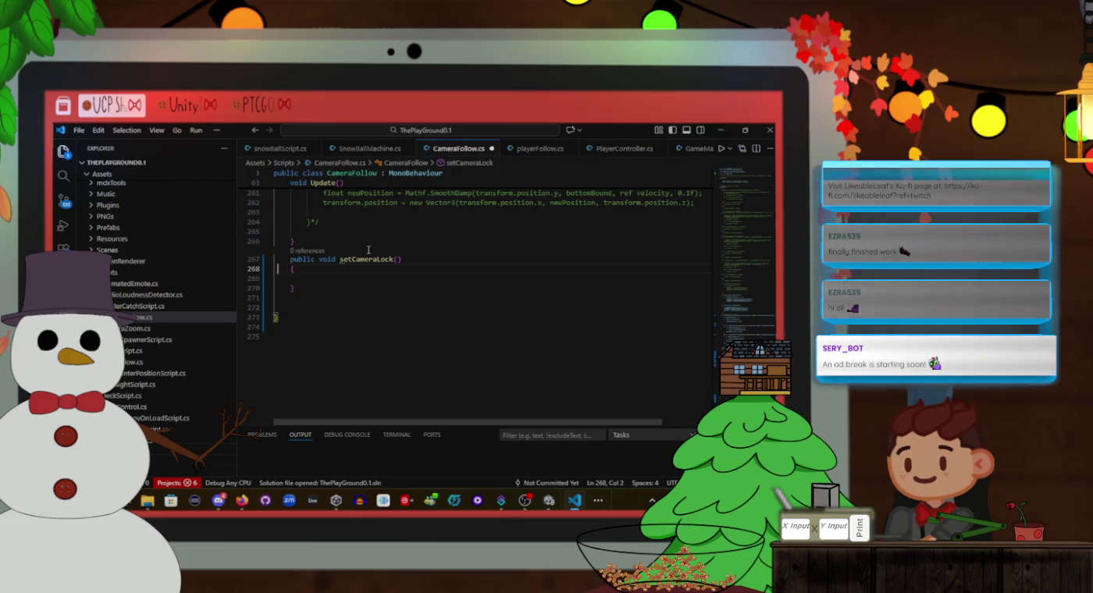
text(bool isC)
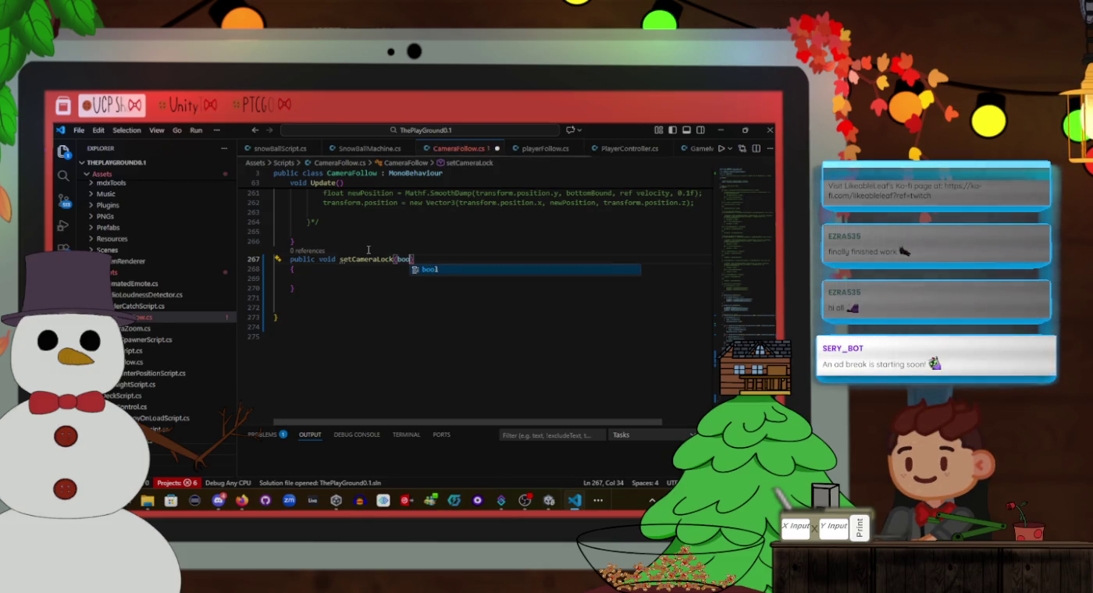
text(ameraLocked)
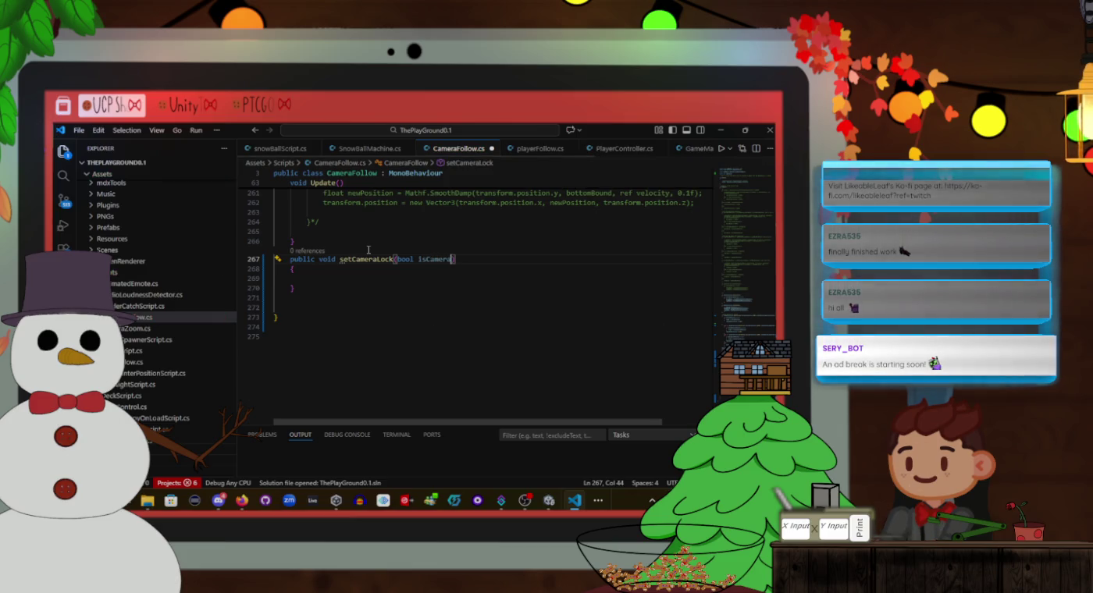
key(Down)
key(Down)
text(cameraLock)
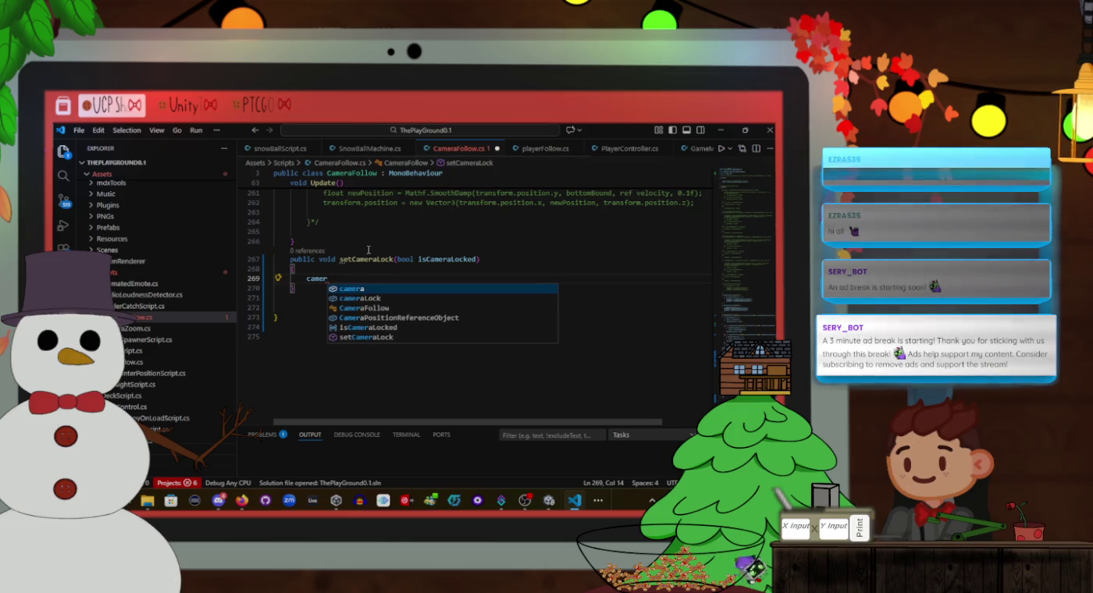
key(ctrl+s)
key(ctrl+Tab)
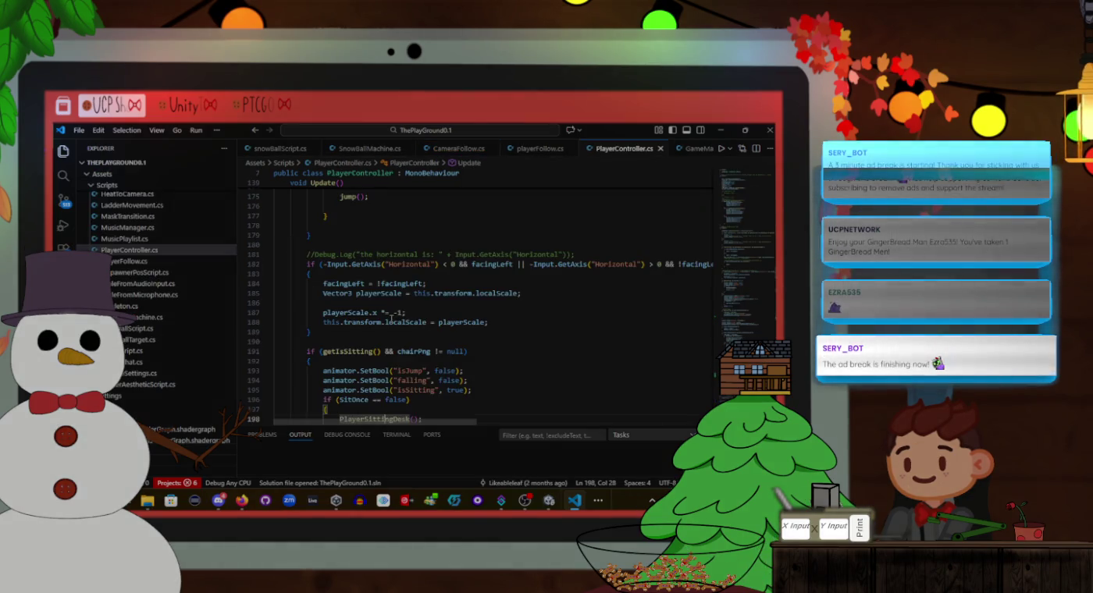
Scroll through PlayerController.cs past Update to the isSitting, isToilet and isGaming setter methods
scroll(394, 313, up, 5)
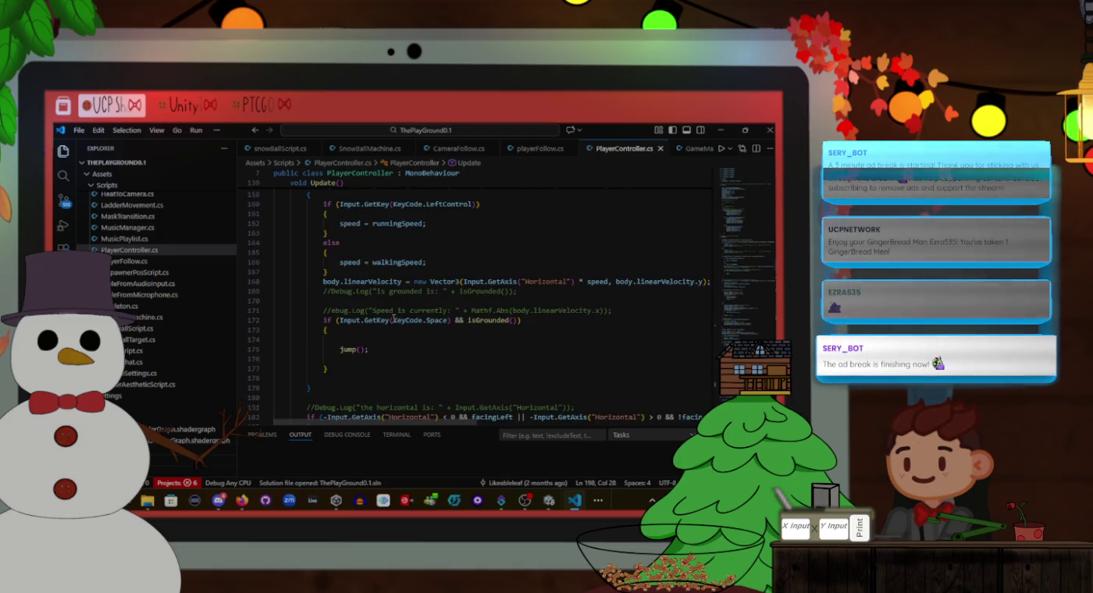
scroll(393, 319, up, 1)
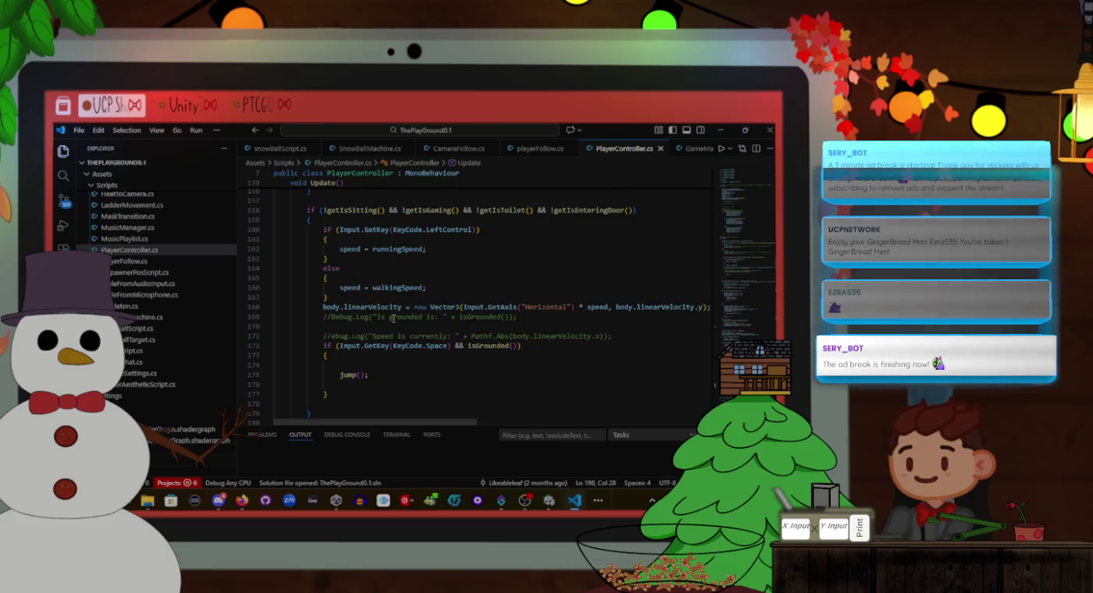
scroll(393, 319, down, 10)
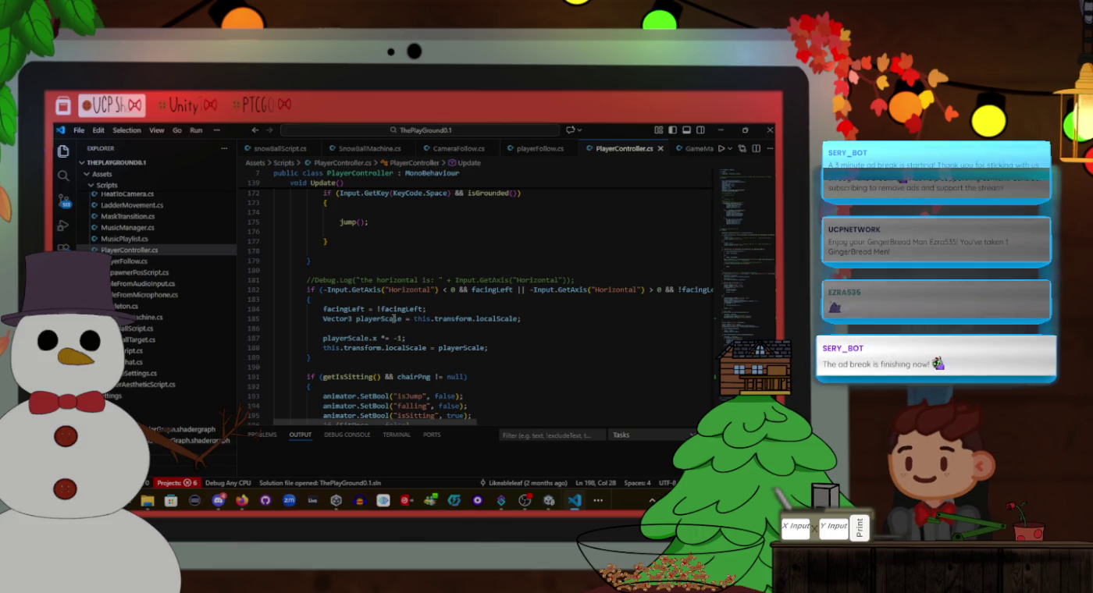
scroll(393, 319, down, 3)
scroll(395, 319, up, 3)
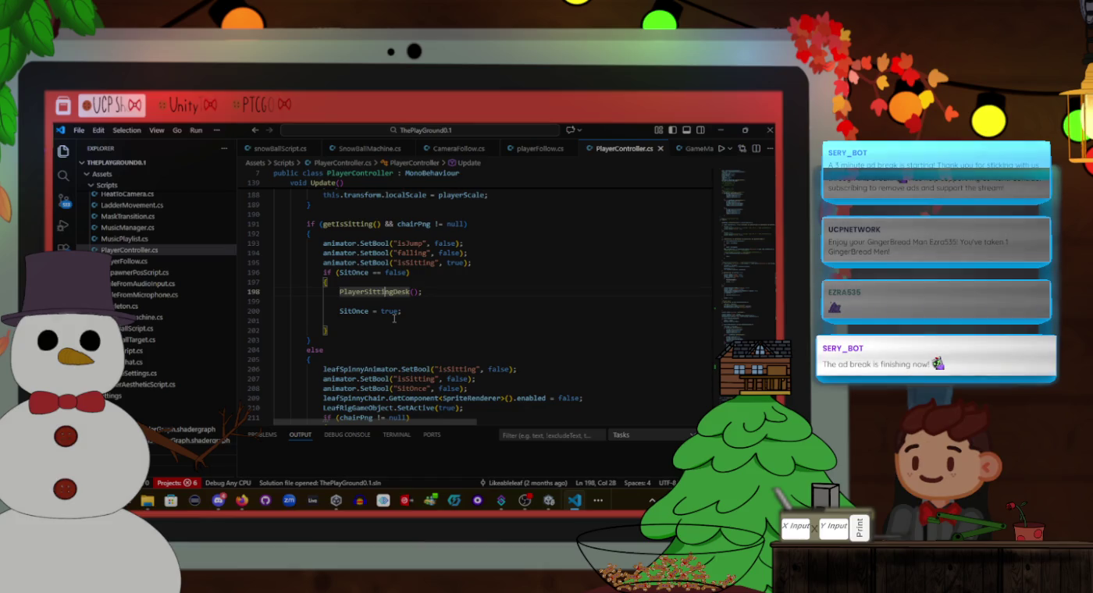
scroll(394, 318, down, 7)
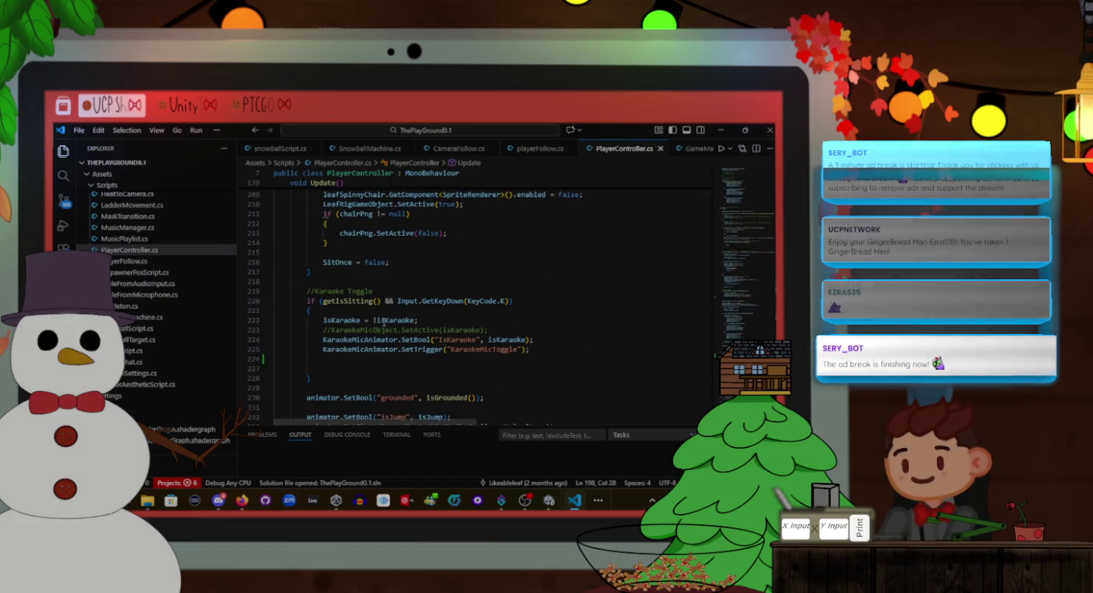
scroll(384, 320, down, 2)
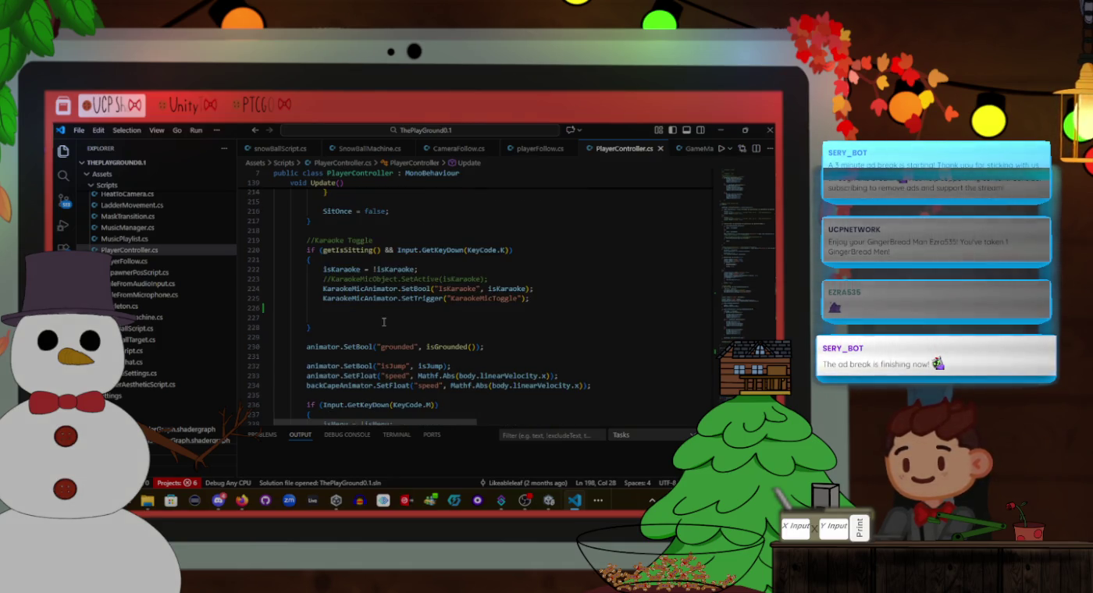
scroll(383, 322, down, 6)
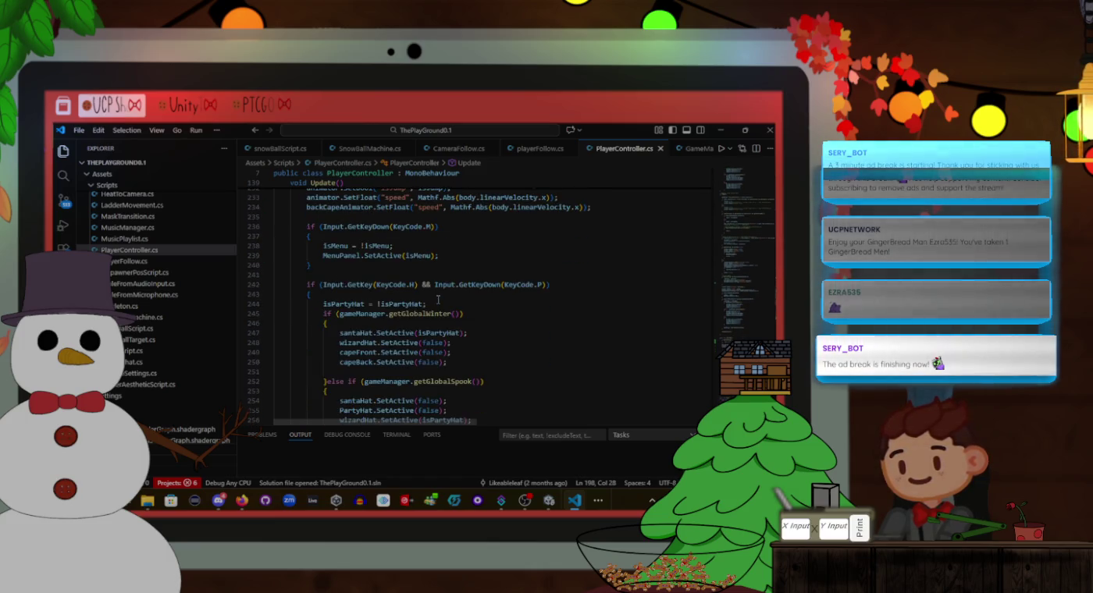
scroll(438, 300, down, 1)
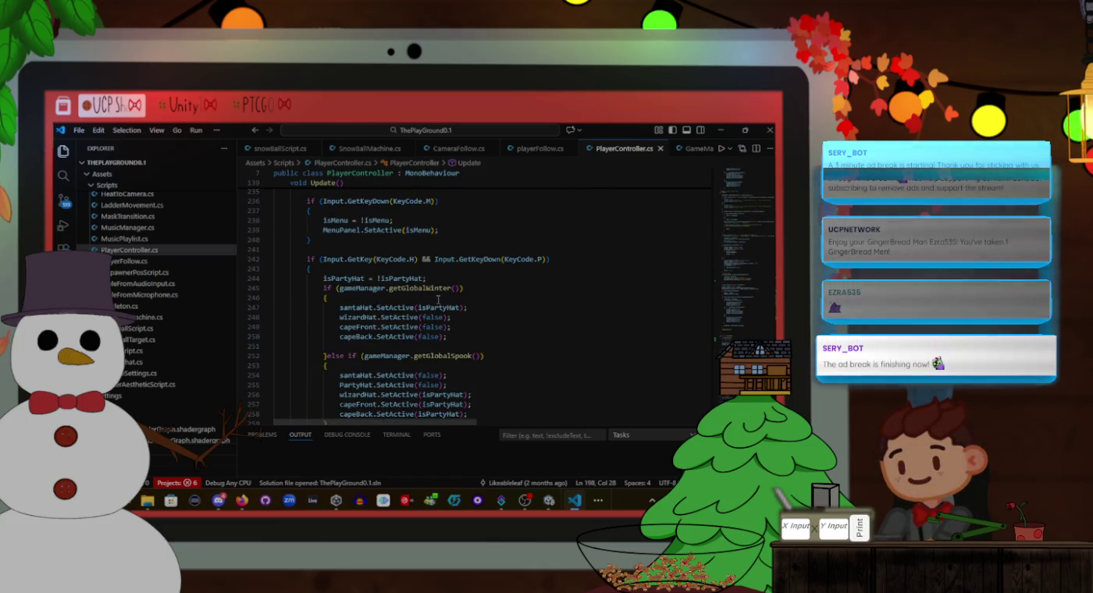
scroll(438, 300, down, 10)
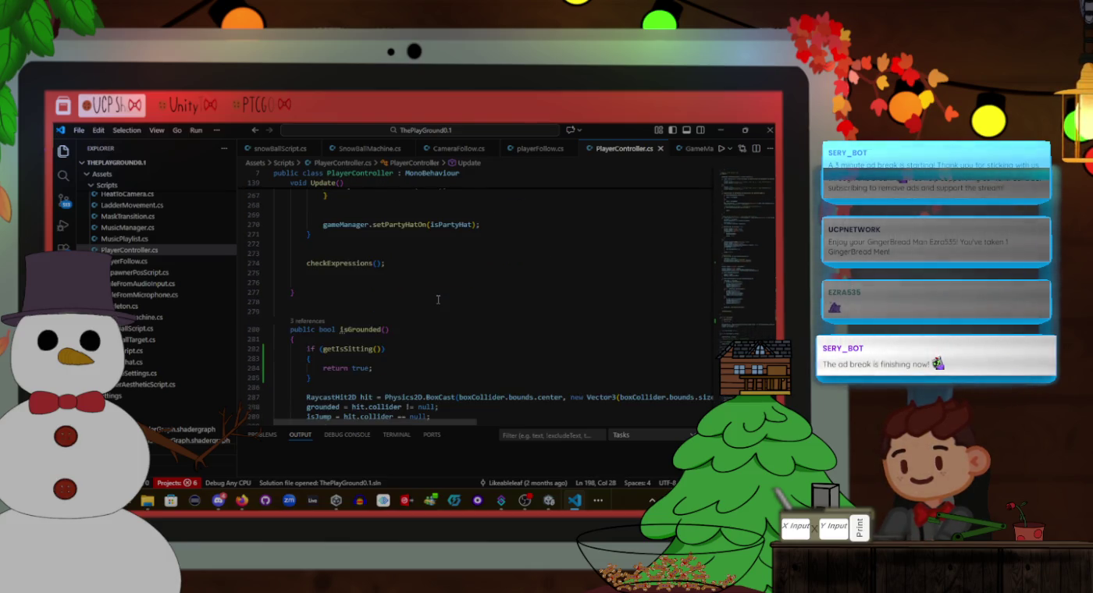
click(441, 295)
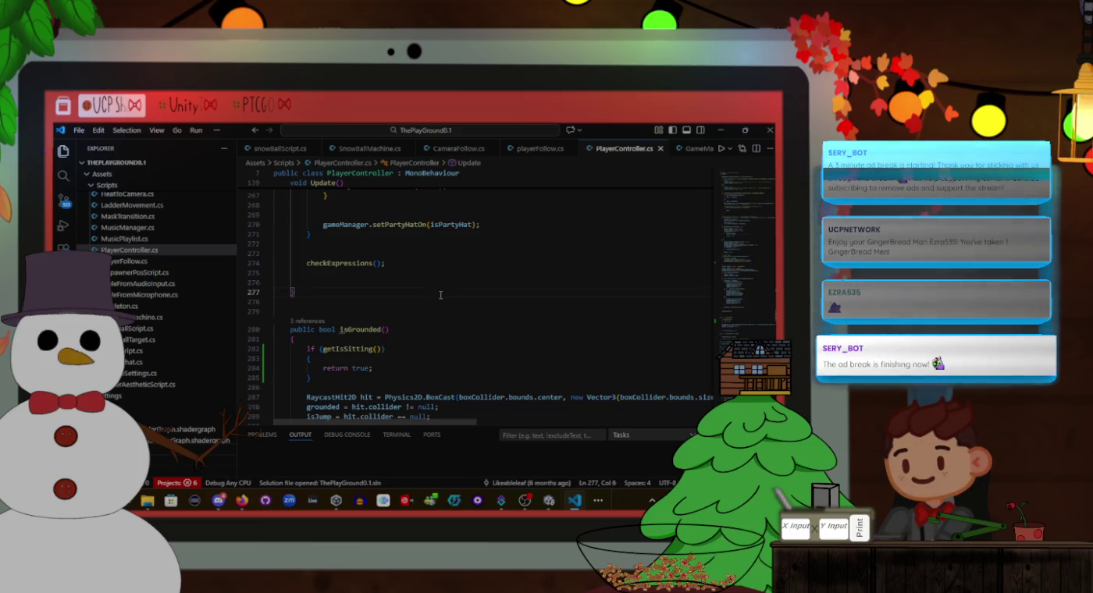
scroll(440, 295, down, 6)
scroll(441, 295, down, 2)
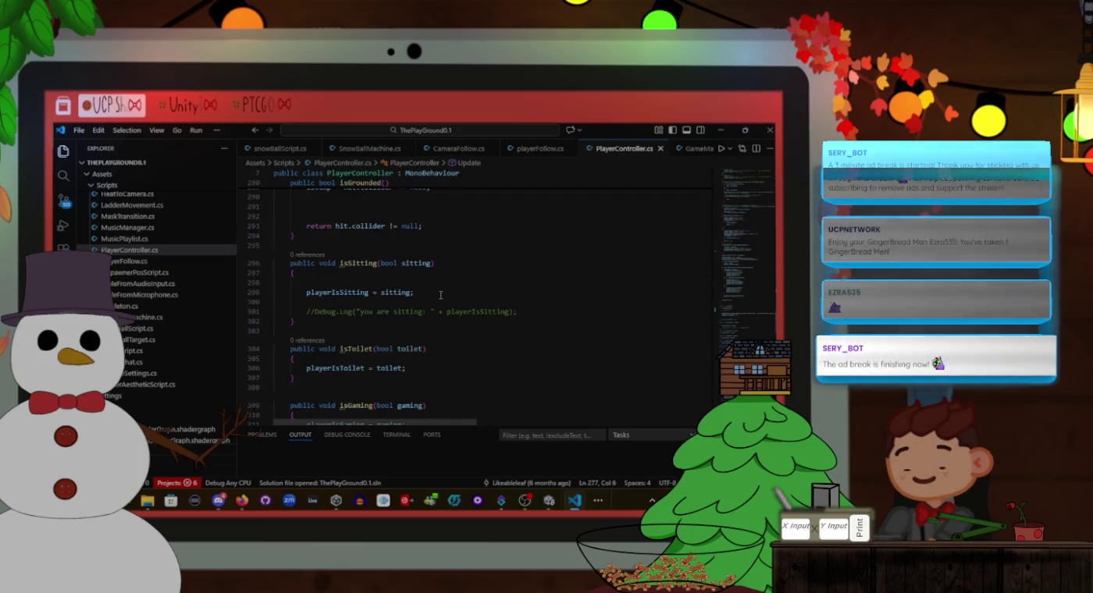
scroll(441, 295, down, 1)
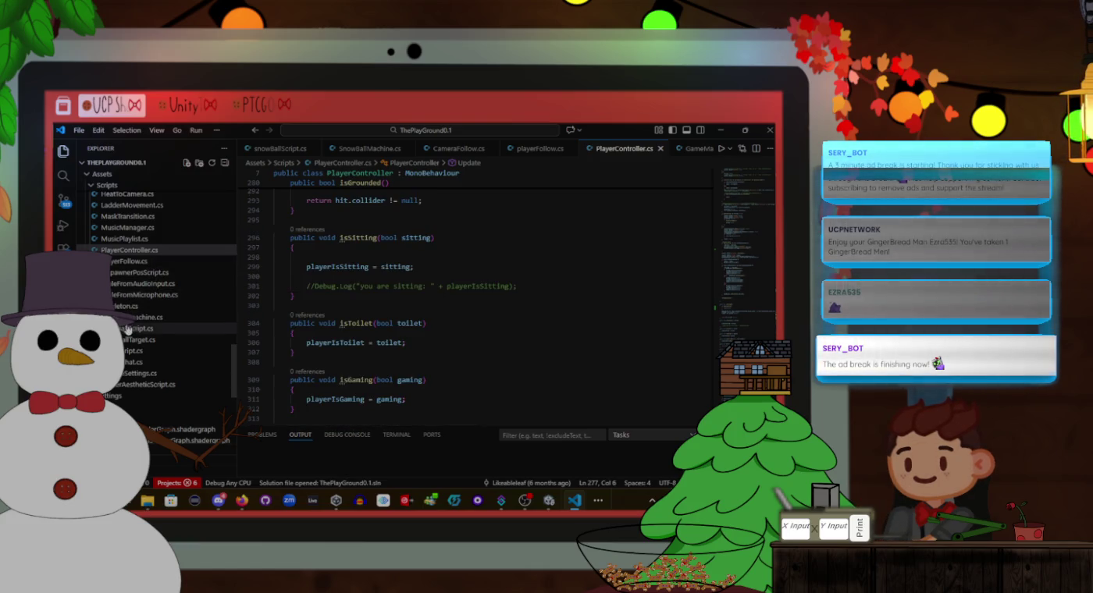
scroll(156, 292, up, 2)
scroll(156, 291, up, 8)
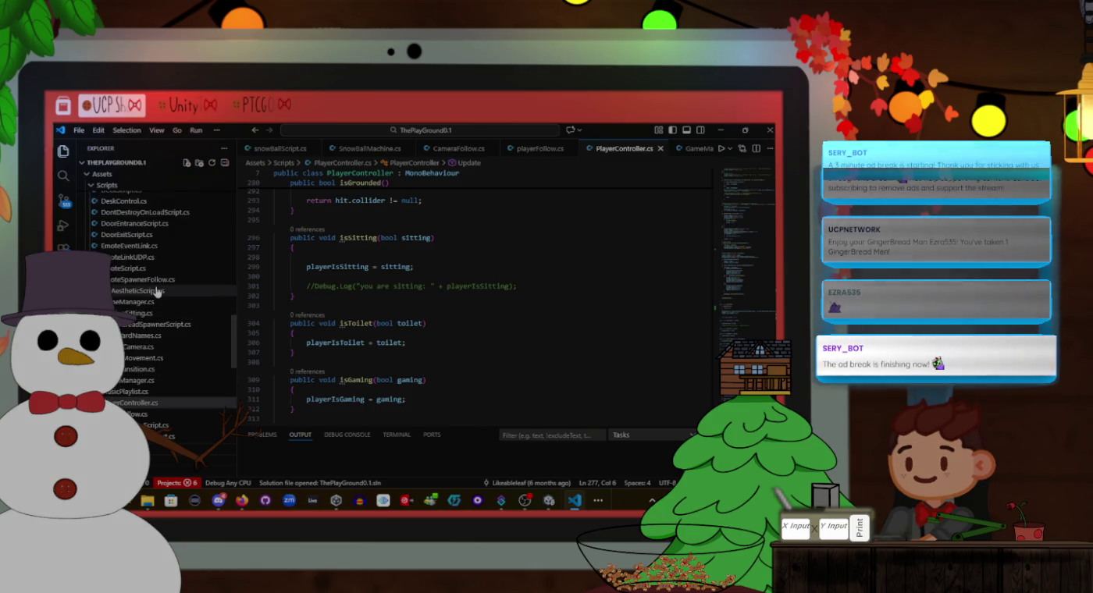
scroll(156, 291, up, 2)
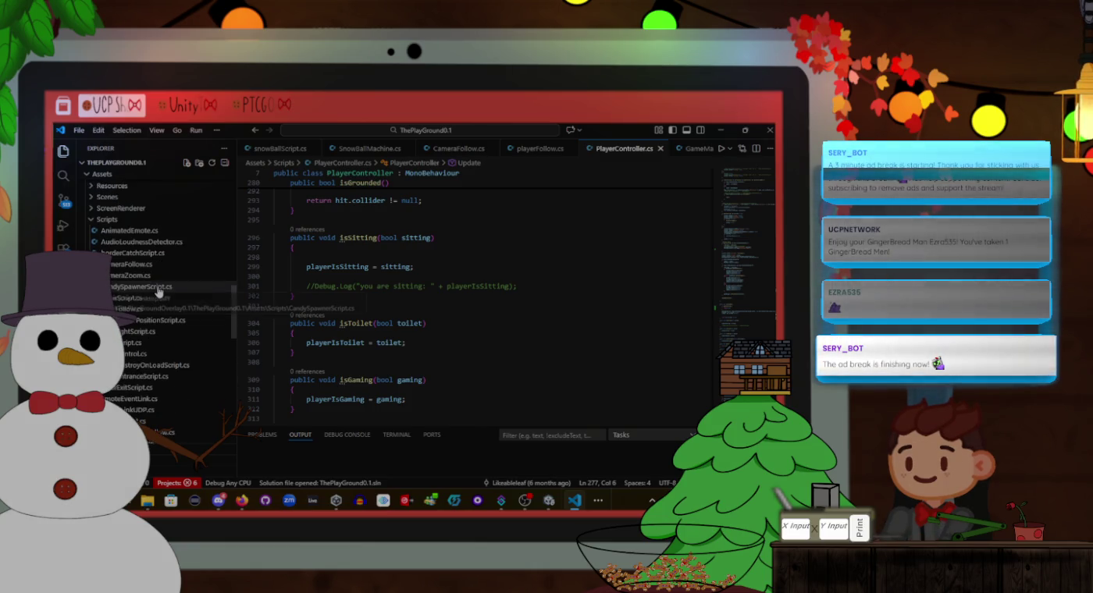
Open ChairScript.cs and scroll down through its Update method
click(129, 297)
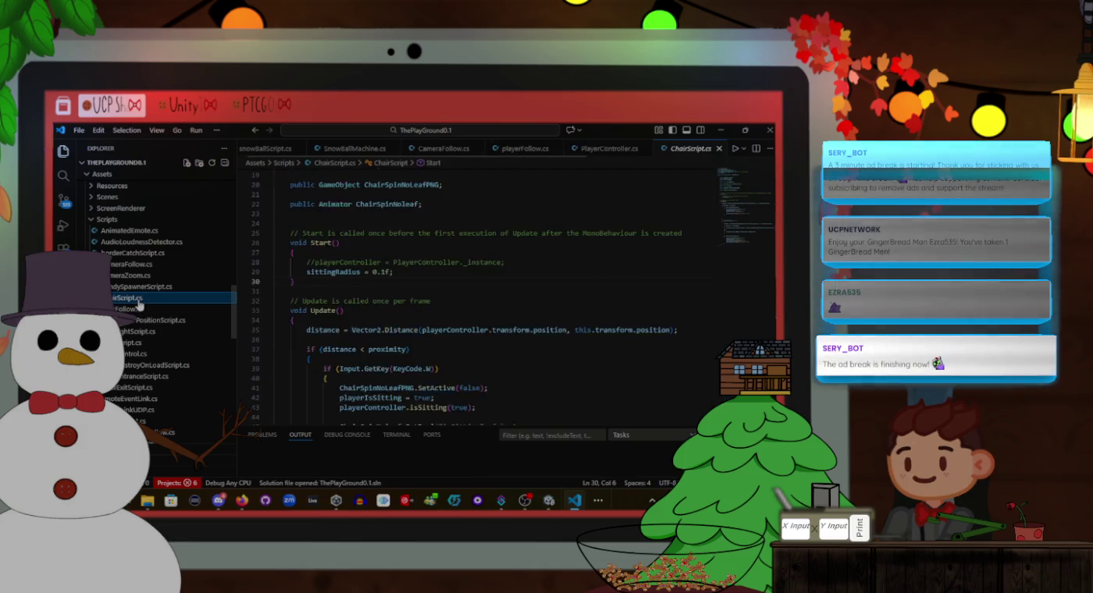
scroll(425, 286, down, 1)
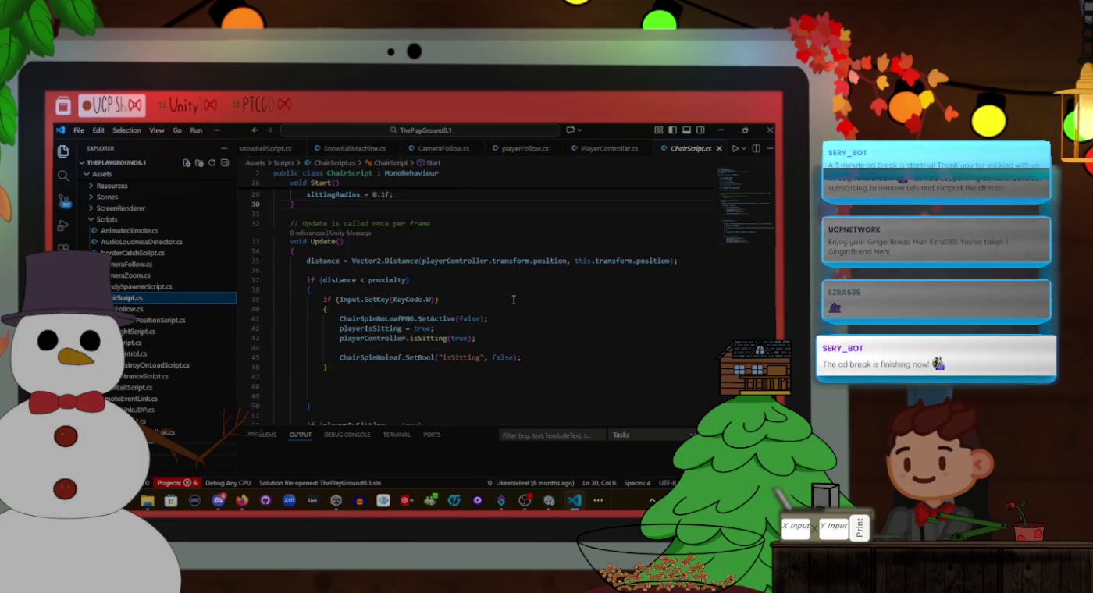
scroll(512, 299, down, 2)
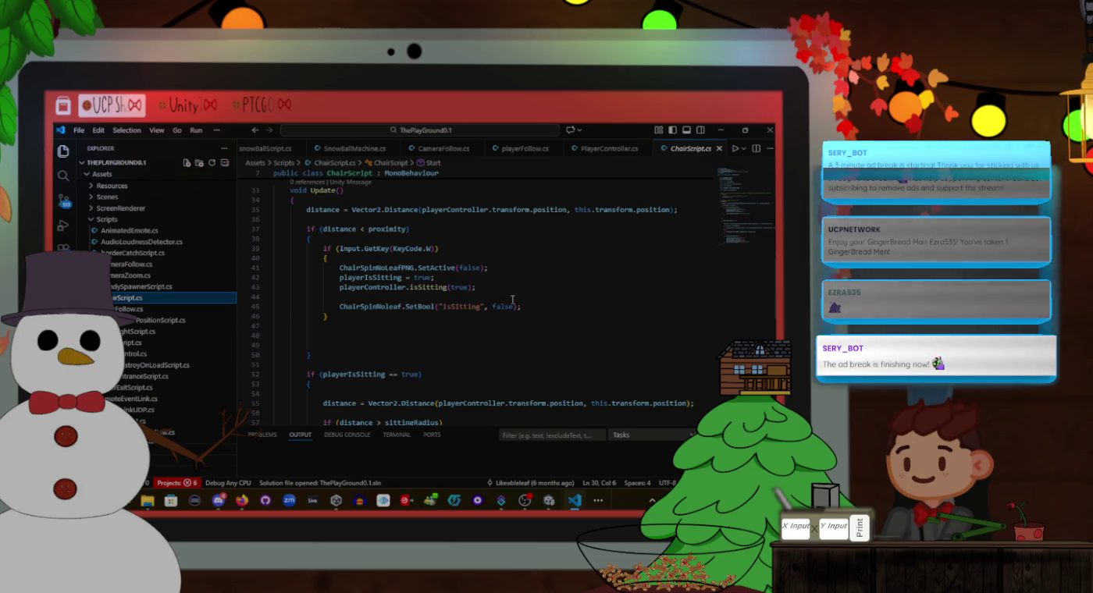
scroll(512, 300, down, 2)
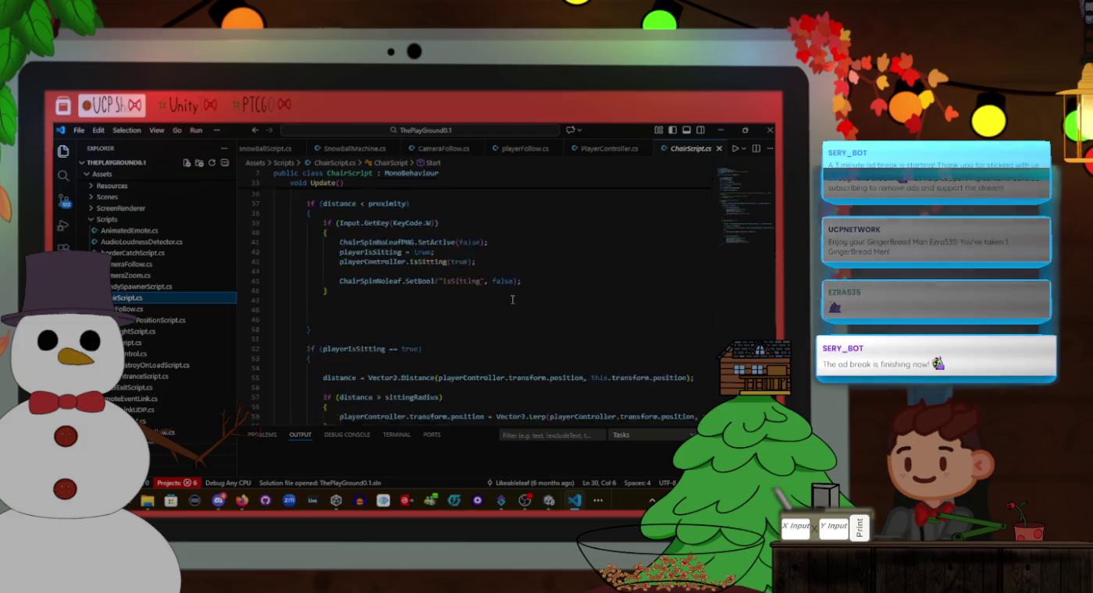
scroll(512, 299, down, 3)
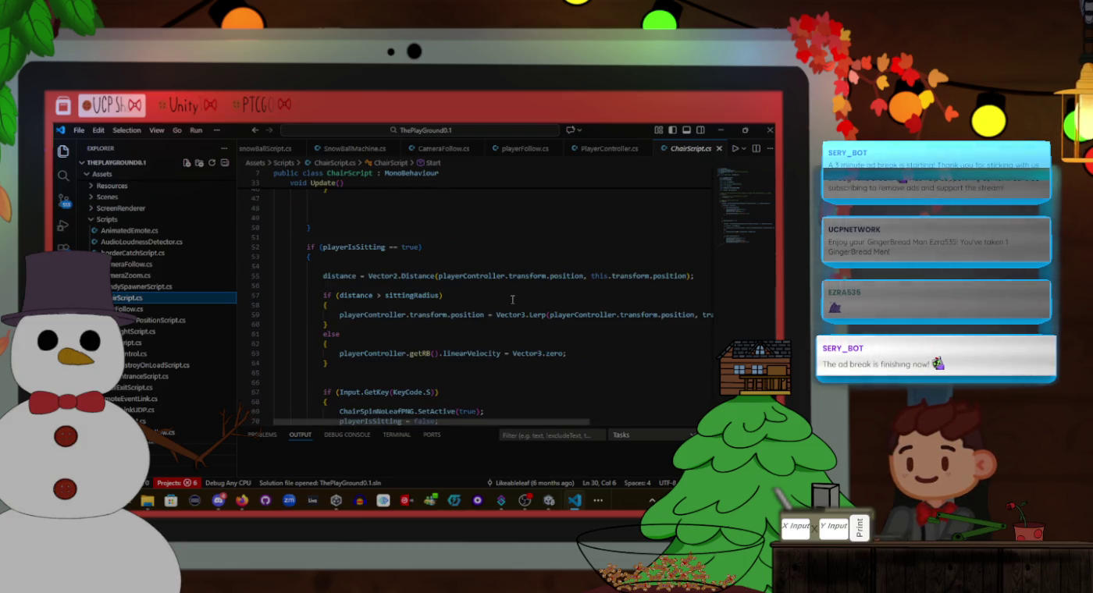
scroll(512, 298, down, 2)
scroll(512, 300, down, 2)
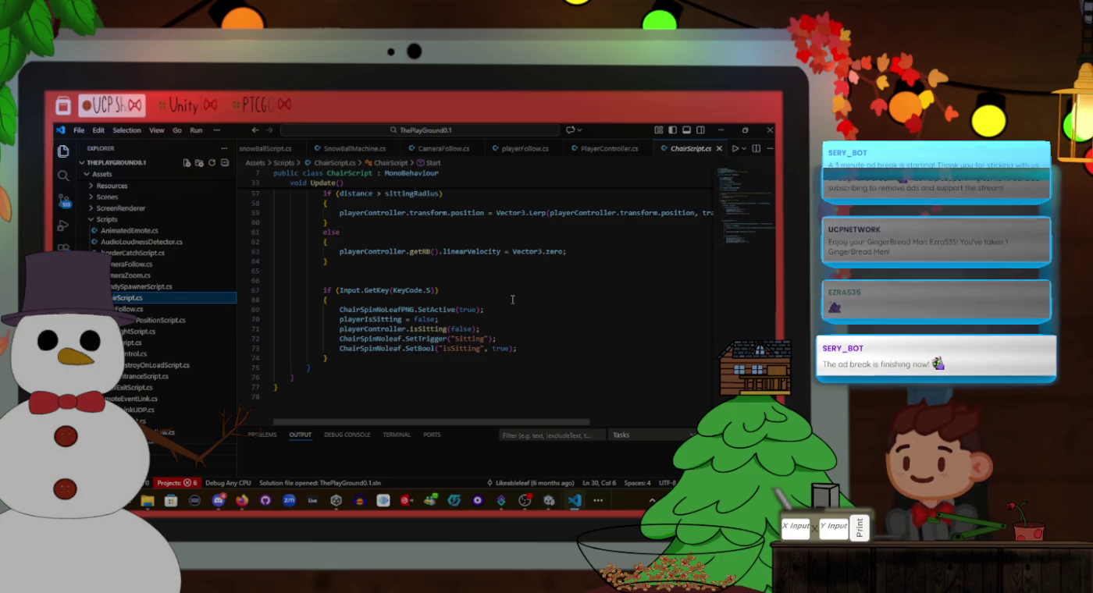
mouse_move(348, 335)
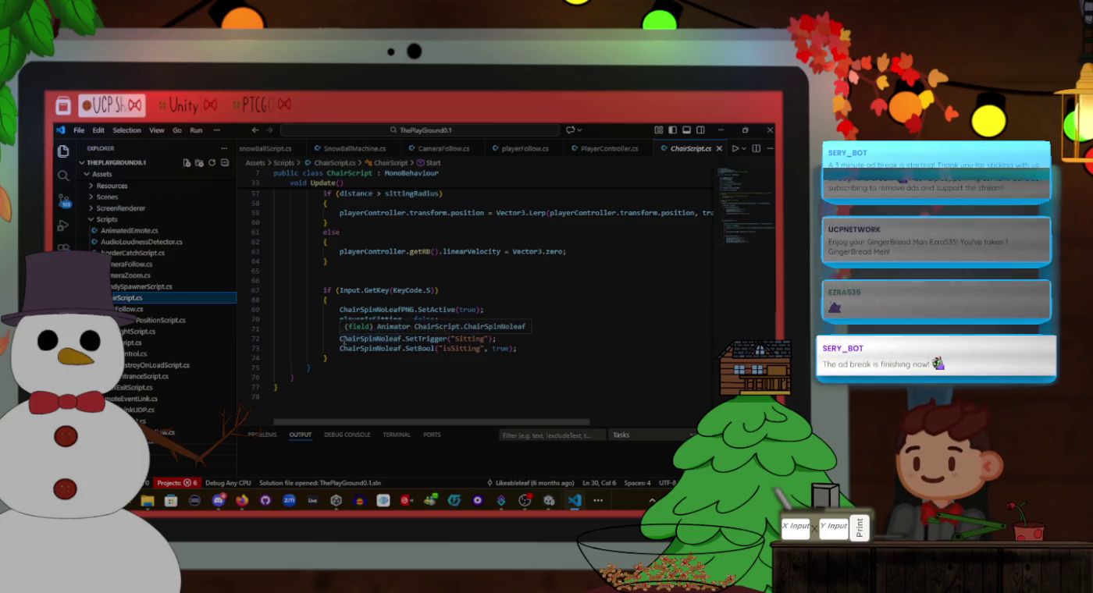
click(527, 340)
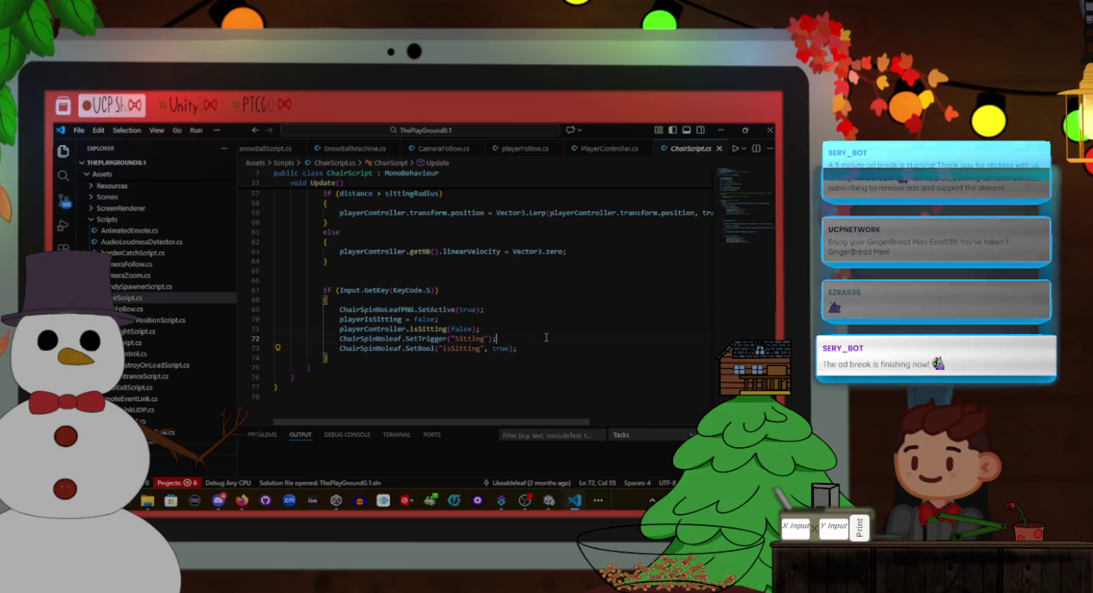
Add a blank line after SetBool("isSitting", true) in the KeyCode.S block
click(532, 320)
scroll(532, 320, up, 2)
scroll(532, 320, down, 2)
click(538, 349)
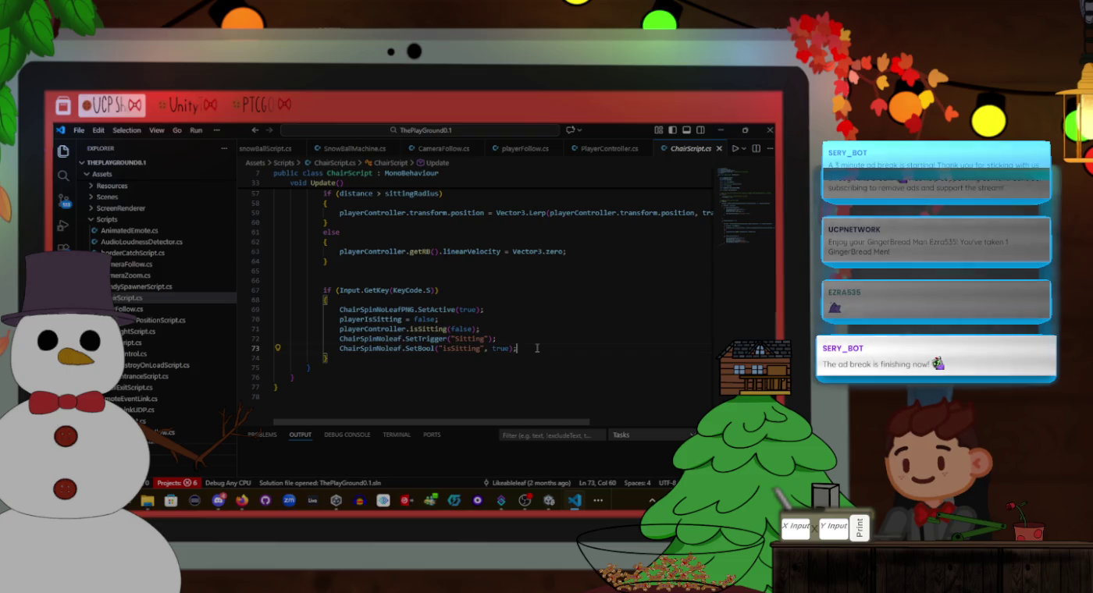
key(Return)
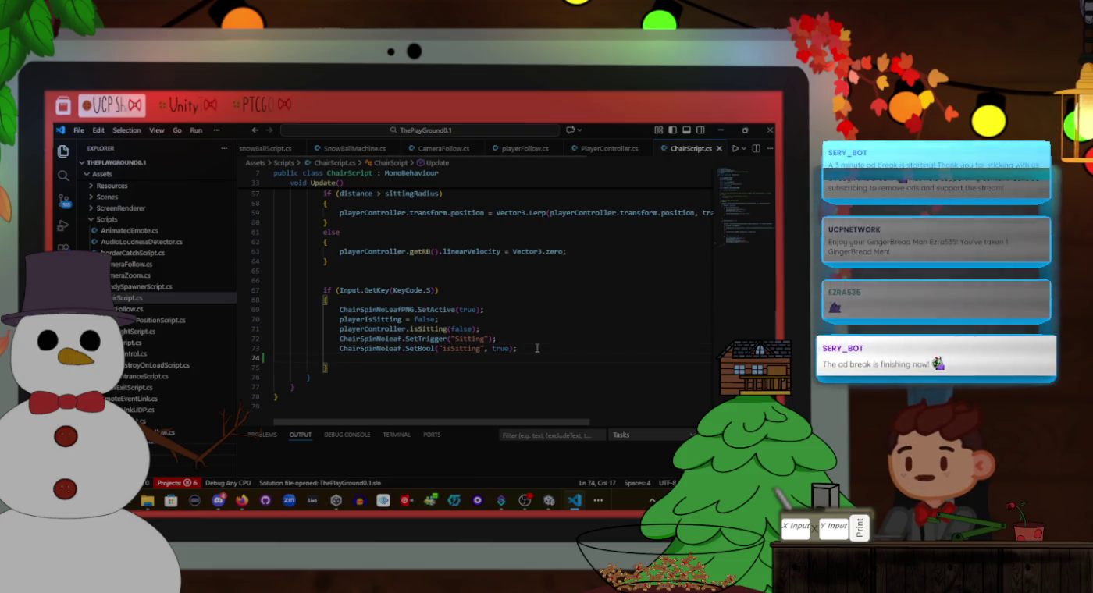
scroll(493, 325, up, 13)
scroll(492, 326, up, 3)
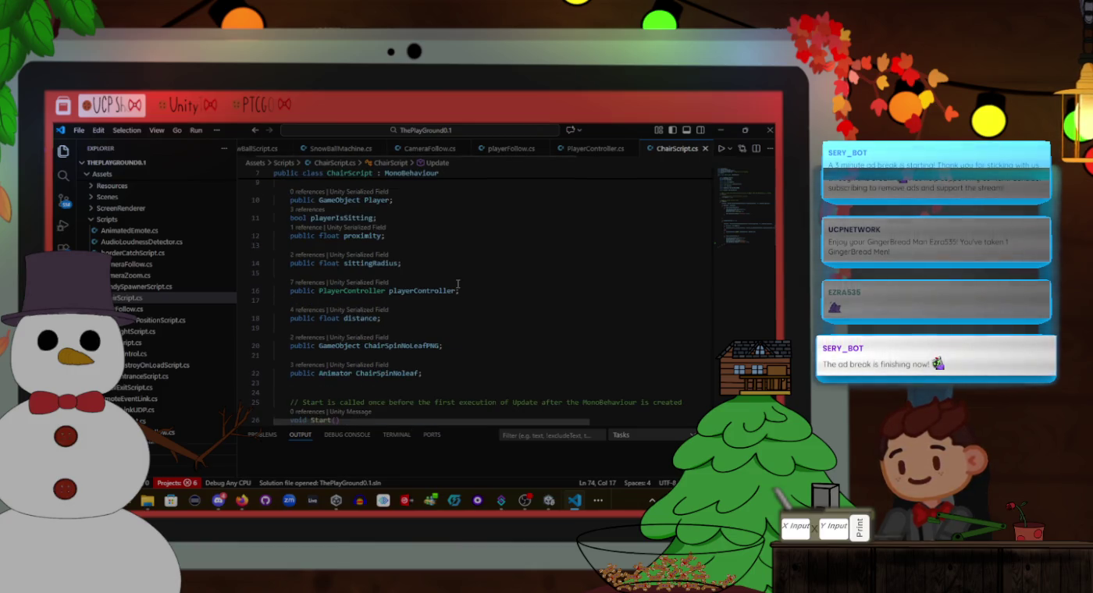
scroll(458, 284, up, 2)
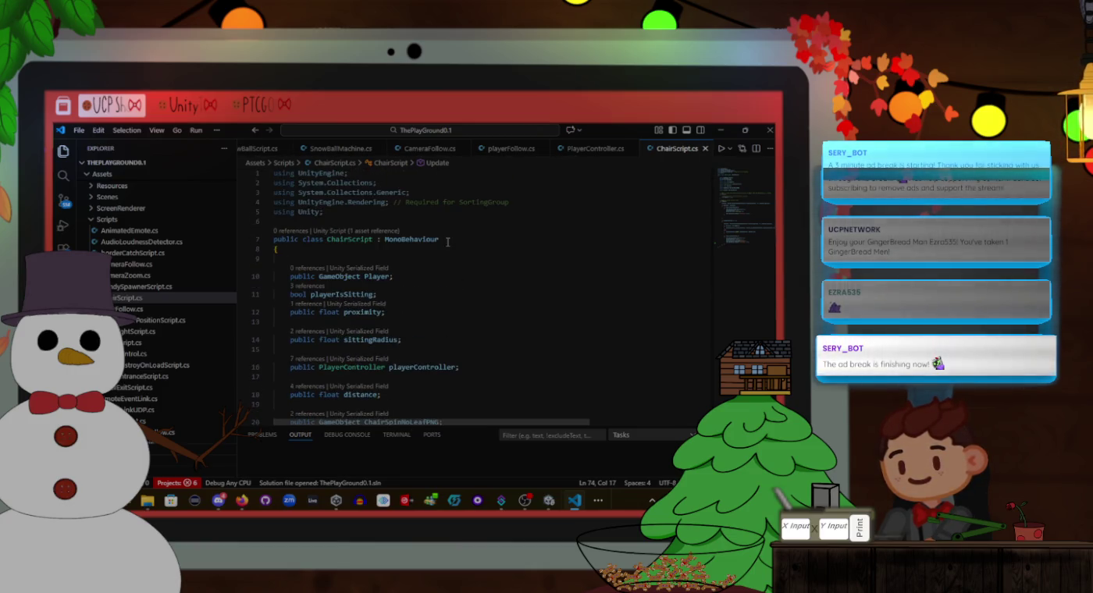
click(447, 259)
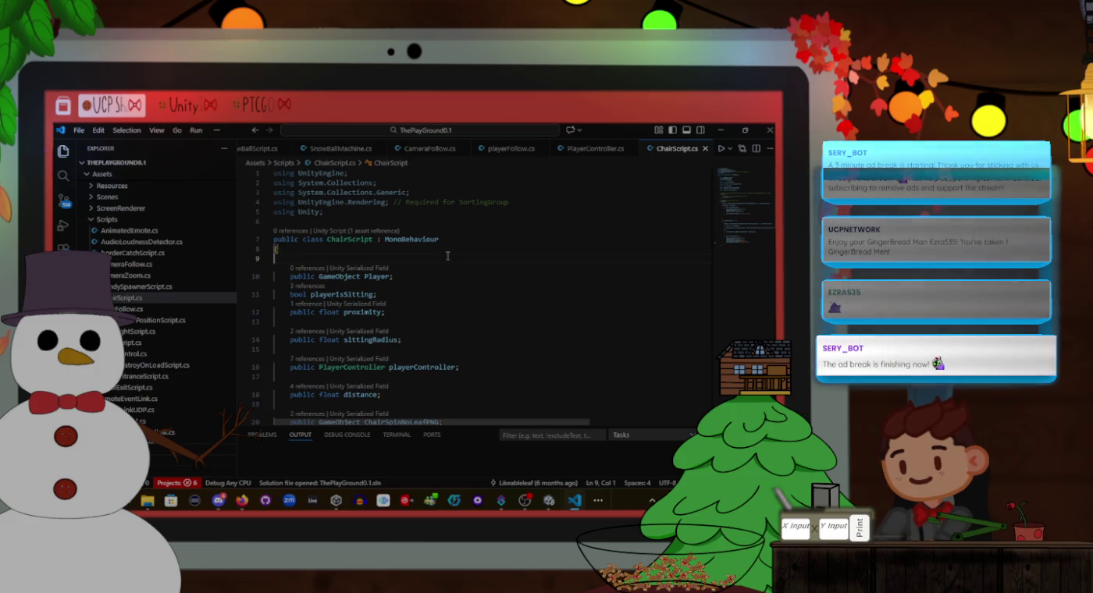
Add the line 'public Camera camera;' right below the ChairScript class's opening brace
key(Return)
text(public c)
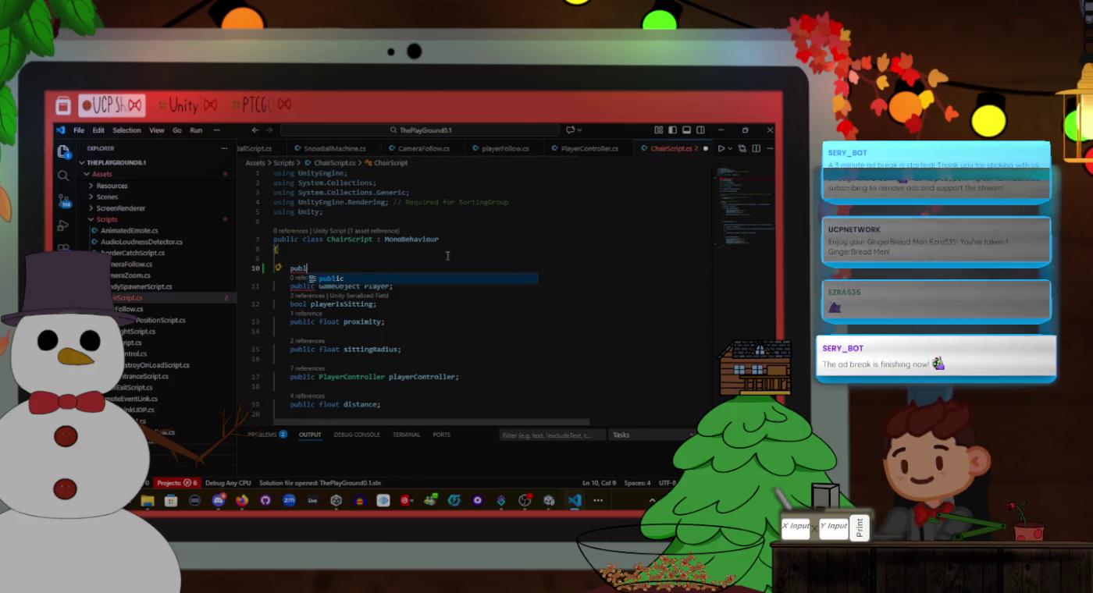
text(ame)
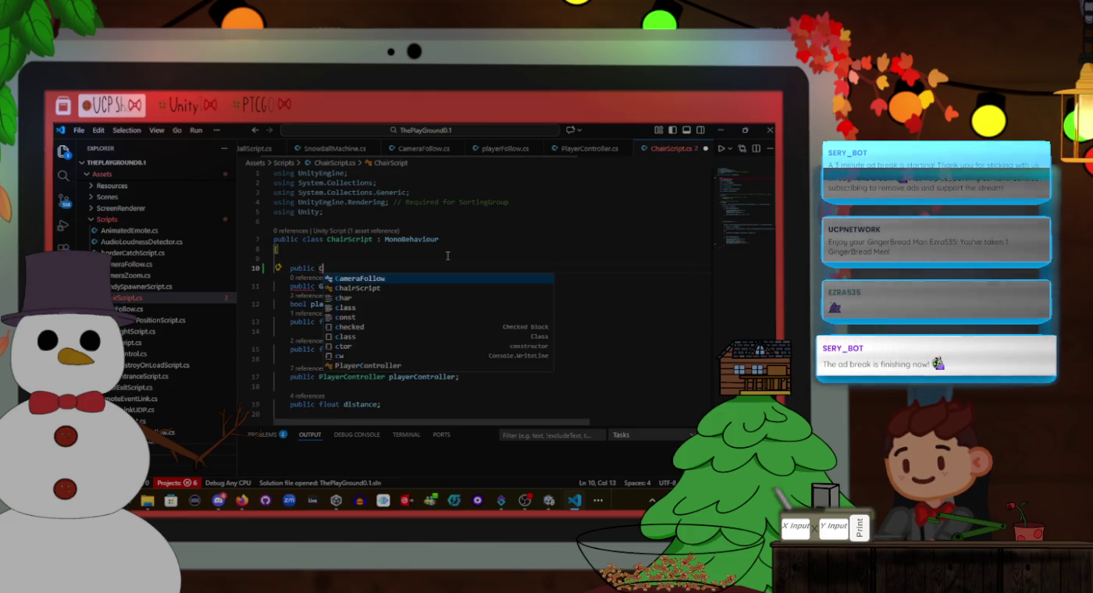
key(Tab)
text(ca)
key(BackSpace)
key(BackSpace)
key(BackSpace)
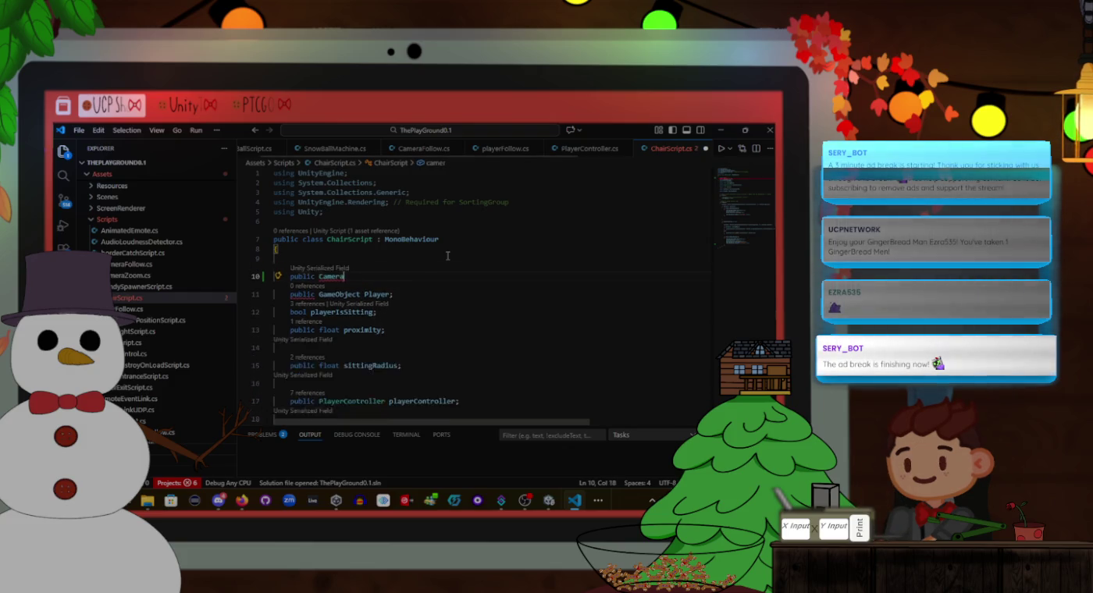
key(Escape)
key(BackSpace)
key(BackSpace)
key(BackSpace)
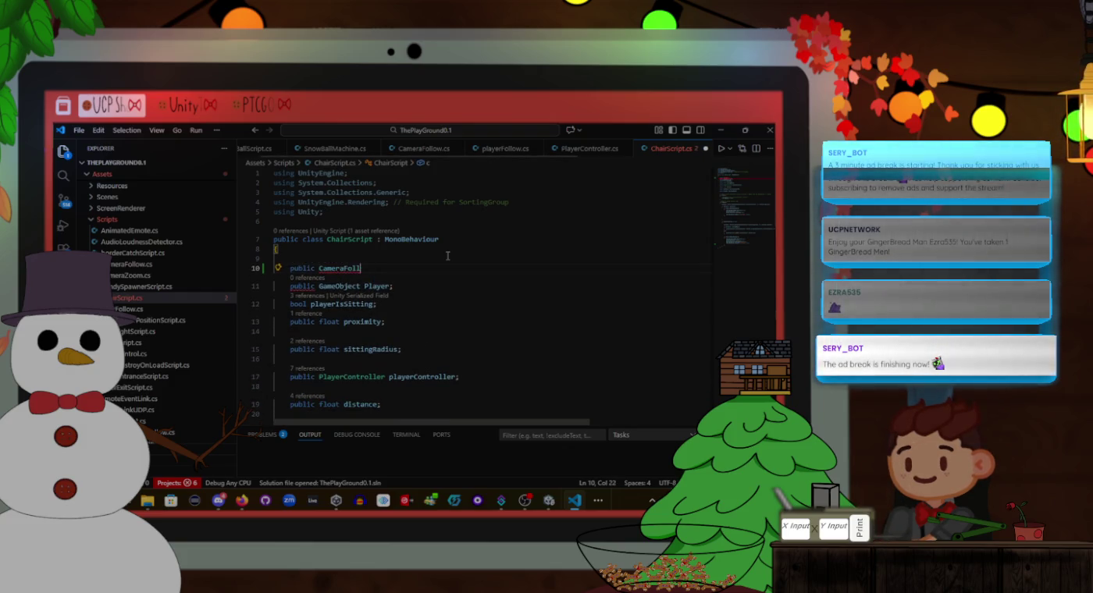
text(camera;)
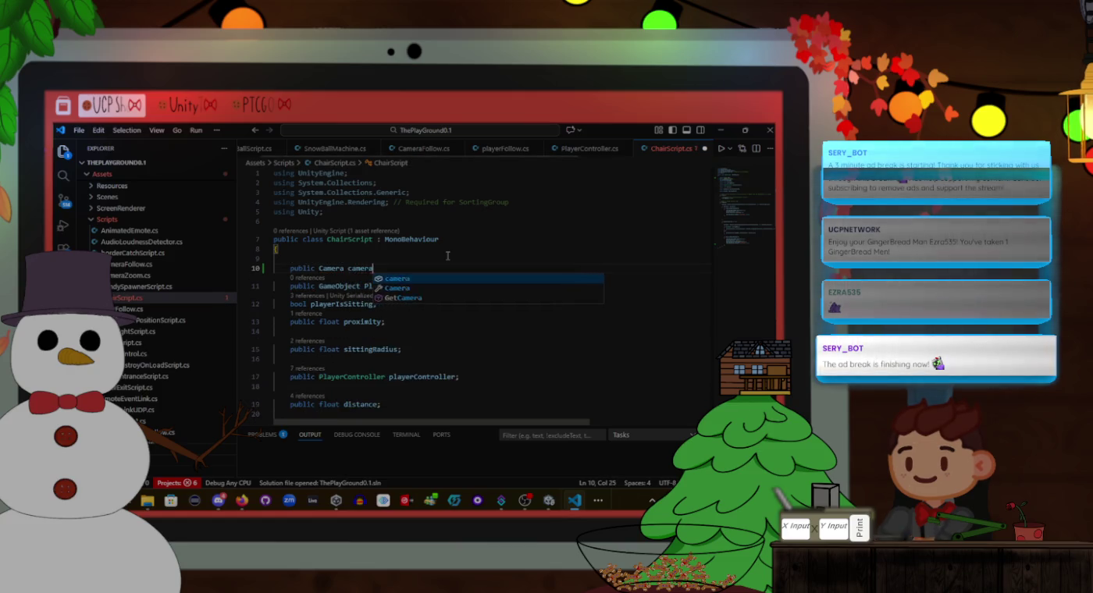
scroll(448, 256, down, 10)
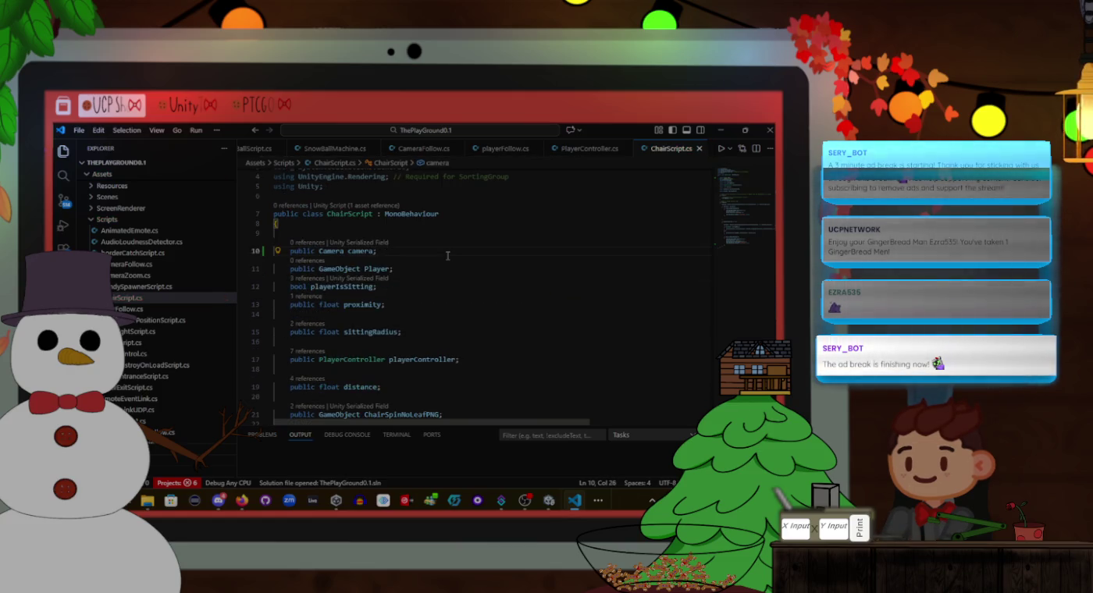
scroll(447, 257, down, 8)
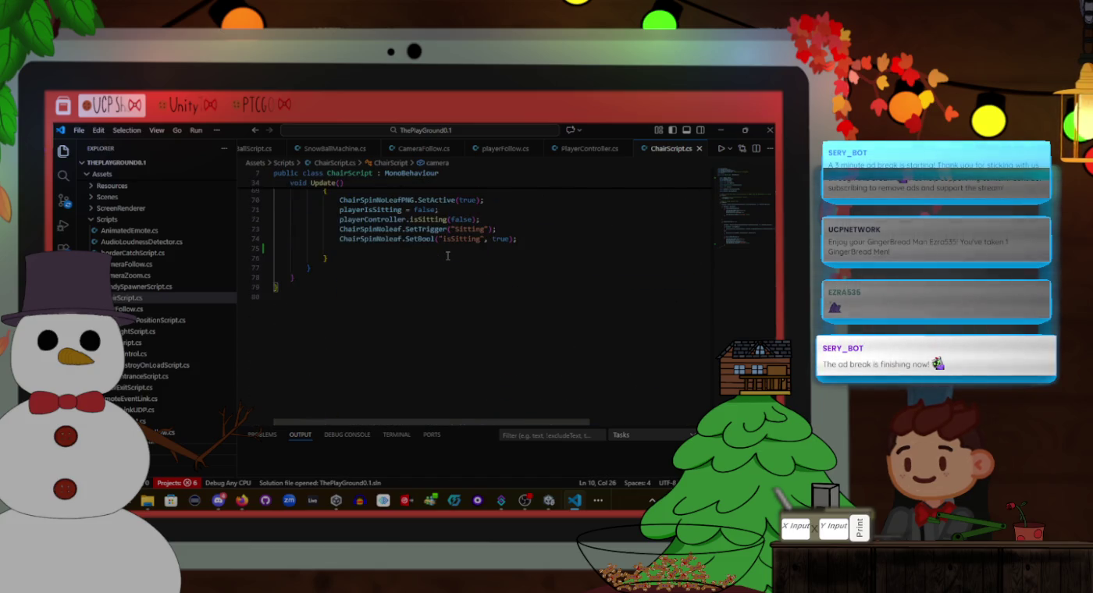
In the KeyCode.S block on line 75, type camera.GetComponent<CameraFollow>().setCameraLock
click(495, 257)
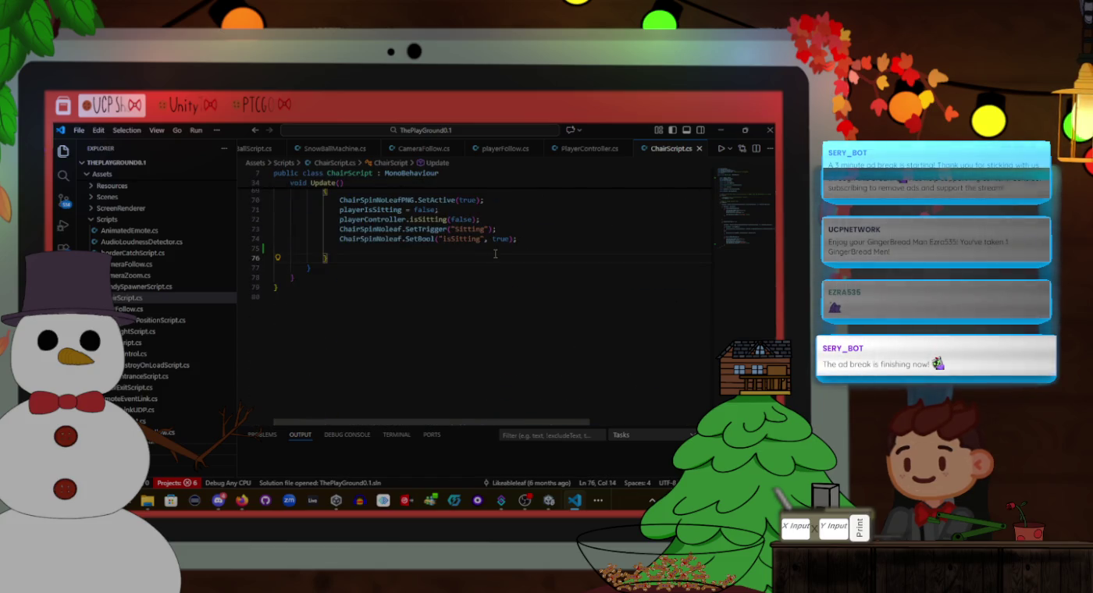
click(497, 249)
text(camera.getCom)
key(Tab)
text(<cam)
key(Tab)
text(>()
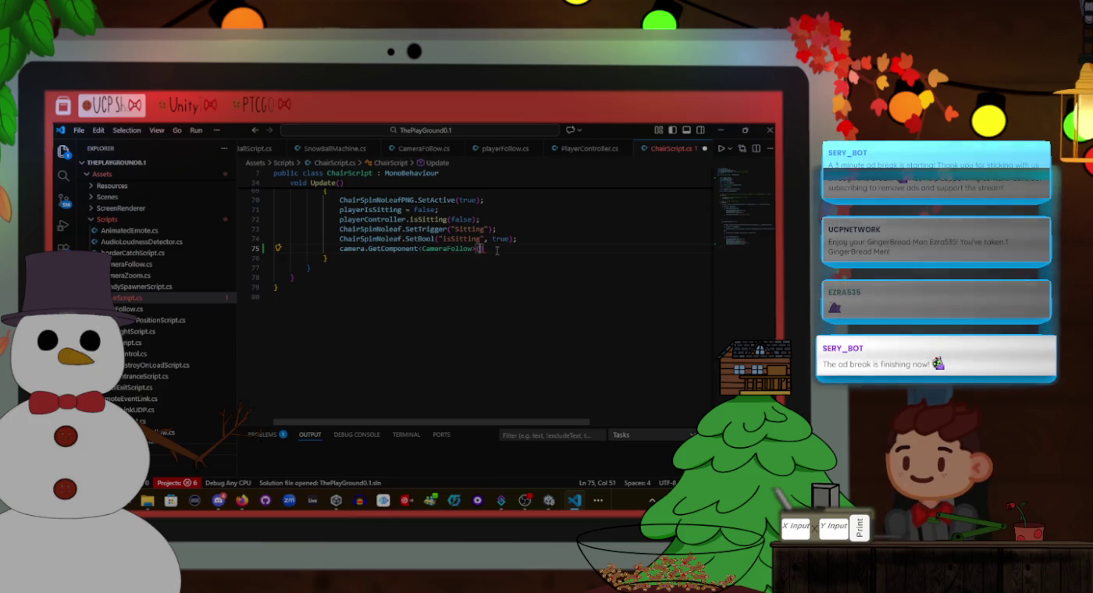
text().set)
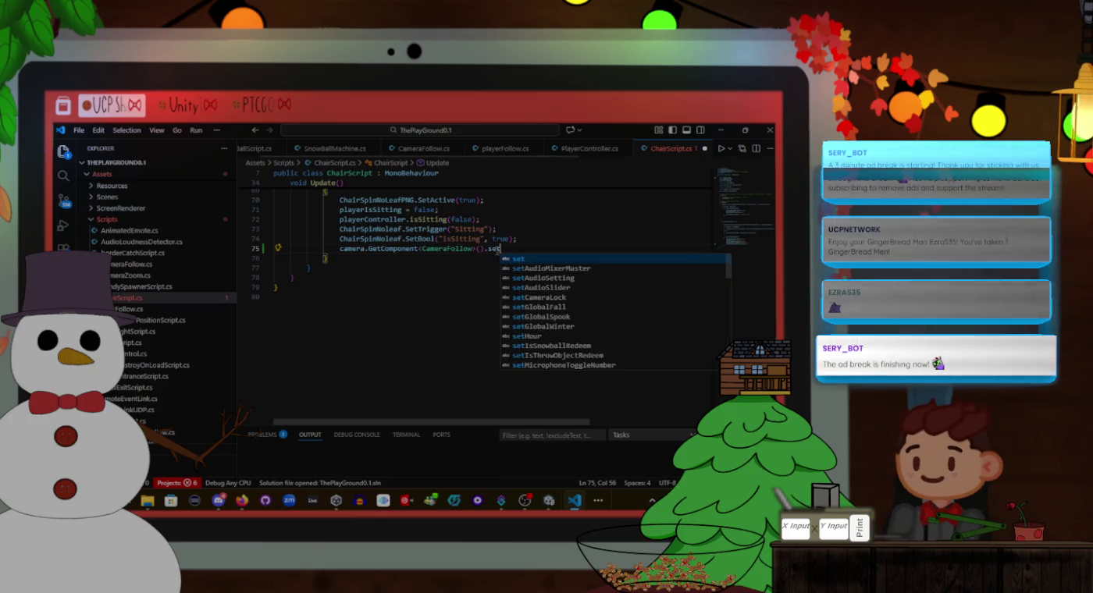
text(isc)
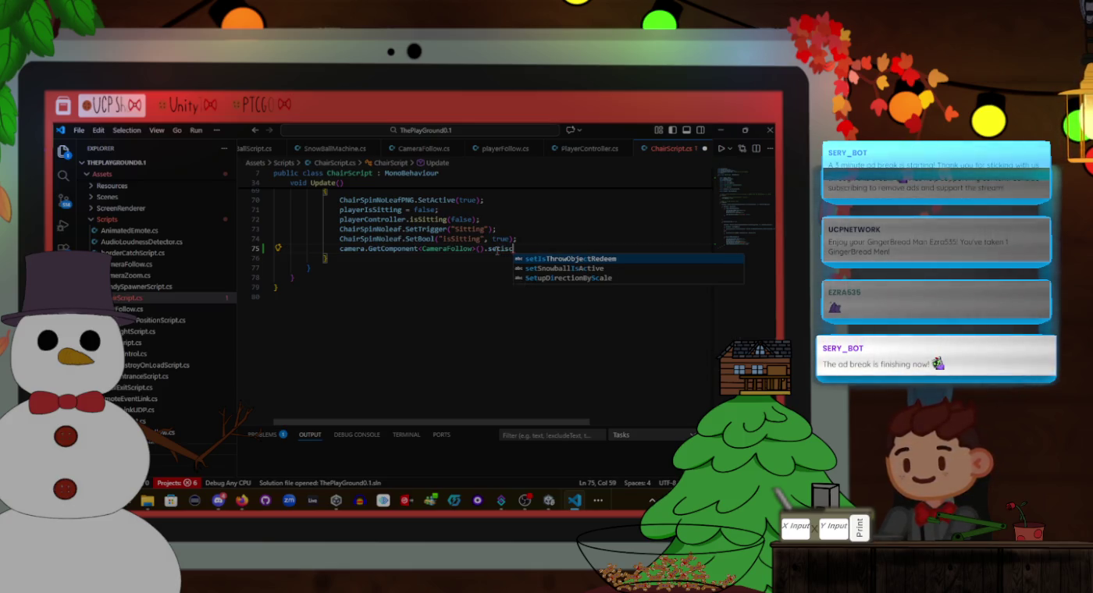
key(BackSpace)
key(BackSpace)
key(BackSpace)
text(ca)
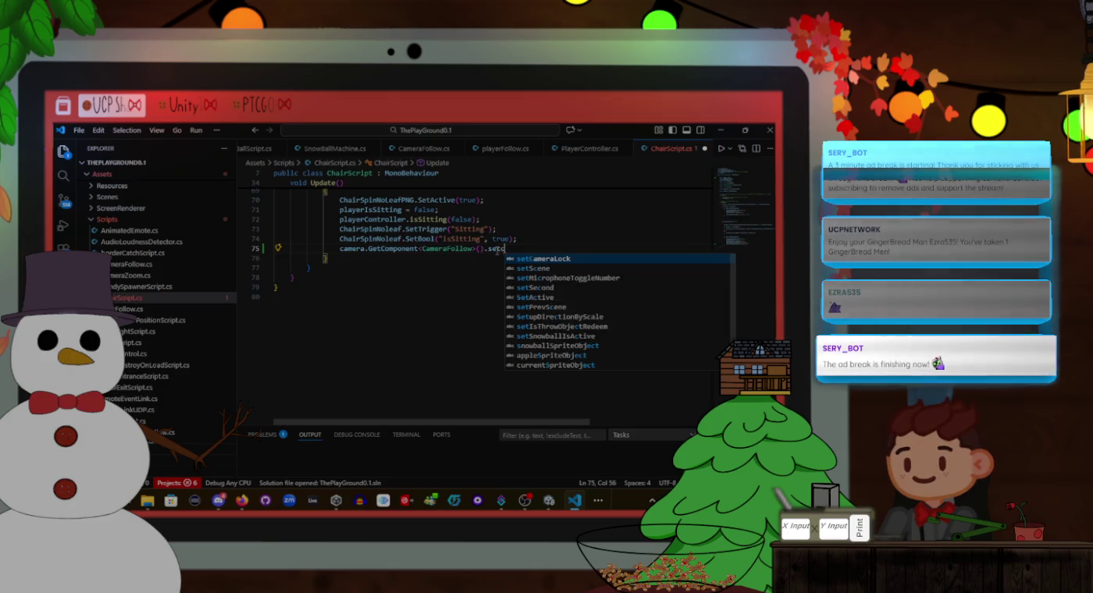
text(m)
key(Tab)
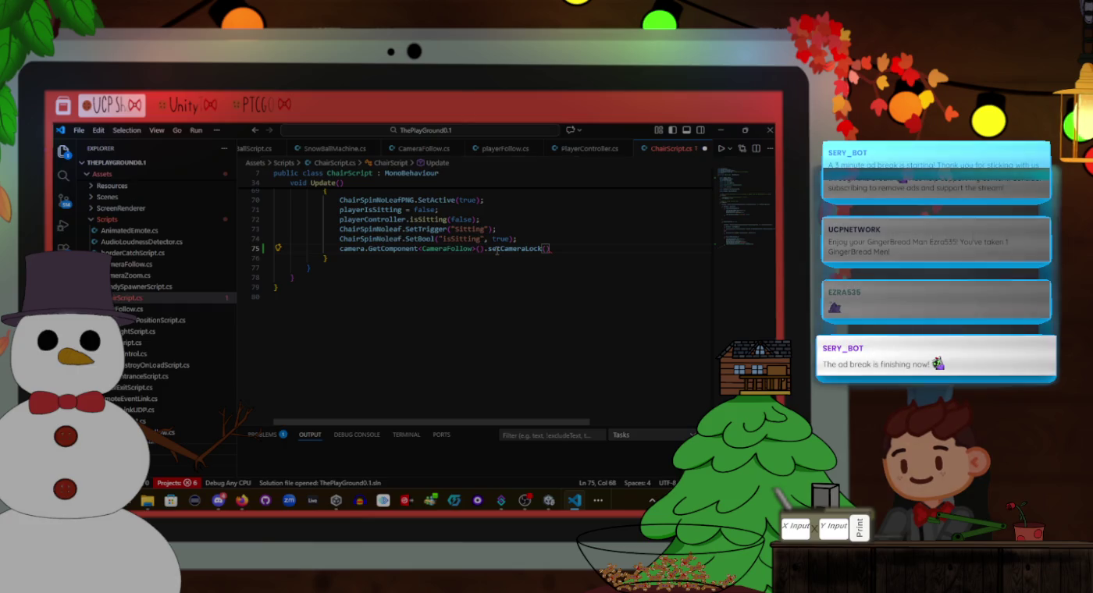
Finish the call as setCameraLock(false); and save ChairScript.cs
key(End)
text(;)
key(Left)
key(Left)
text(fals)
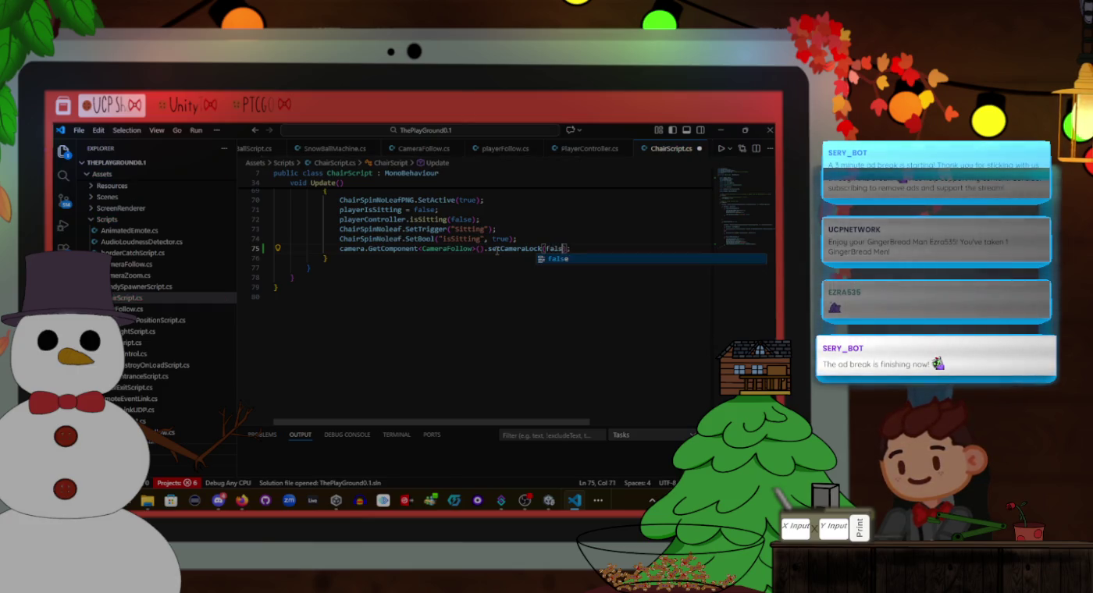
text(e)
click(536, 238)
key(ctrl+s)
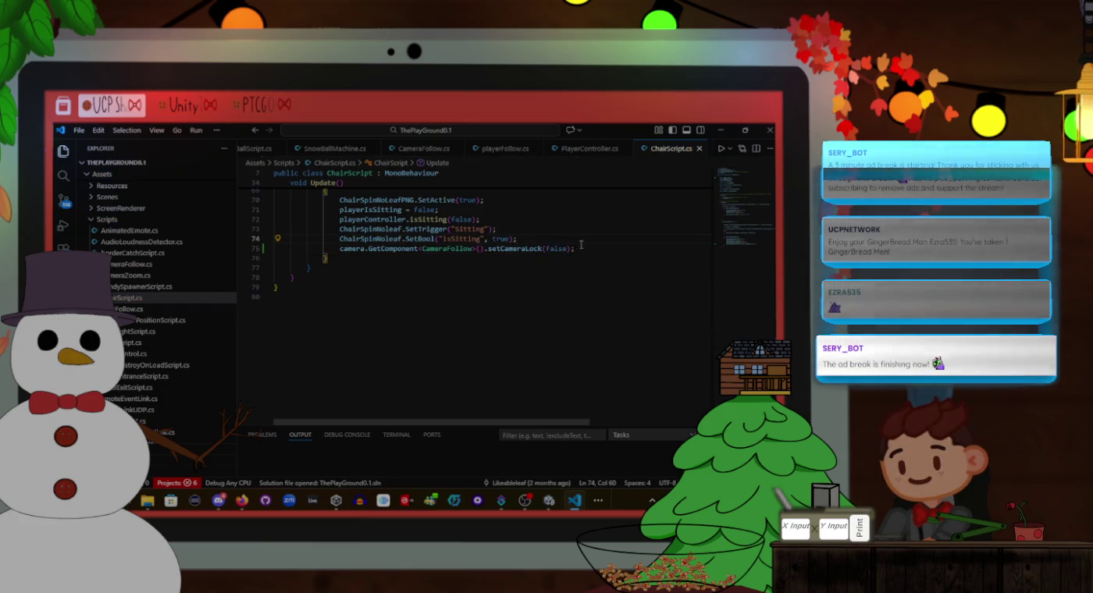
click(582, 247)
scroll(582, 247, up, 3)
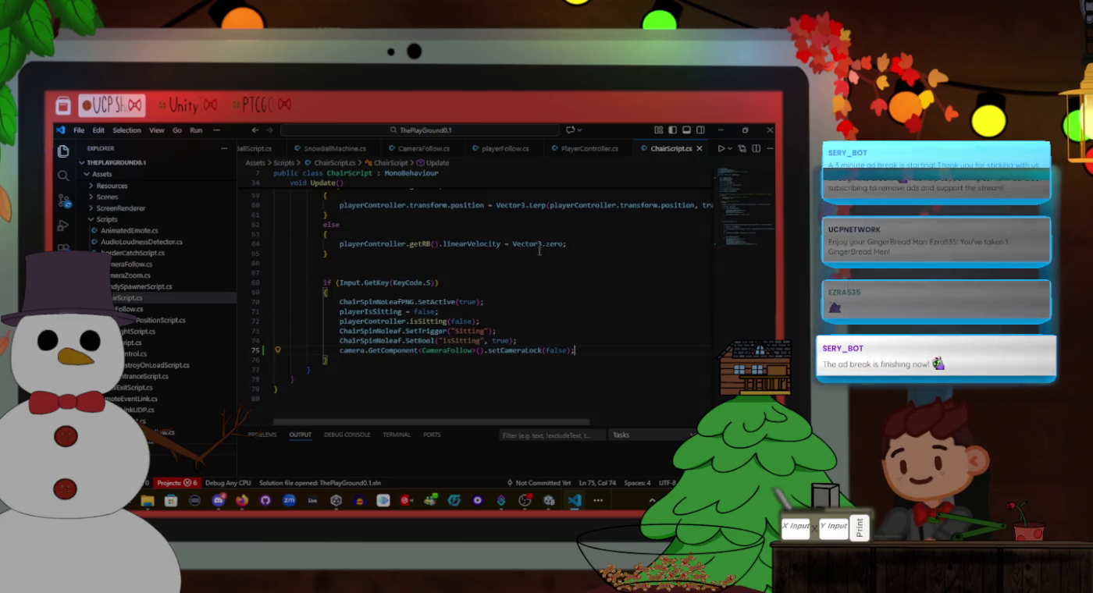
key(alt+Tab)
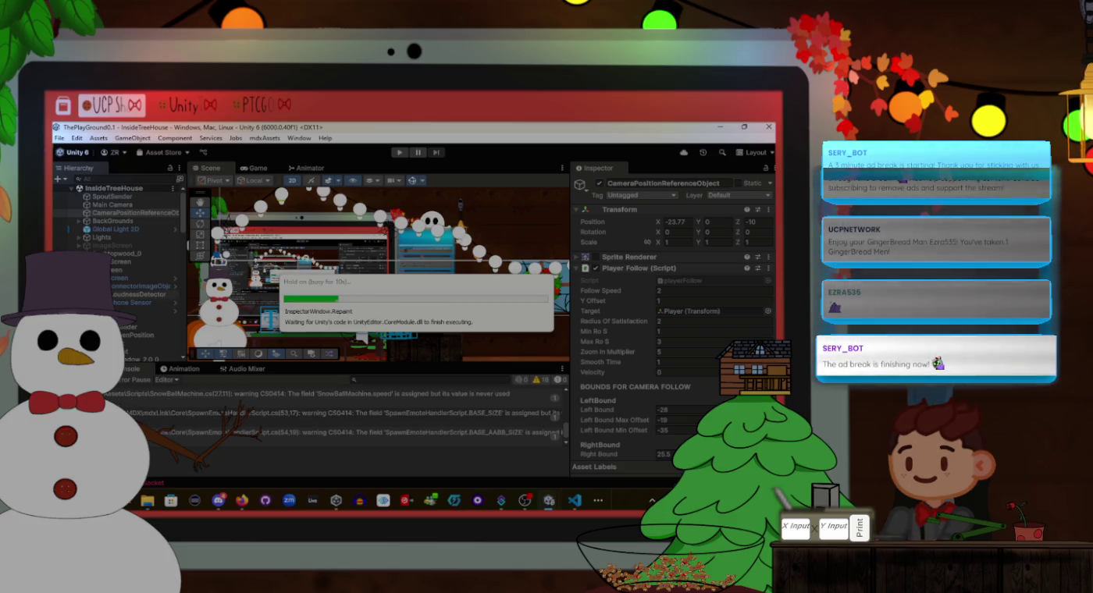
Drag Main Camera into the Camera field of Player's Player Controller component
click(298, 311)
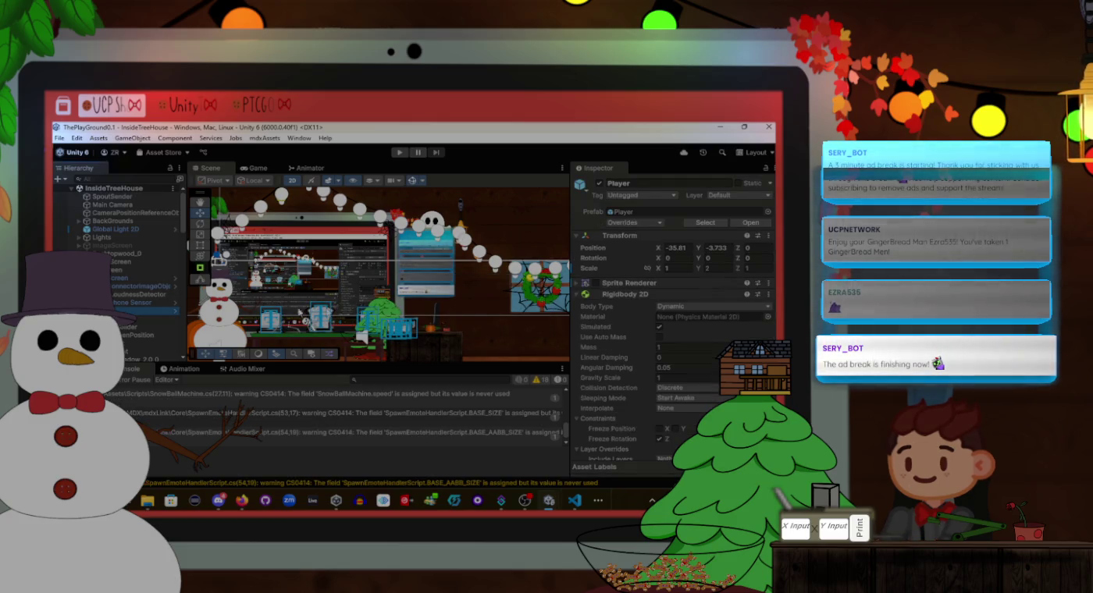
scroll(673, 317, down, 6)
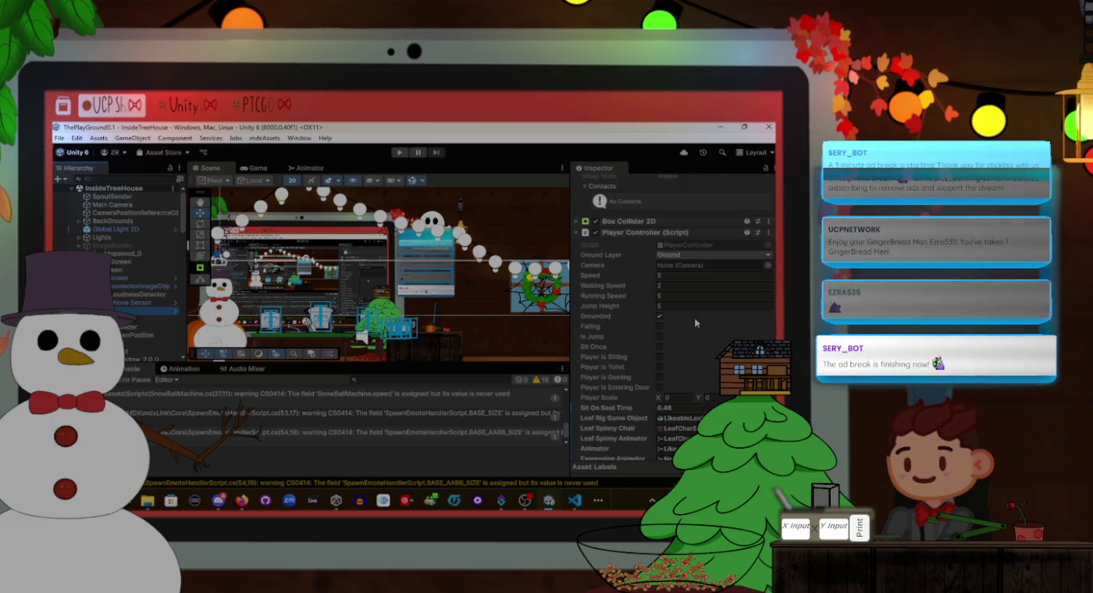
drag(127, 206, 706, 267)
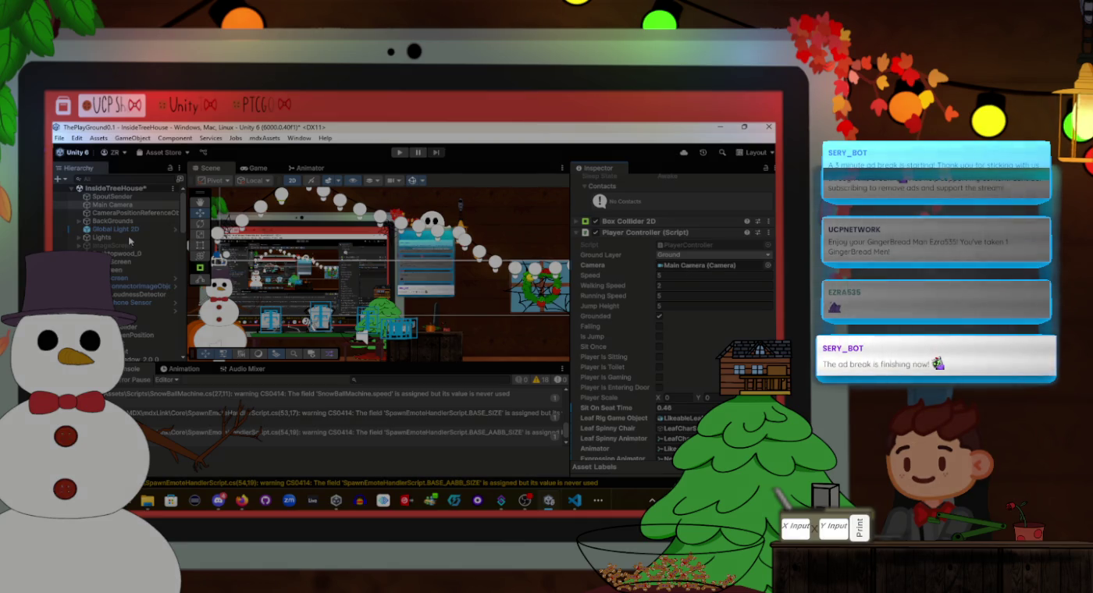
Expand GameChair and select its Chair object to show the Chair Script
scroll(137, 266, down, 3)
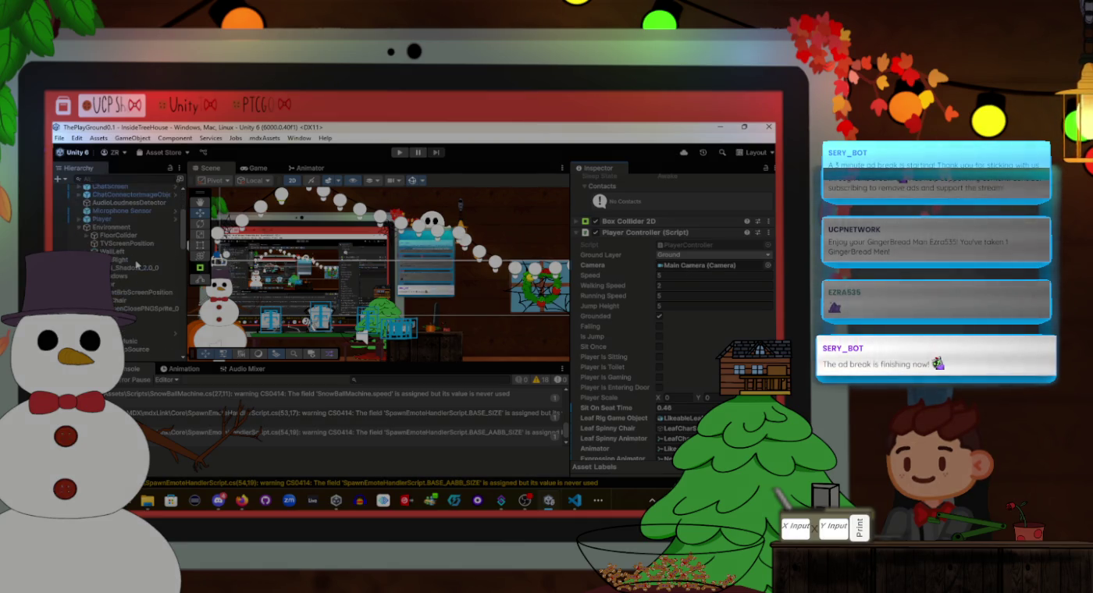
scroll(137, 266, up, 1)
scroll(117, 260, down, 4)
click(81, 241)
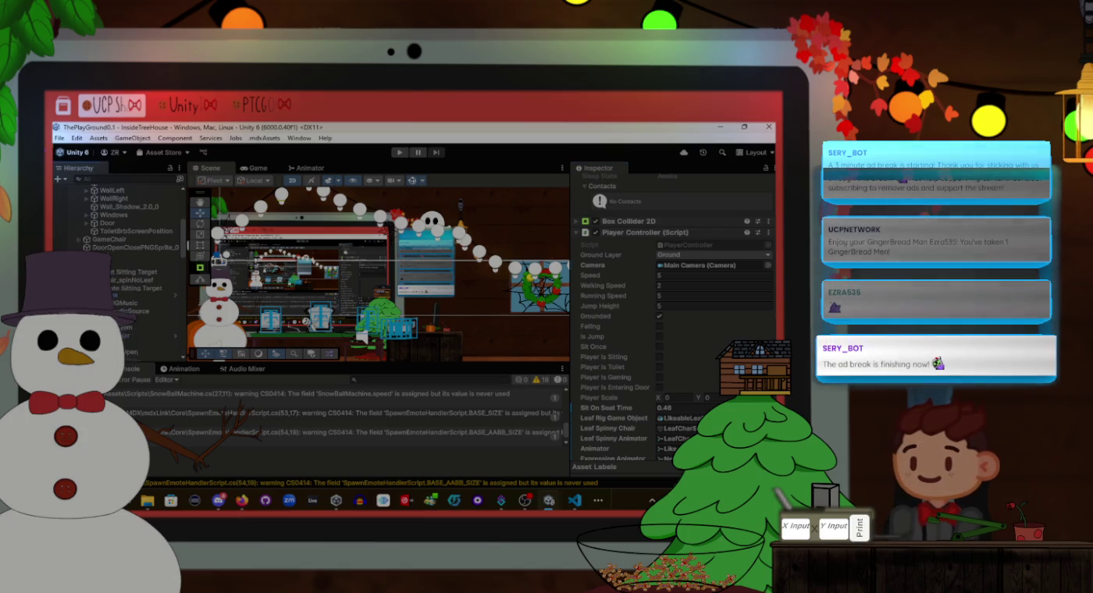
click(140, 264)
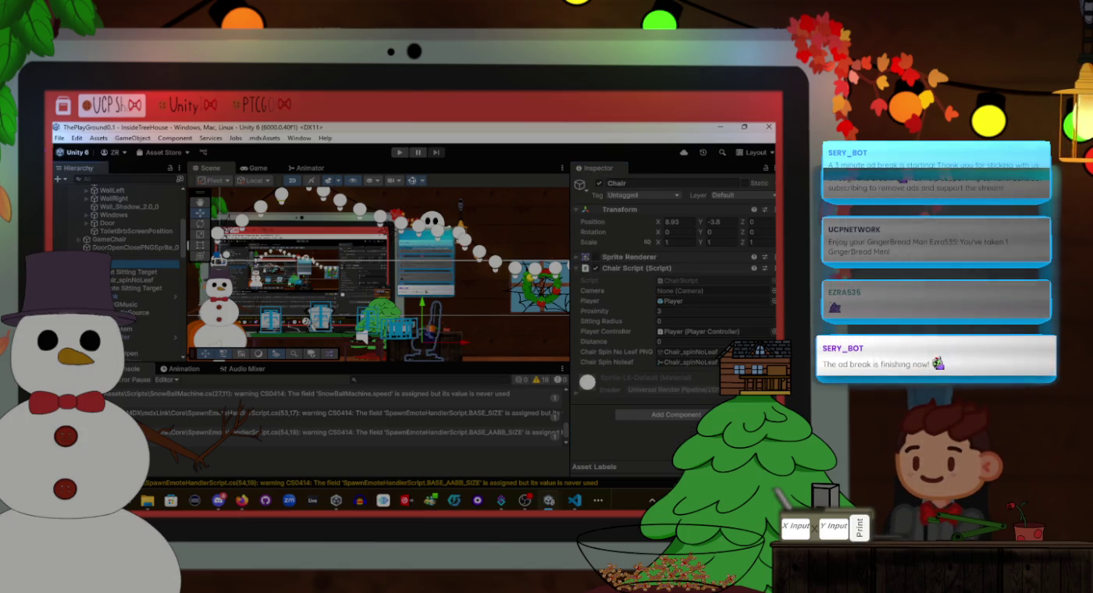
Drag Main Camera into the Chair Script's Camera field, then inspect and frame Main Camera
scroll(117, 226, up, 5)
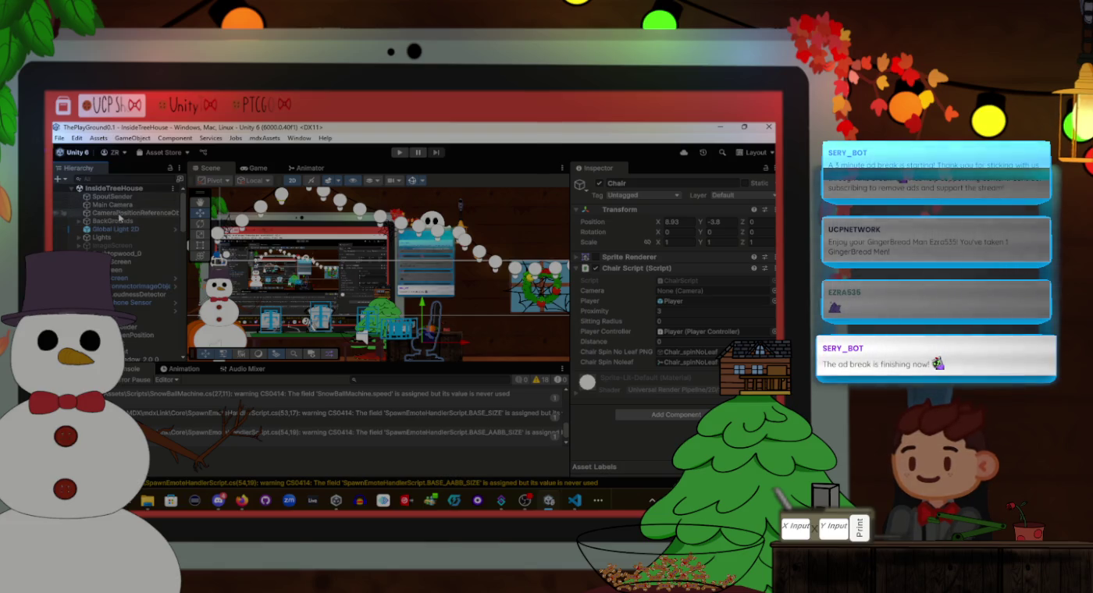
drag(112, 204, 692, 292)
click(692, 292)
click(129, 205)
double_click(128, 205)
scroll(667, 328, down, 10)
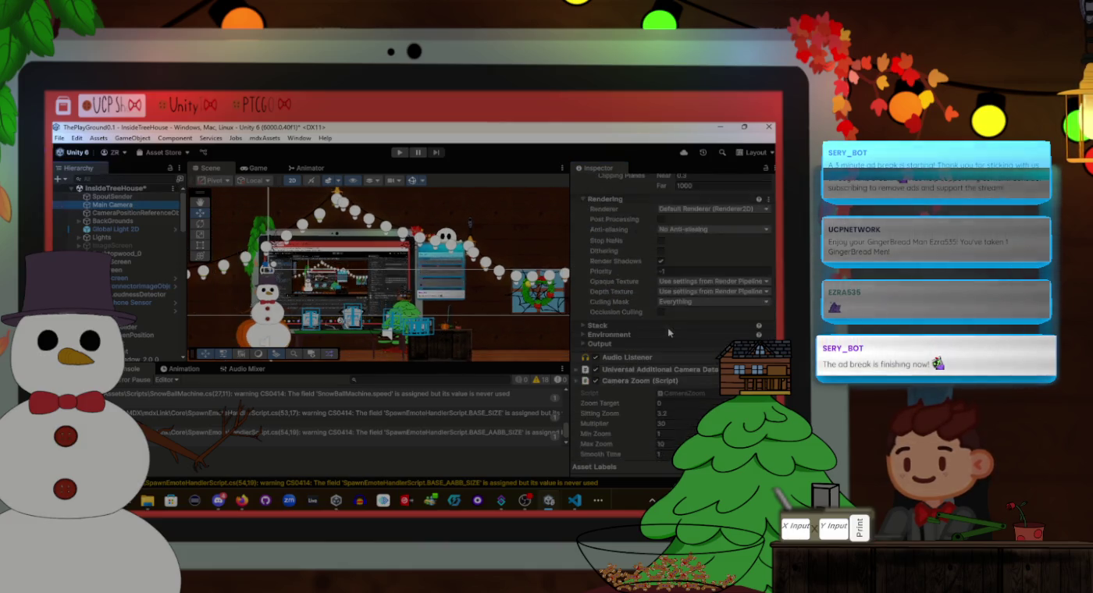
scroll(669, 331, up, 3)
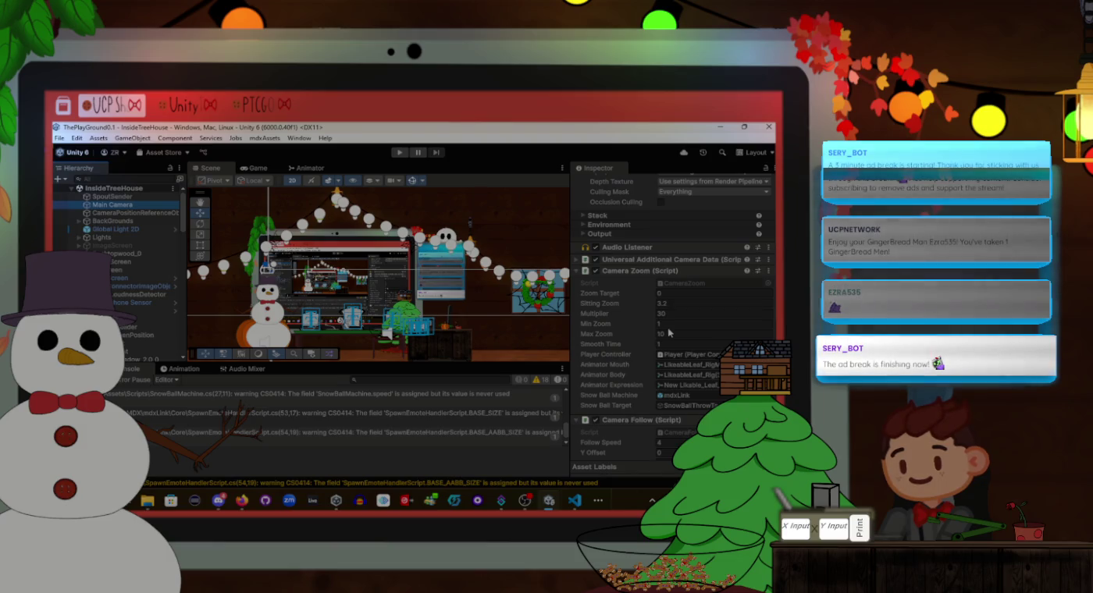
scroll(668, 331, down, 5)
scroll(668, 331, up, 6)
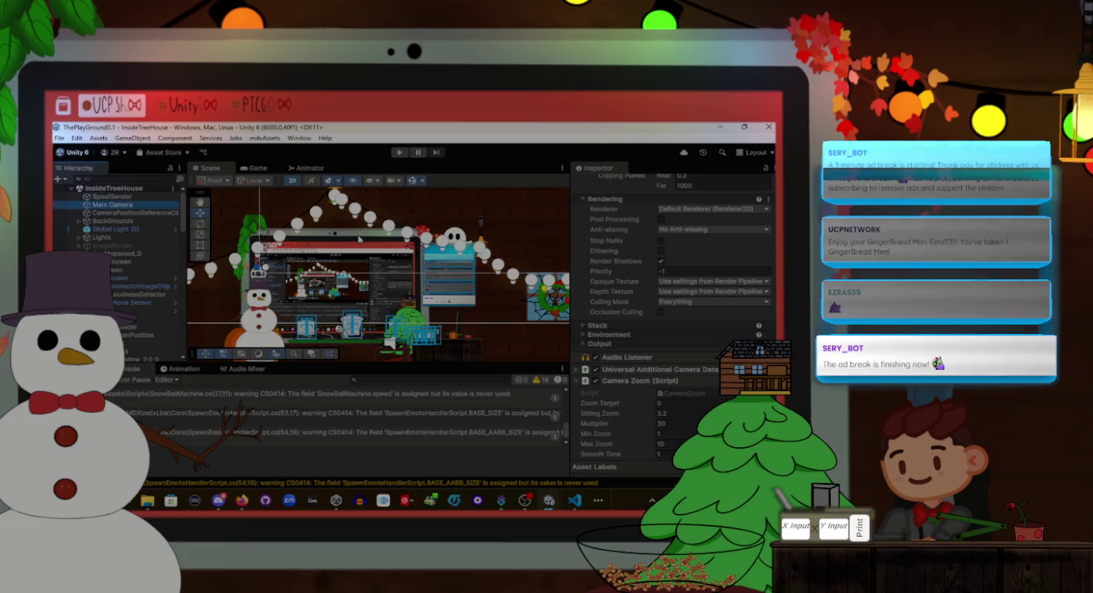
Return to ChairScript.cs in Visual Studio Code and place the caret on the next line
key(alt+Tab)
click(414, 359)
scroll(414, 359, up, 5)
scroll(413, 359, down, 6)
scroll(415, 358, up, 6)
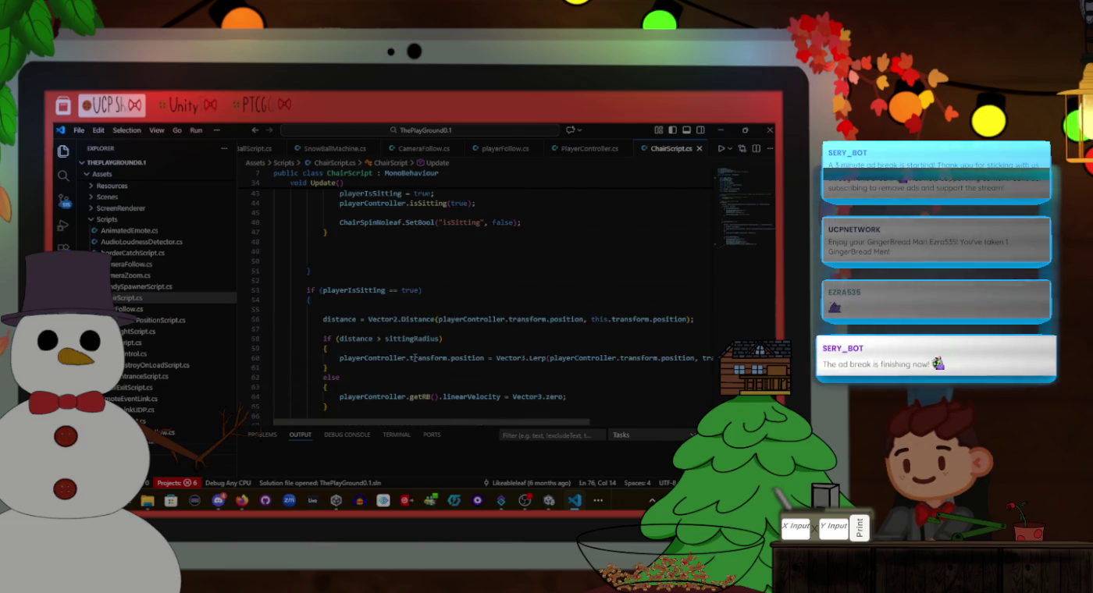
scroll(160, 332, down, 1)
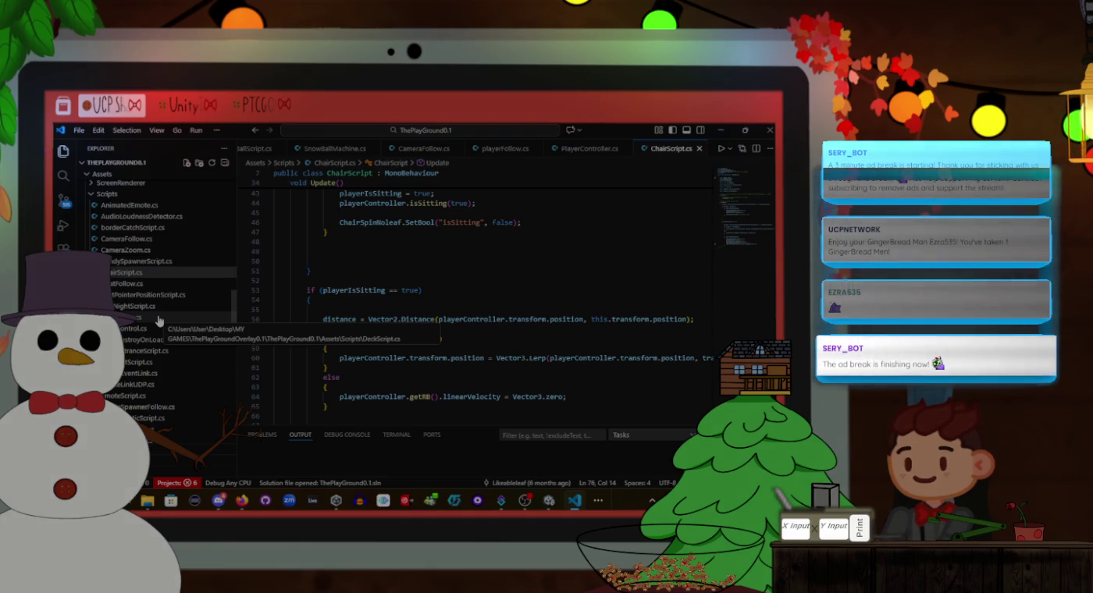
scroll(160, 321, down, 5)
scroll(159, 320, down, 3)
Open ToiletScript.cs from the Explorer and scroll up to the Player field near the top
click(156, 375)
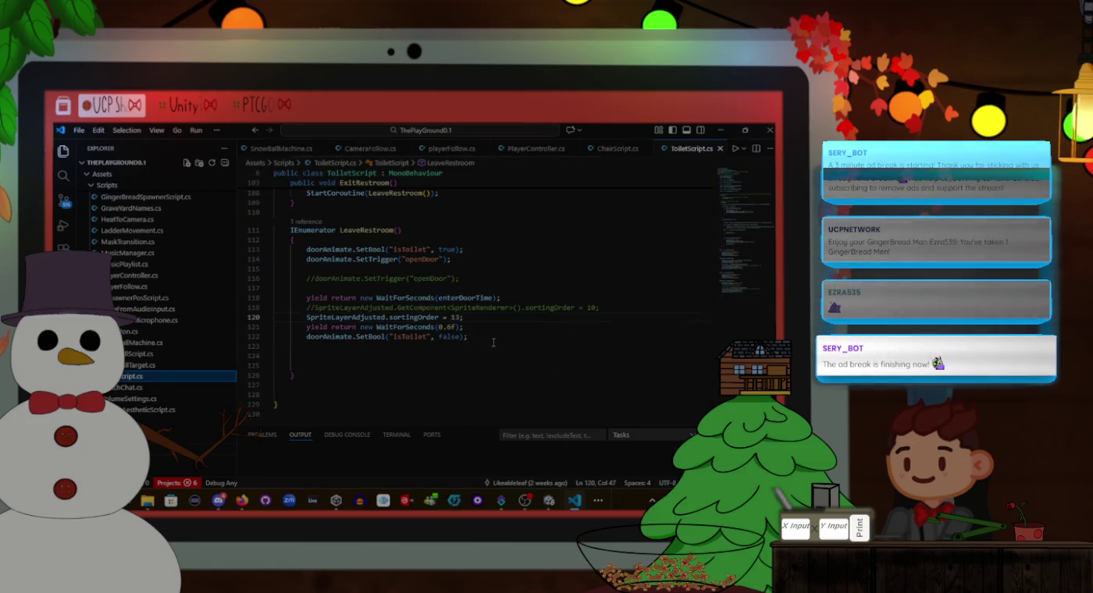
scroll(494, 341, up, 2)
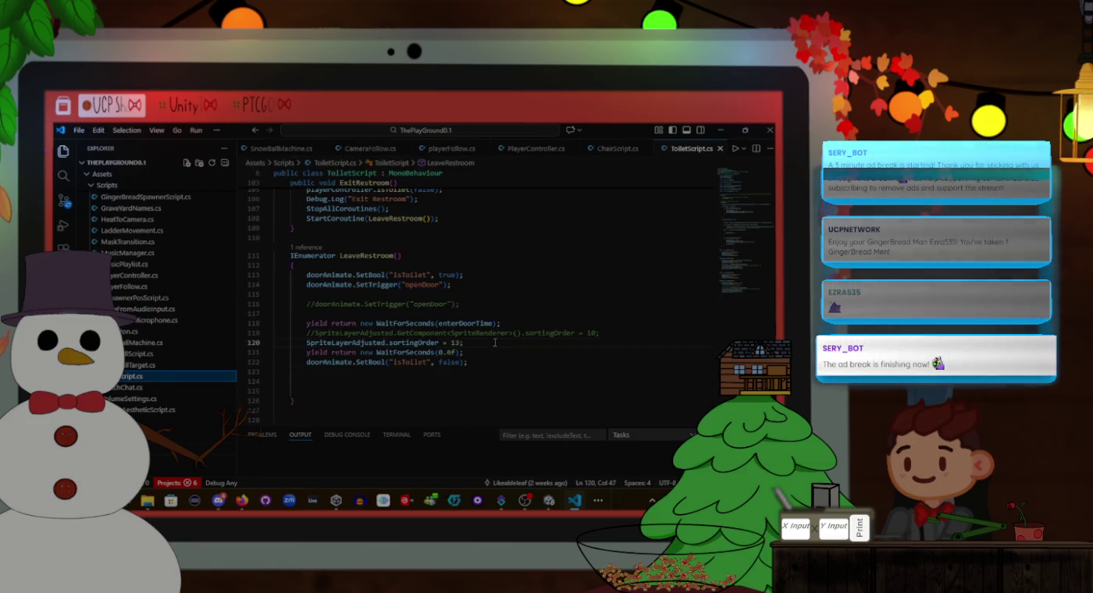
click(486, 364)
scroll(485, 364, up, 8)
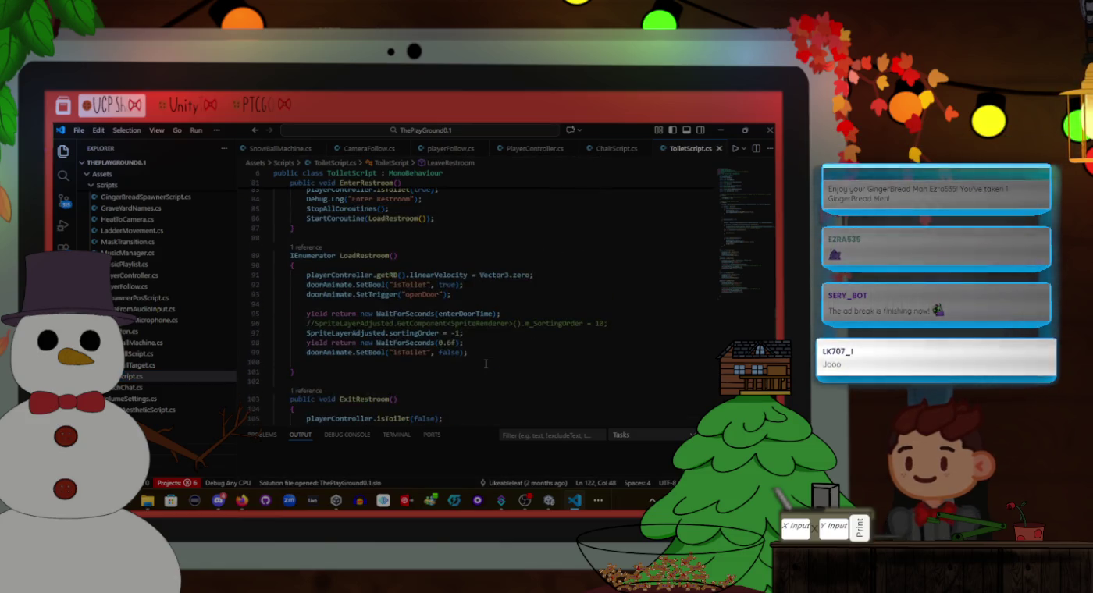
scroll(486, 364, down, 4)
scroll(486, 364, down, 4)
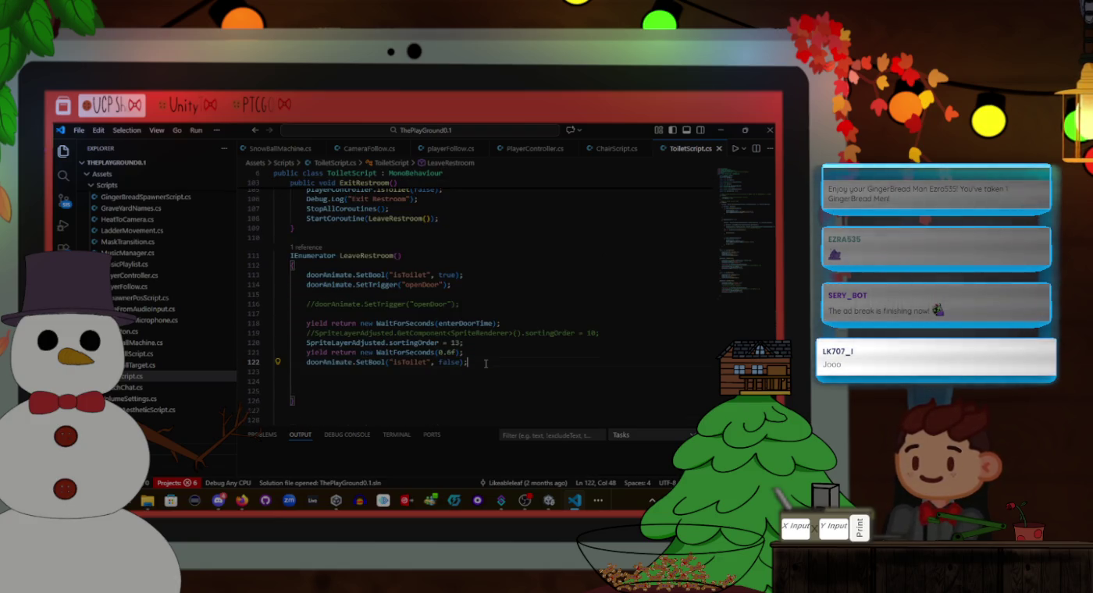
scroll(441, 334, up, 20)
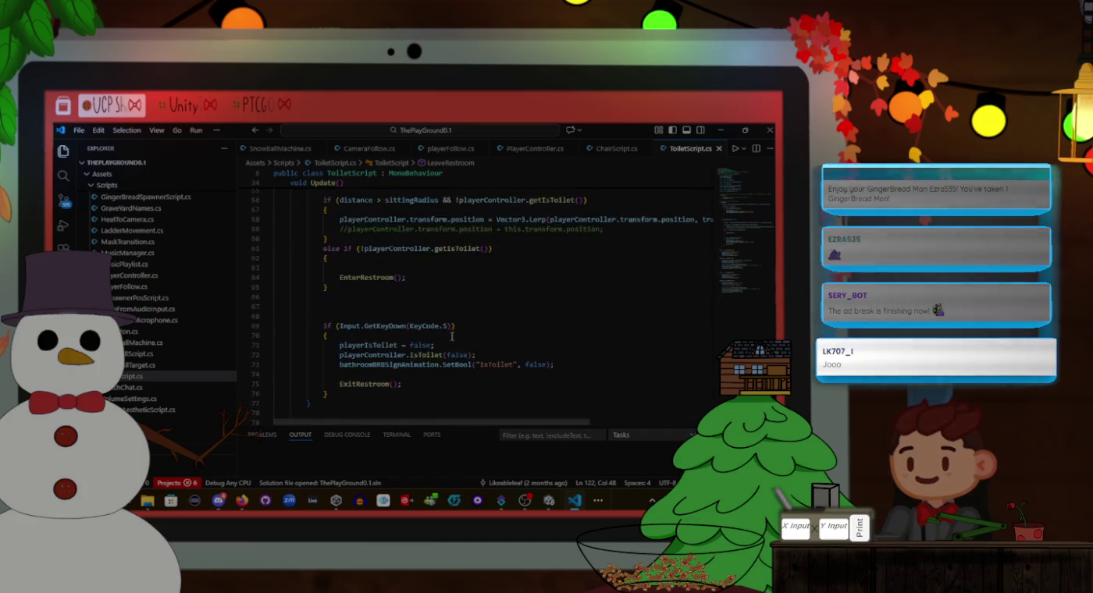
scroll(439, 334, up, 2)
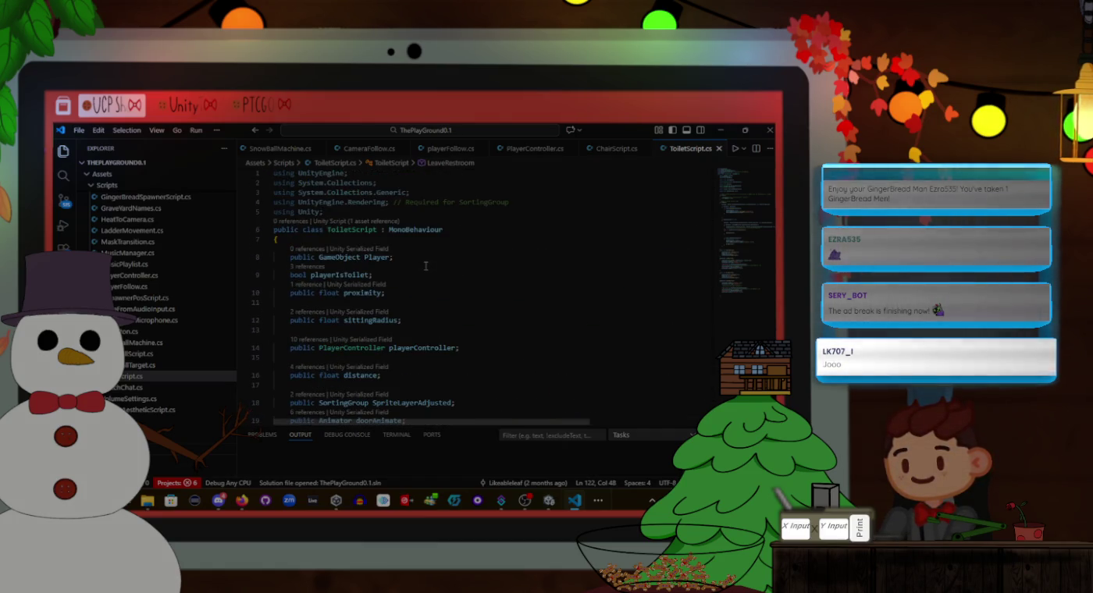
Add 'public CameraFollow camera;' below the Player field and save the script
click(427, 254)
key(Return)
key(Return)
text(public CameraFollow ca)
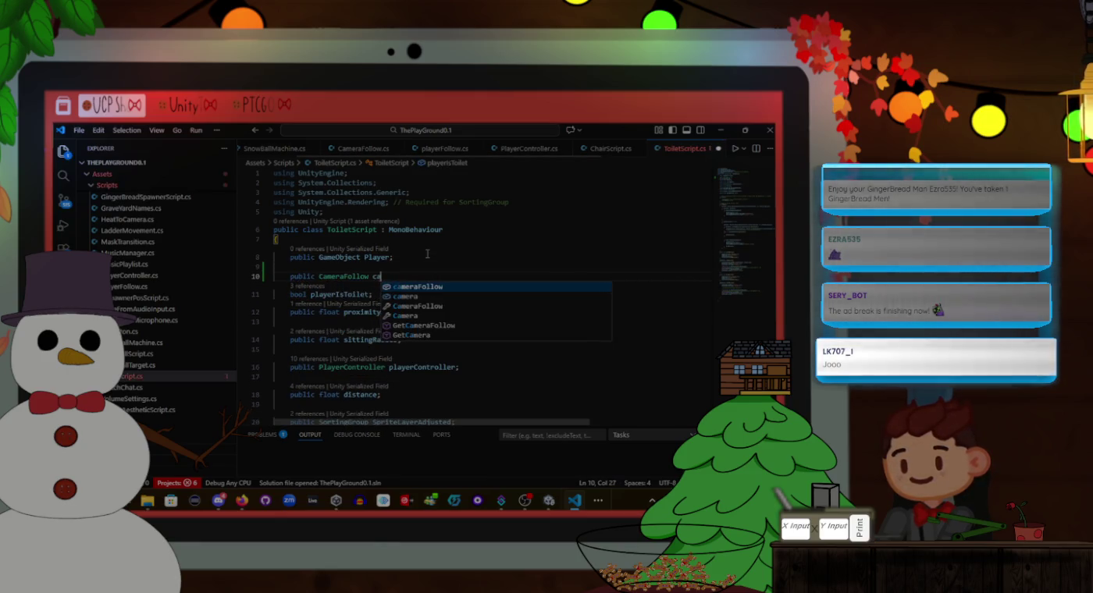
key(Escape)
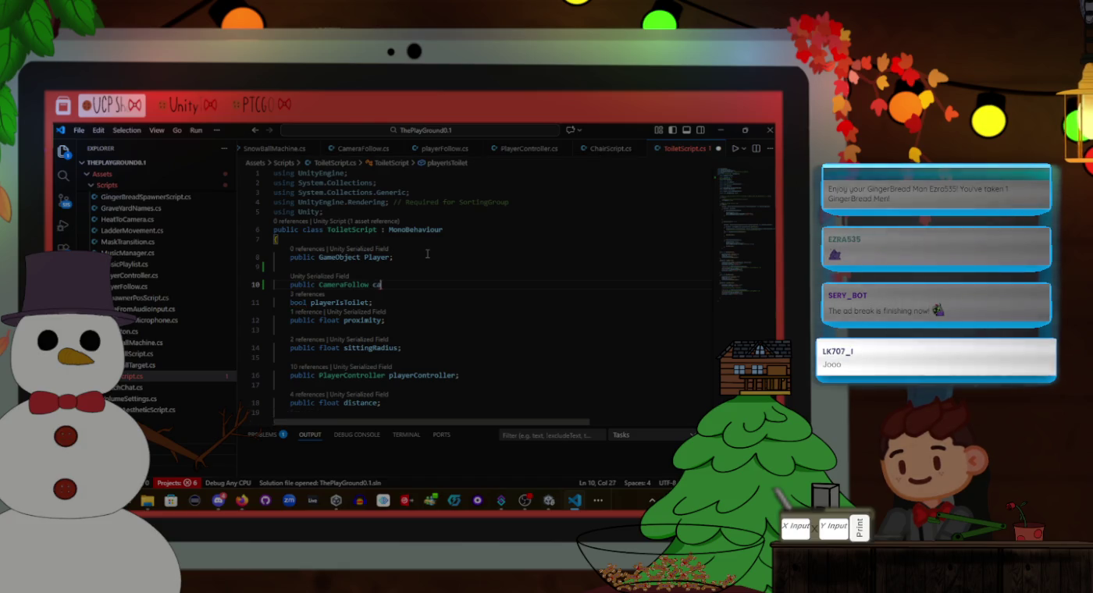
text(camera;)
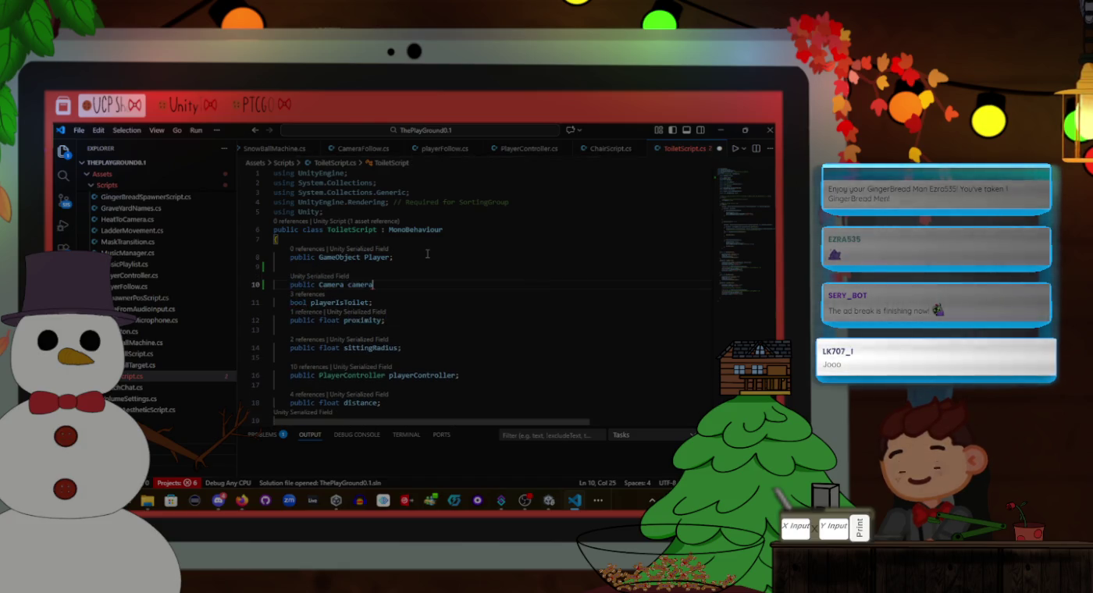
key(ctrl+s)
Scroll down to LeaveRestroom and put the caret on the empty line after its last statement
scroll(426, 254, down, 15)
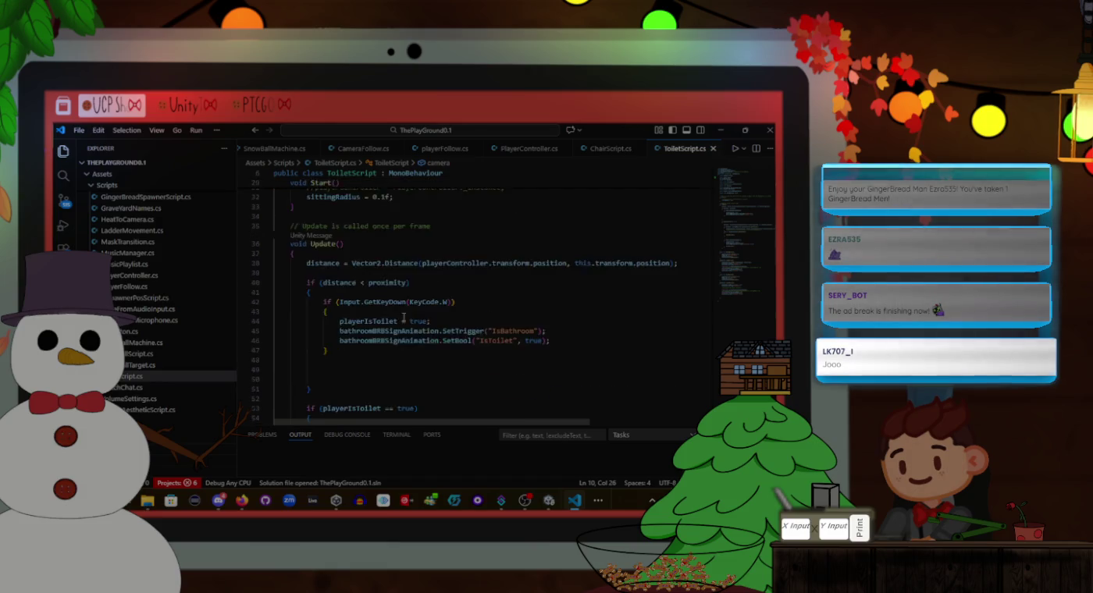
scroll(409, 321, down, 10)
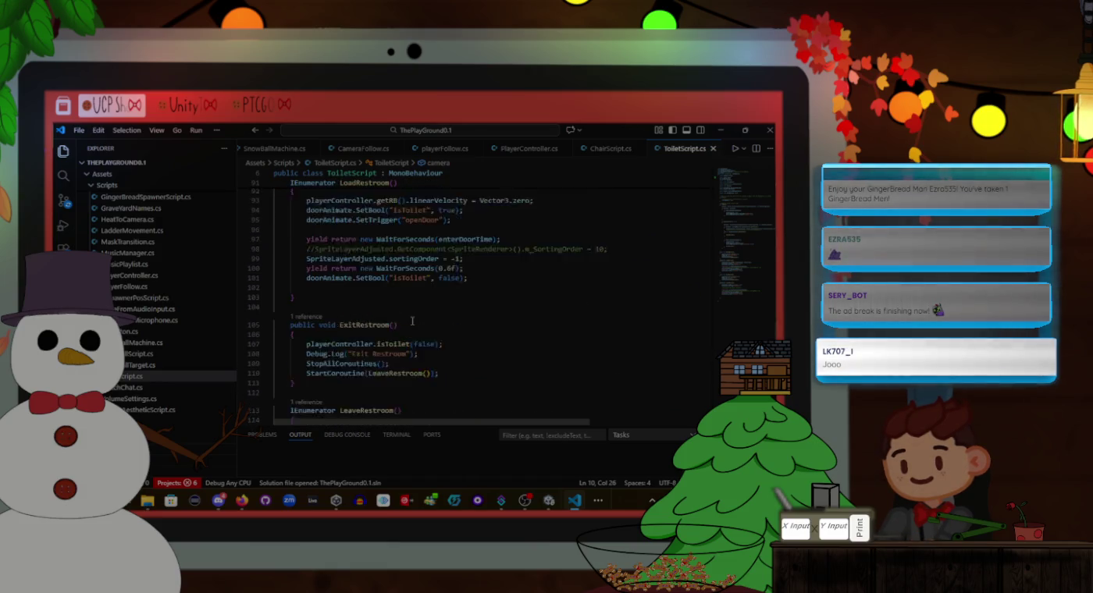
scroll(413, 320, down, 3)
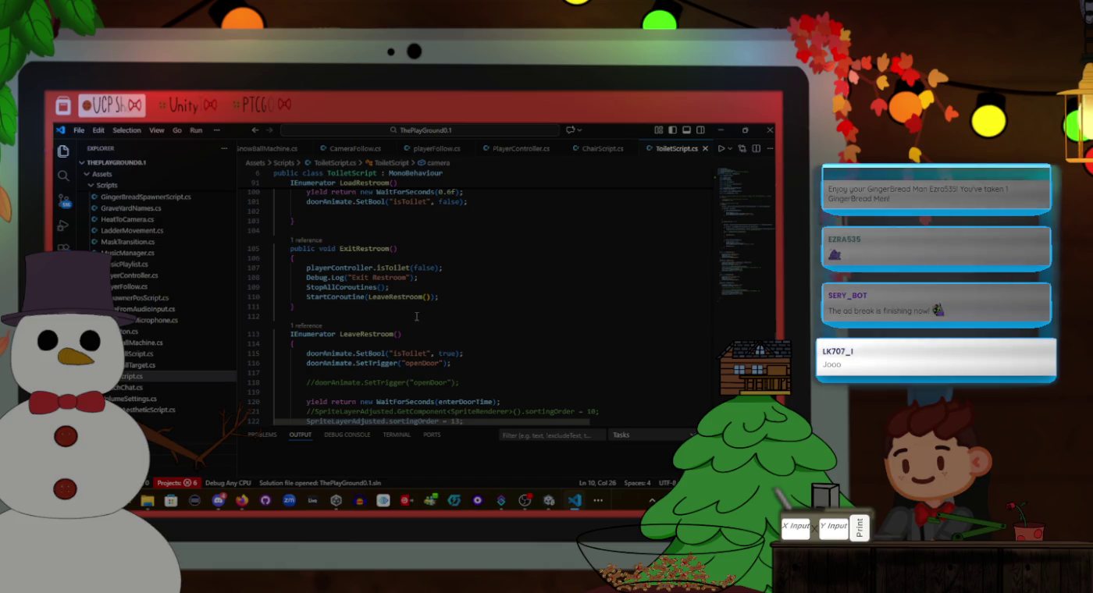
scroll(416, 316, down, 1)
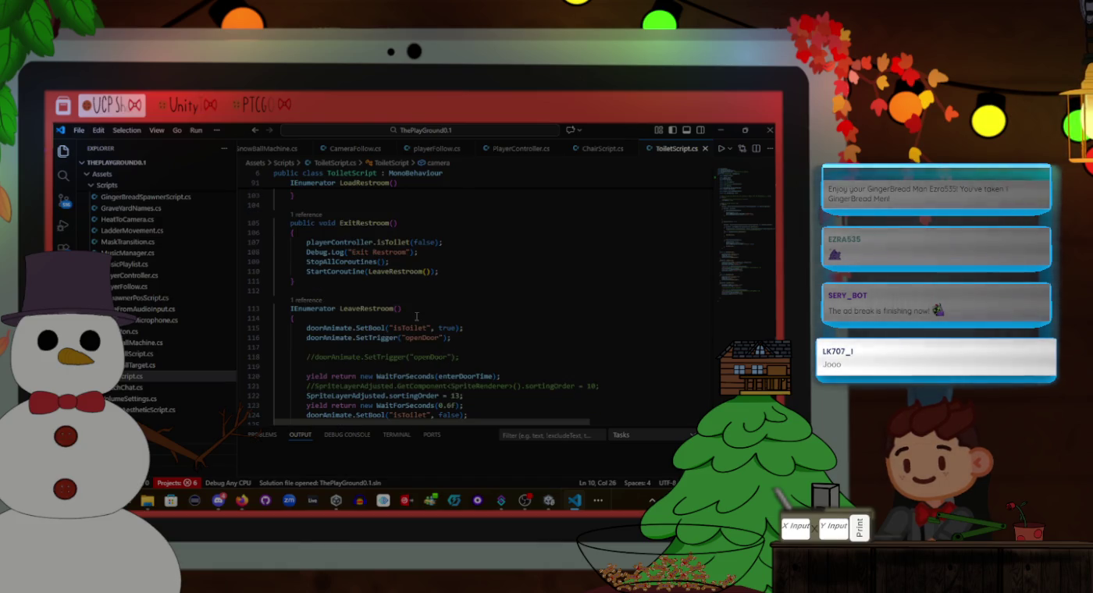
scroll(415, 302, down, 3)
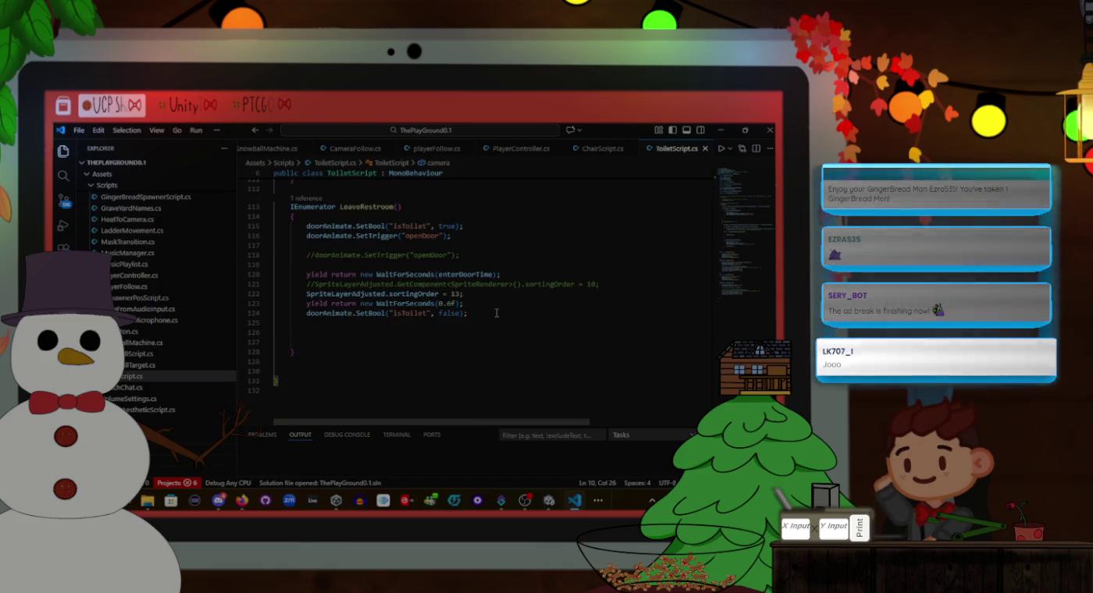
click(483, 315)
click(477, 320)
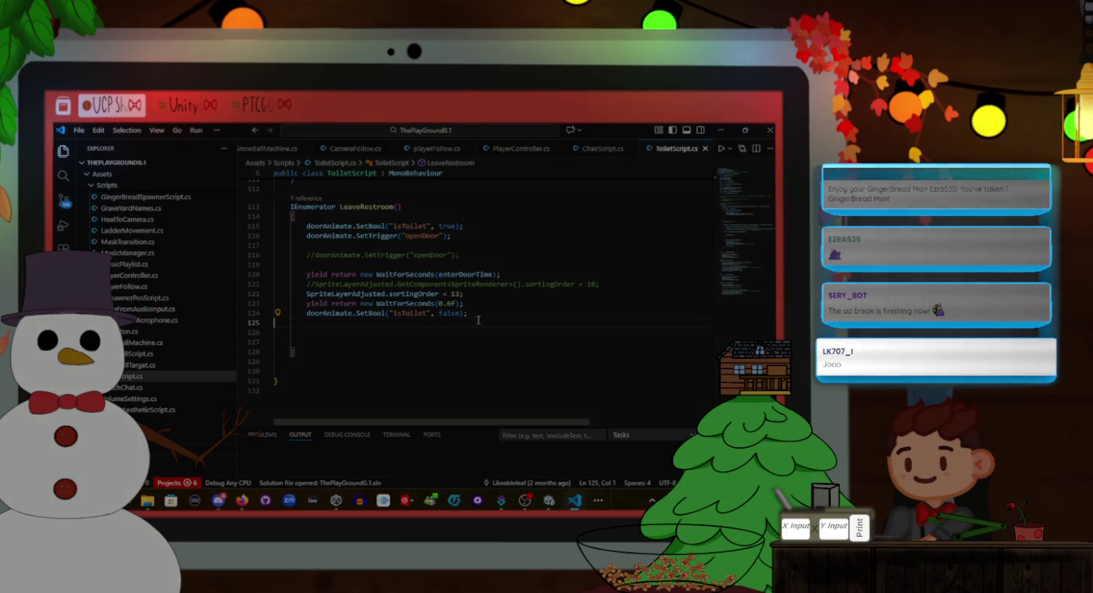
Start the new line with camera.GetComponent<CameraFollow using IntelliSense completions
key(Tab)
key(Tab)
text(cam)
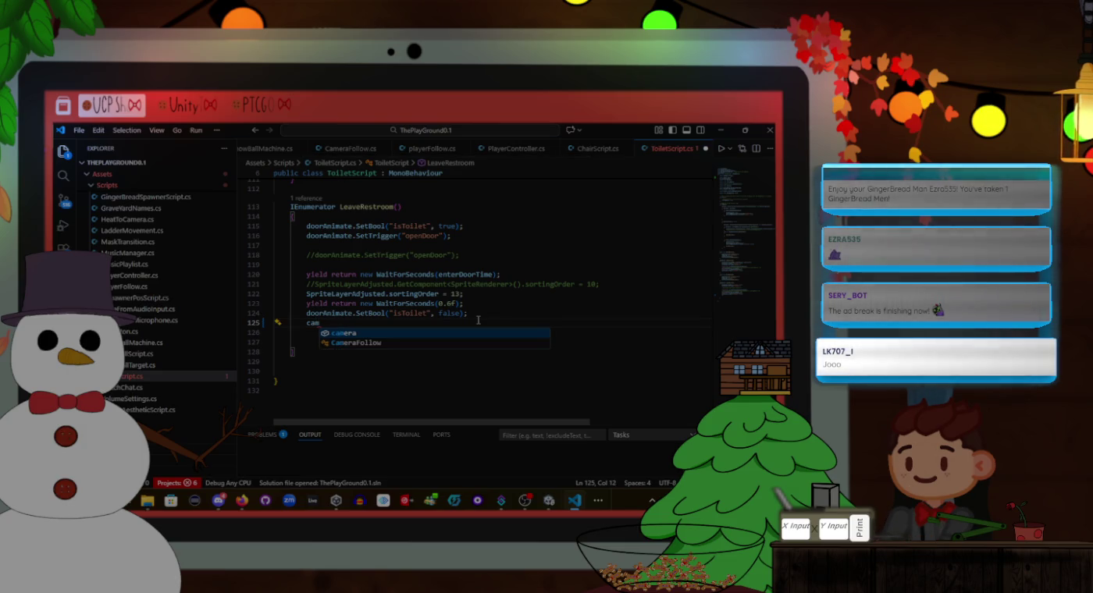
key(Tab)
text(.)
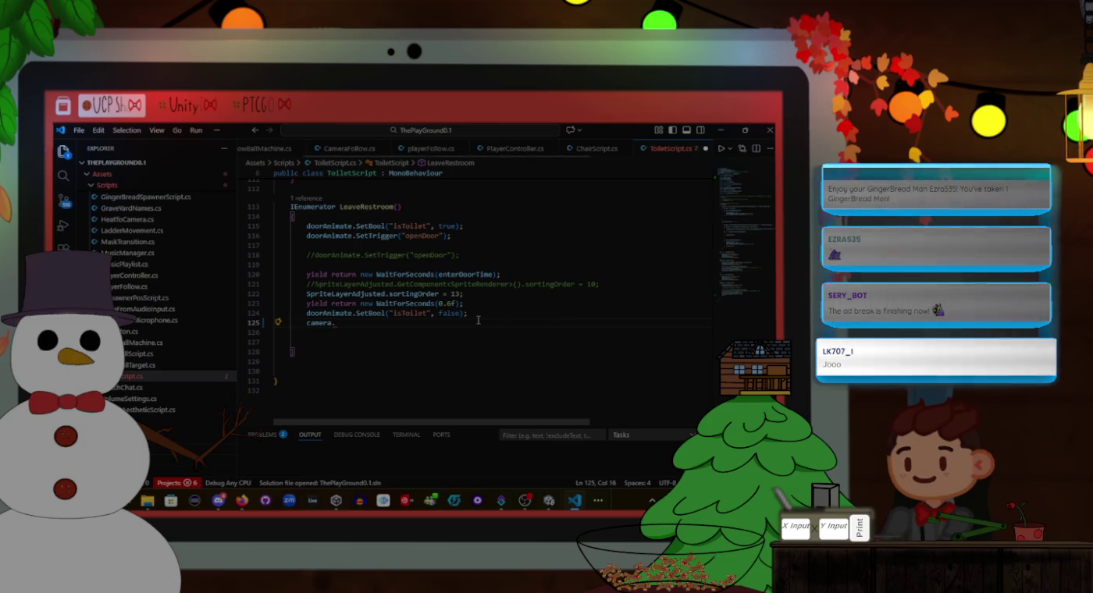
text(GetComp)
key(Tab)
text(<camer)
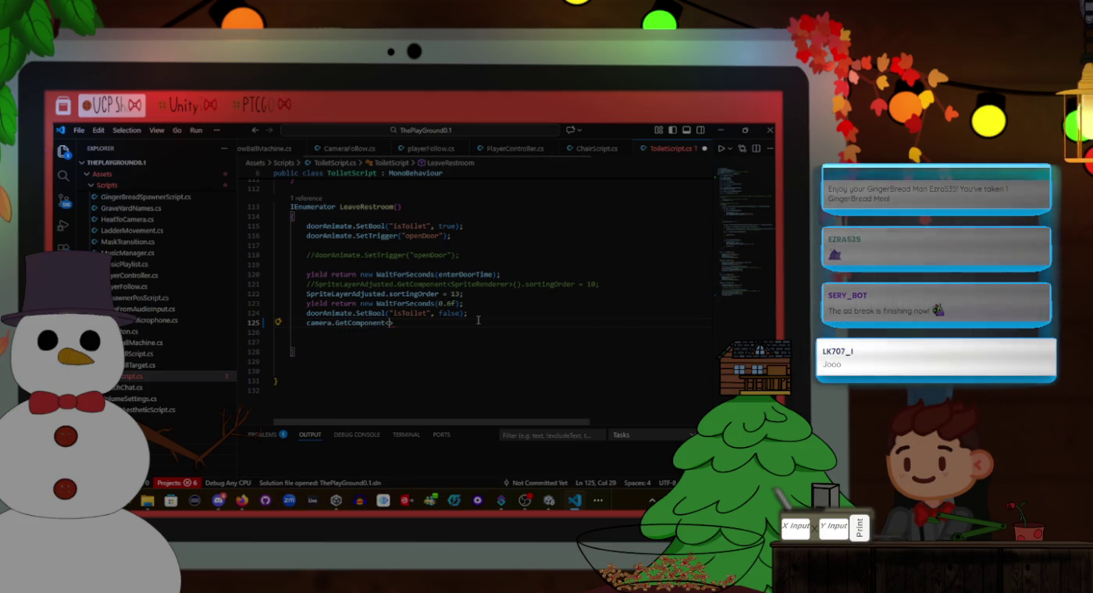
key(Tab)
Finish the statement as camera.GetComponent<CameraFollow>().setCameraLock(false);
text(>)
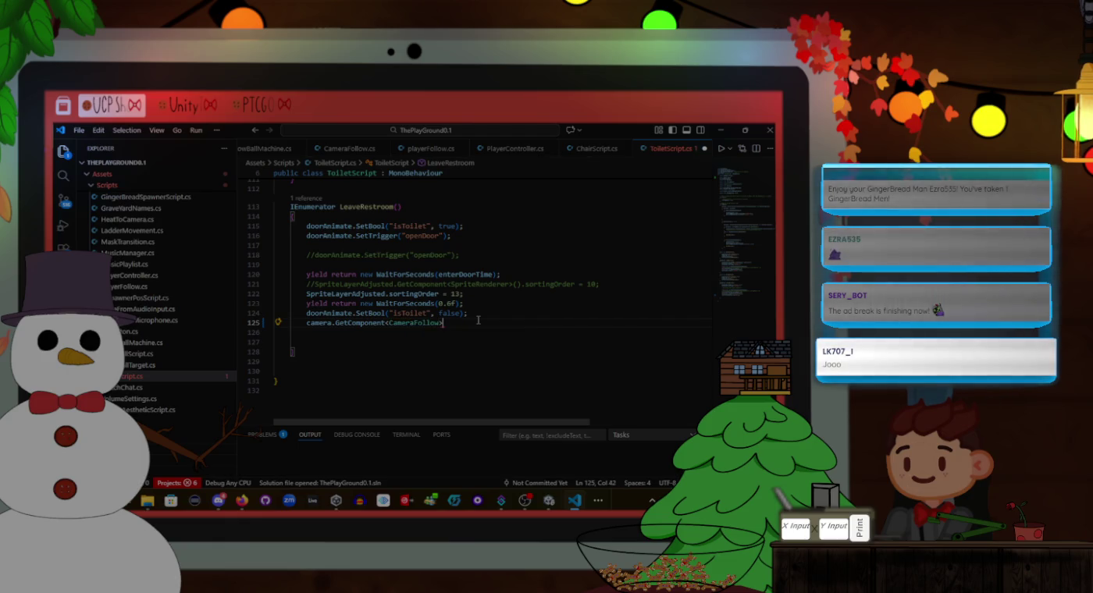
text(().s)
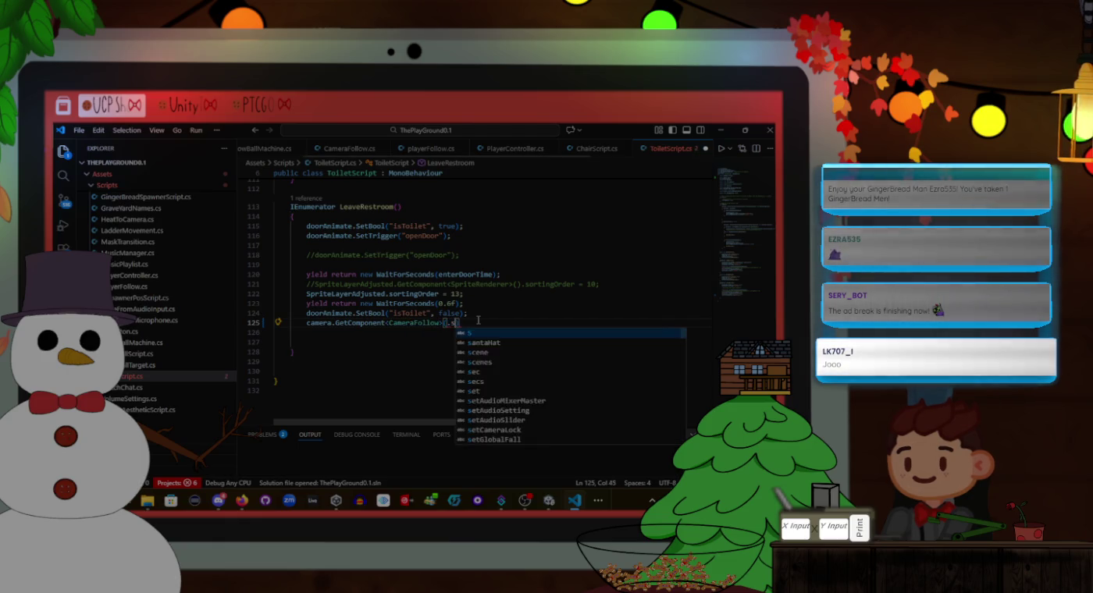
key(BackSpace)
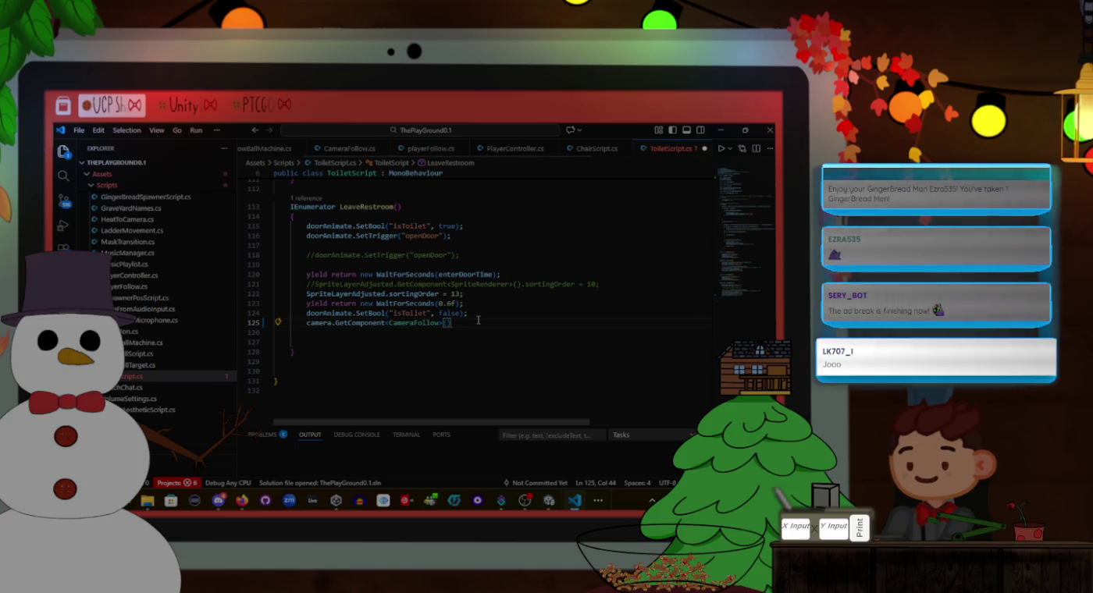
text(.set)
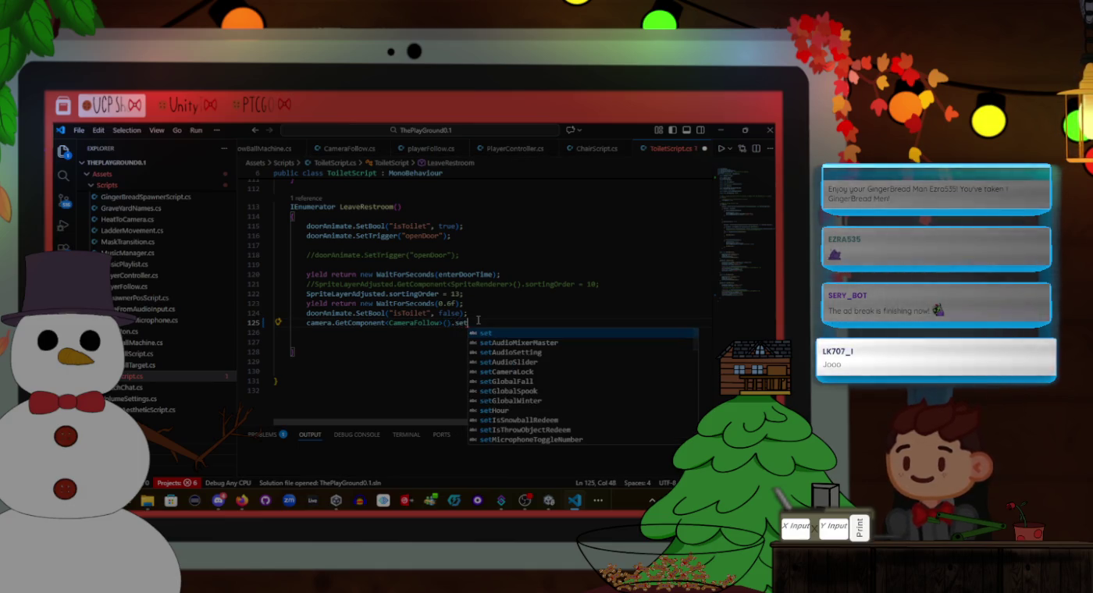
text(C)
key(Tab)
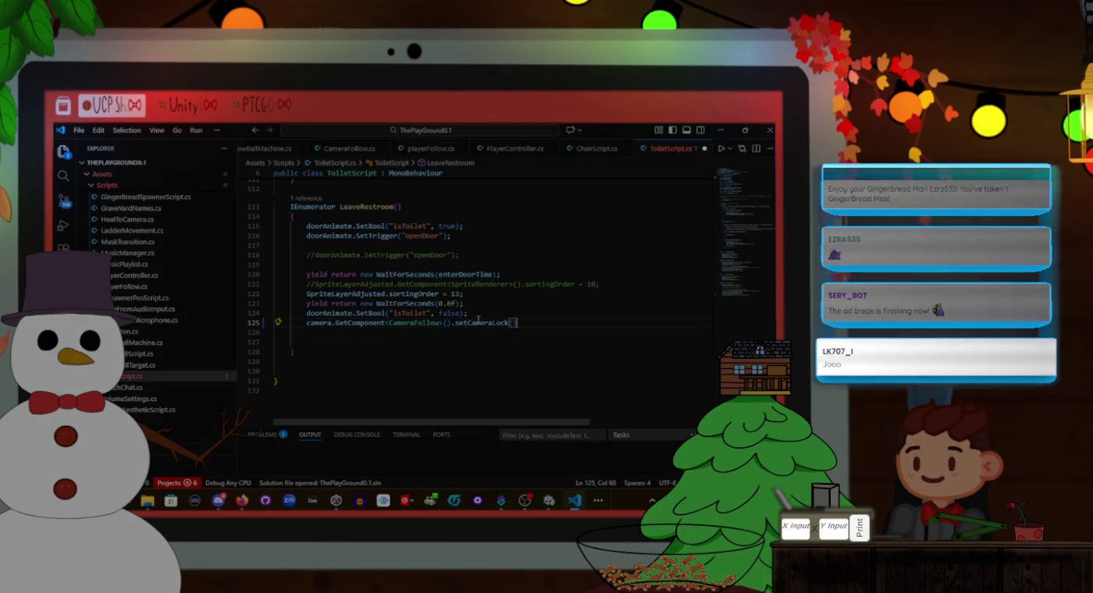
text(;false)
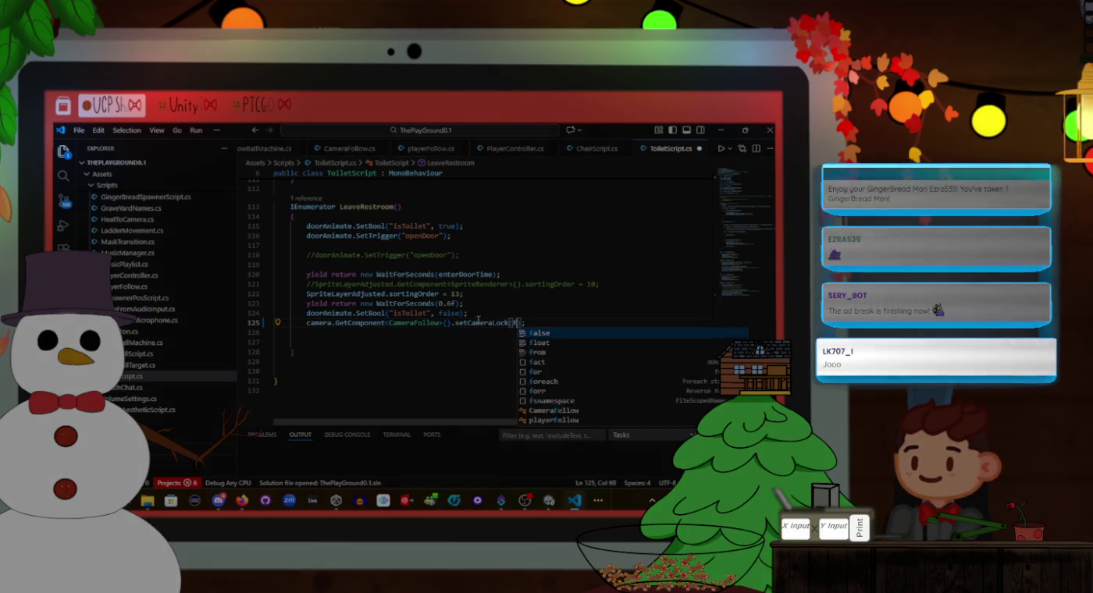
click(478, 315)
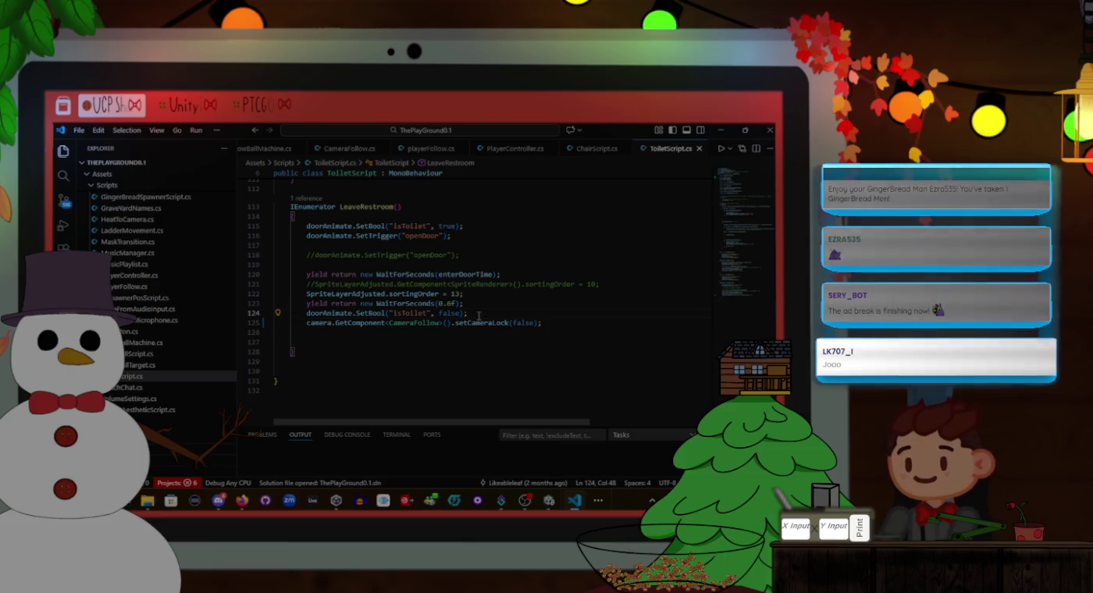
key(alt+Tab)
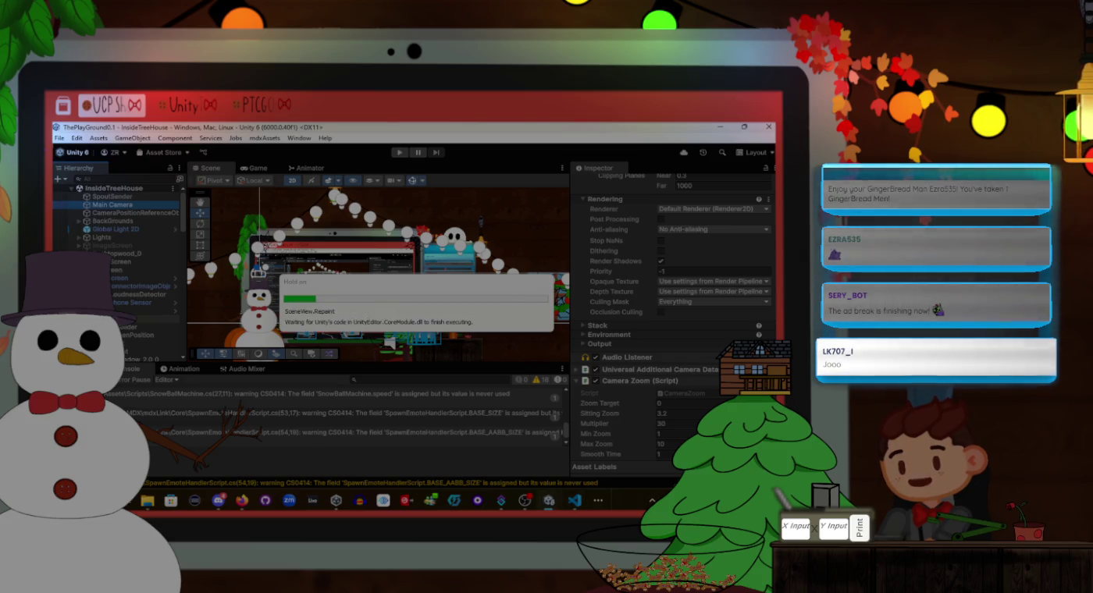
Inspect the ToiletBrbScreenPosition, TVScreenPosition and Environment objects in the Hierarchy
scroll(117, 257, down, 3)
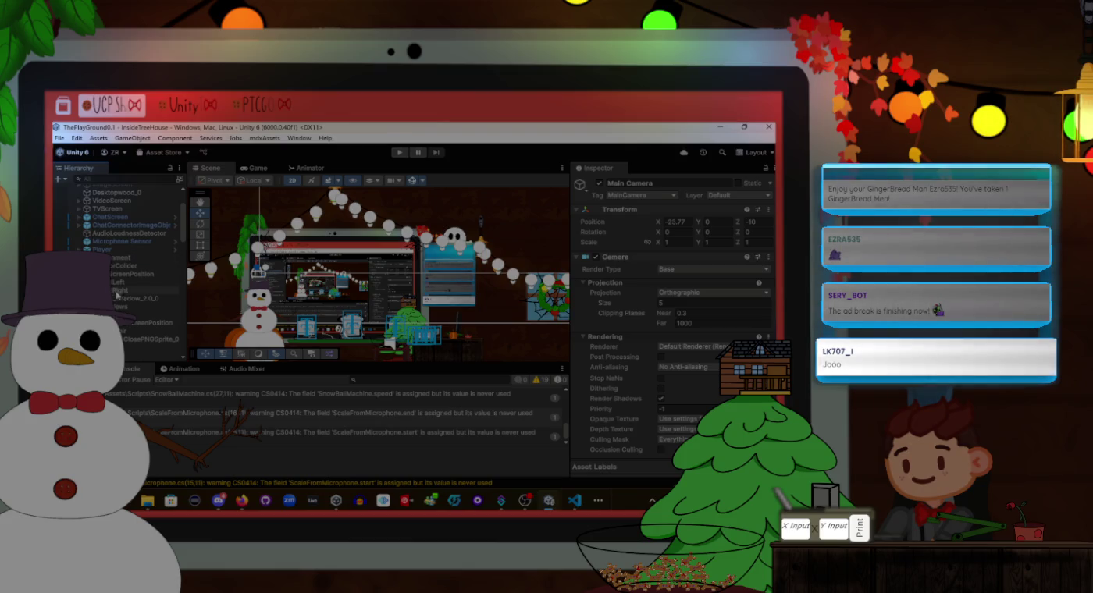
click(152, 324)
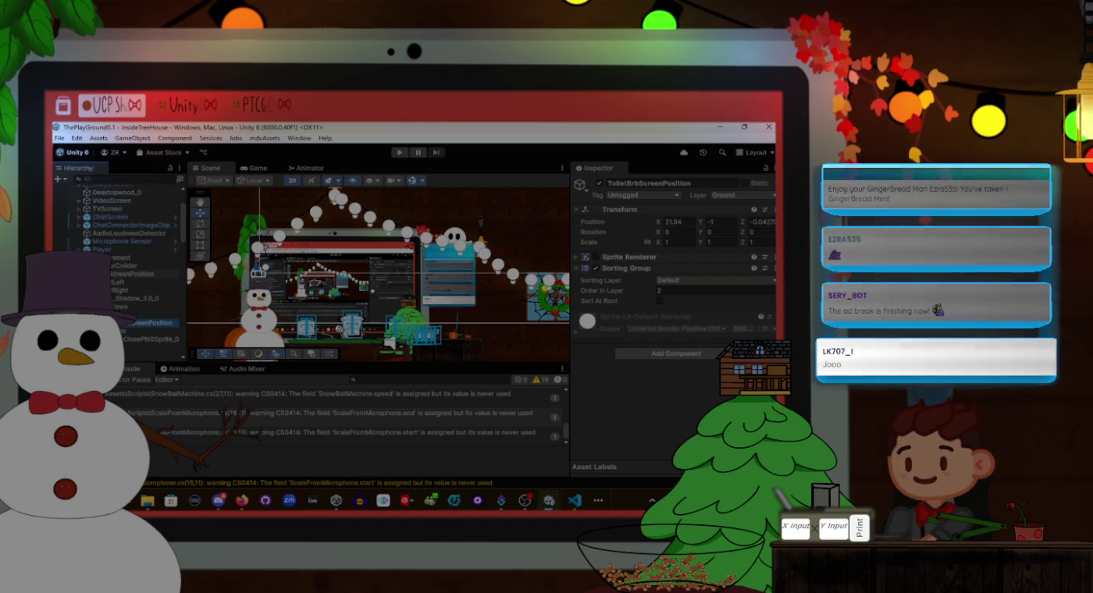
click(118, 275)
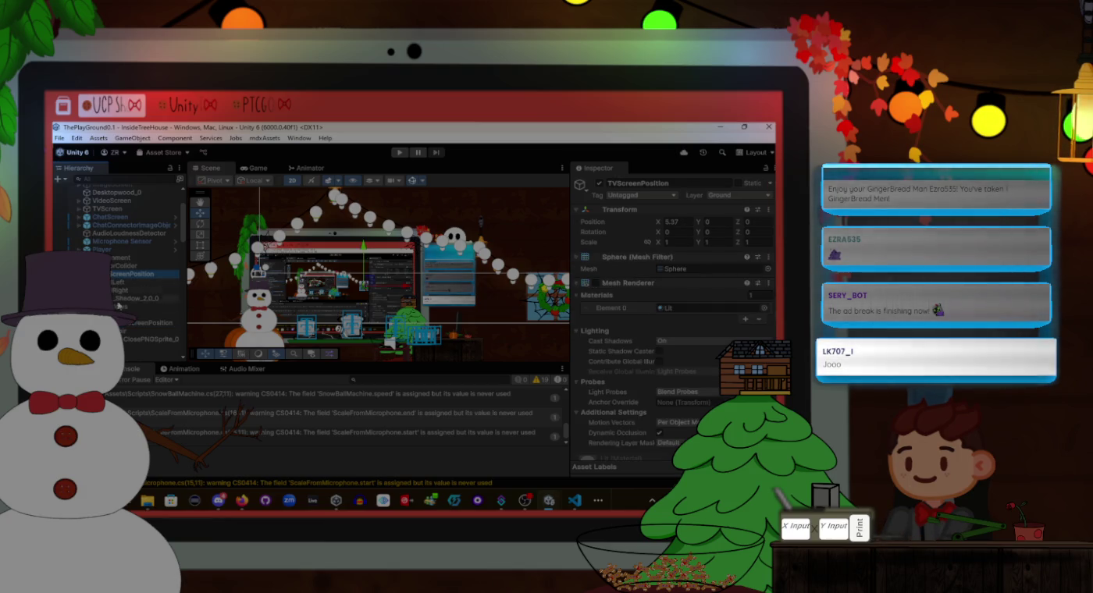
click(129, 322)
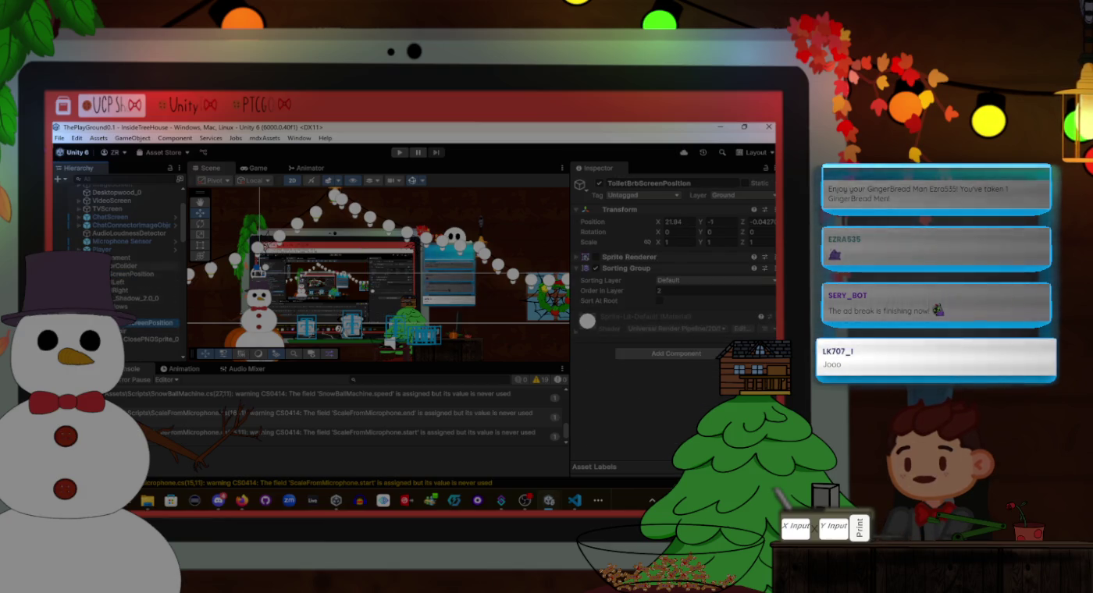
click(121, 259)
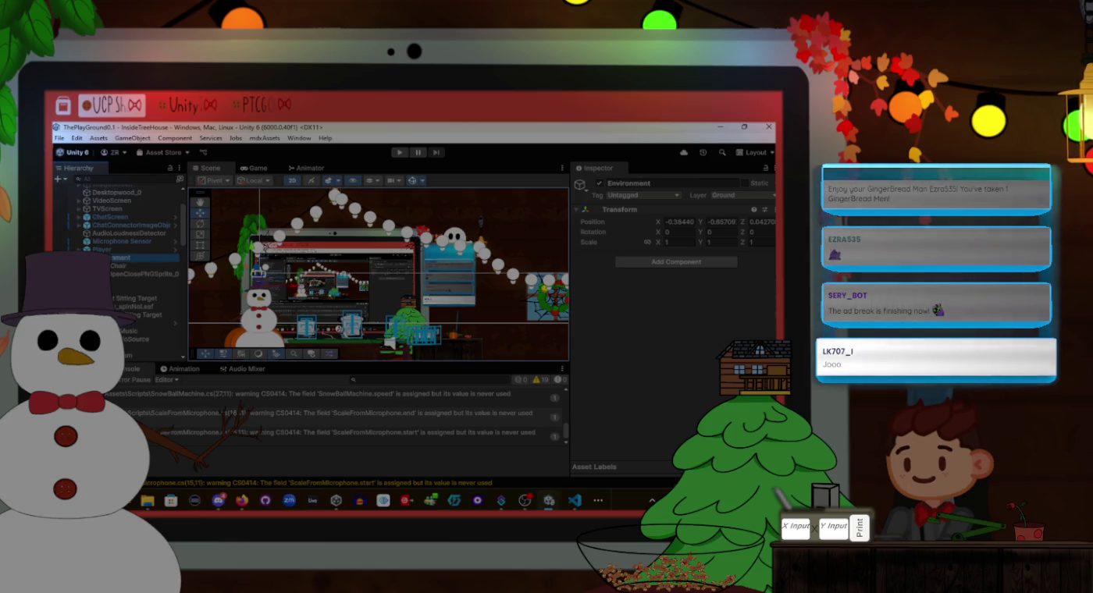
Select Toilet and drag Main Camera into its Toilet Script's Camera field
click(129, 282)
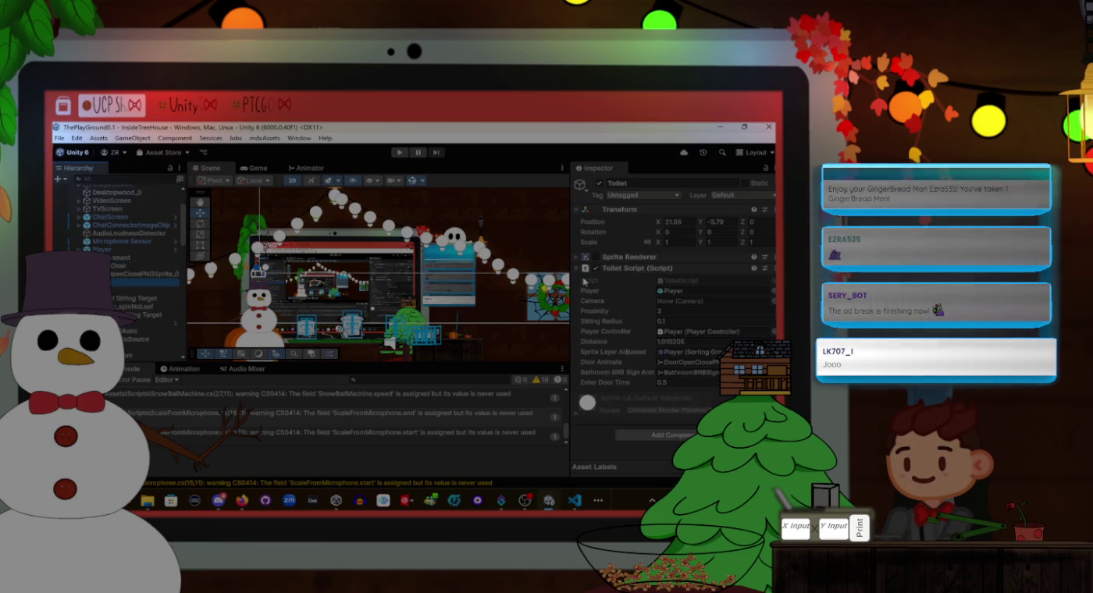
scroll(122, 269, up, 3)
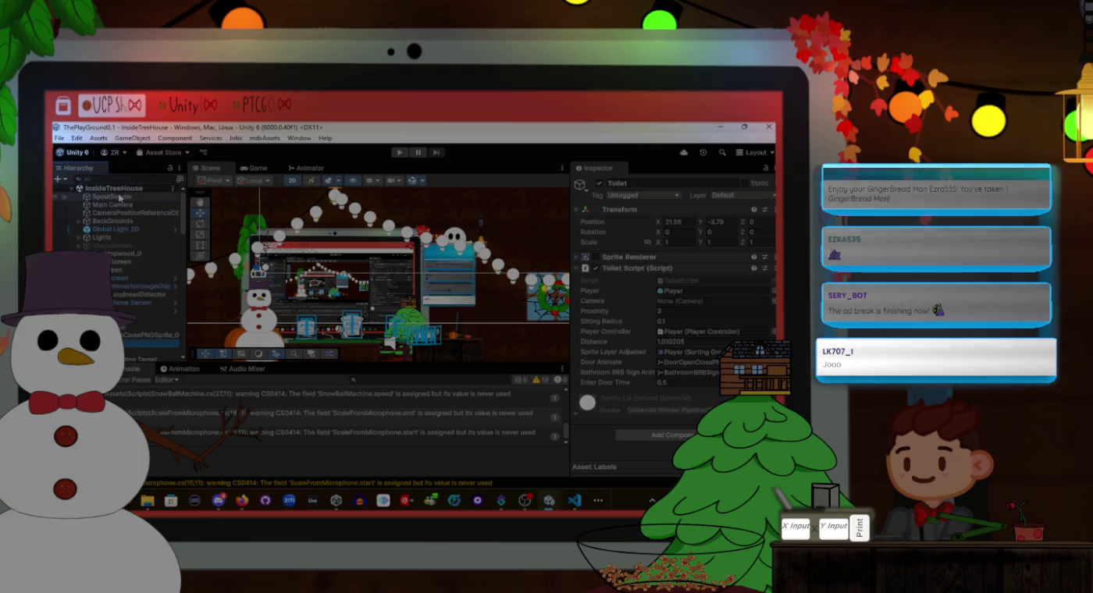
drag(132, 206, 687, 301)
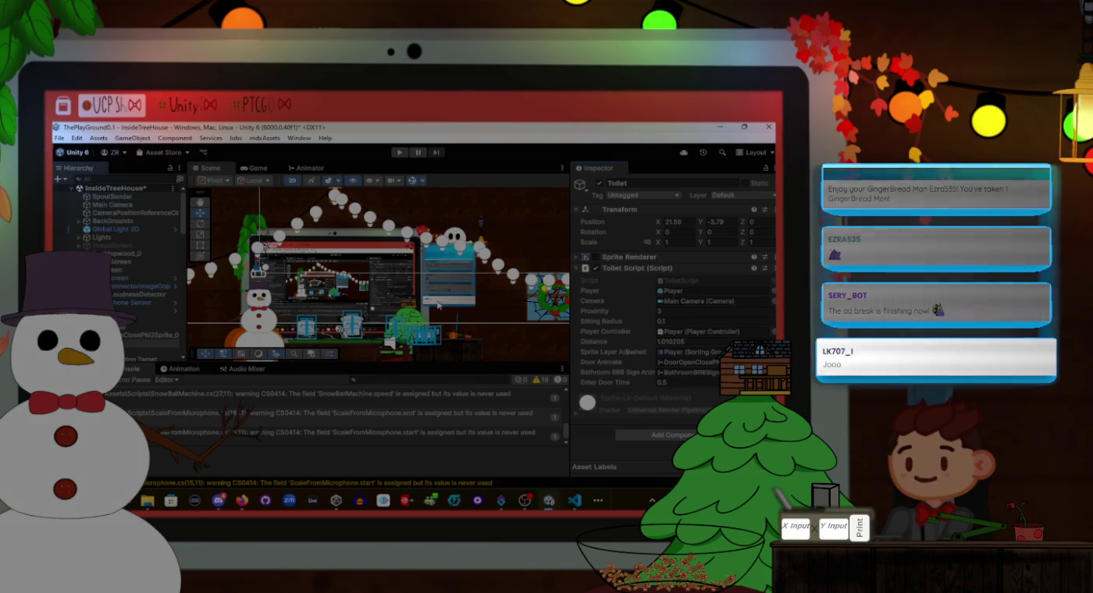
Run the game, walk the player to the Bathroom door, then stop Play mode
click(400, 154)
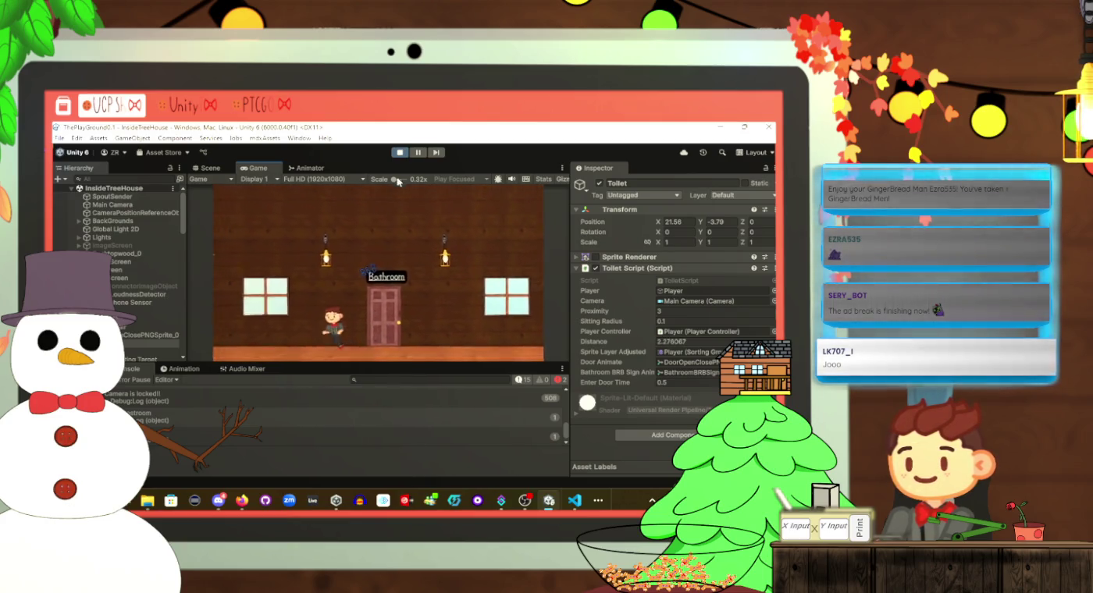
click(399, 155)
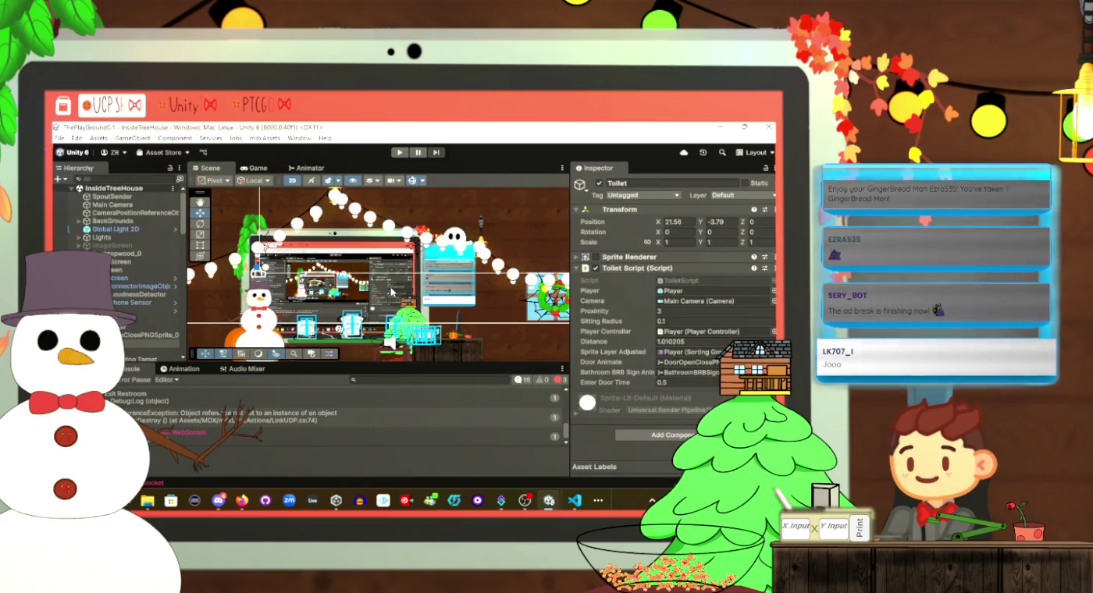
Compare ToiletScript's ExitRestroom and LeaveRestroom code against the Unity console errors
key(alt+Tab)
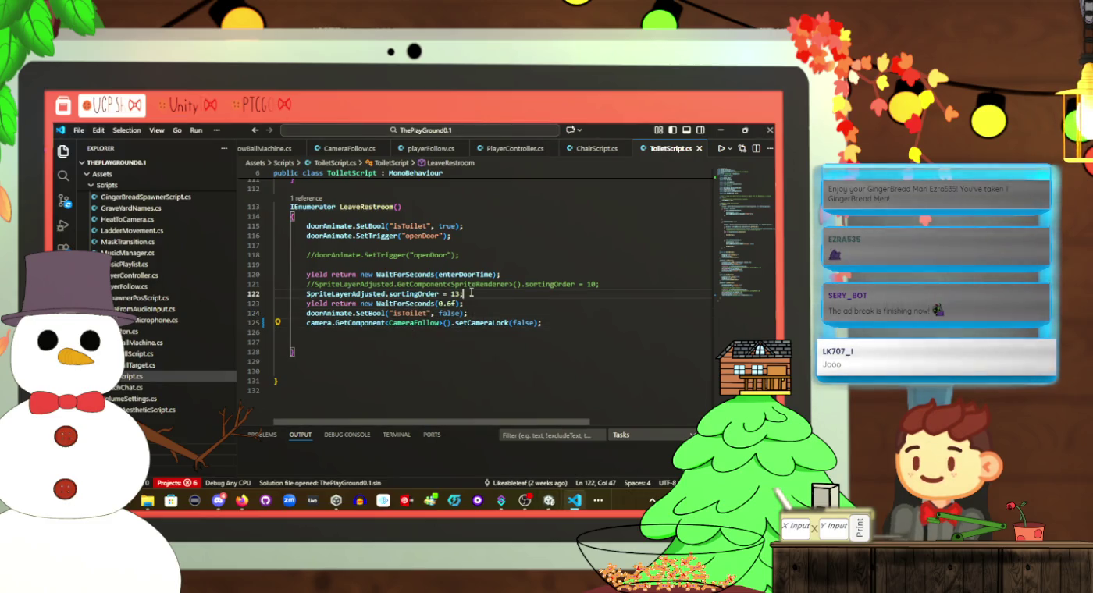
click(471, 294)
scroll(472, 303, up, 4)
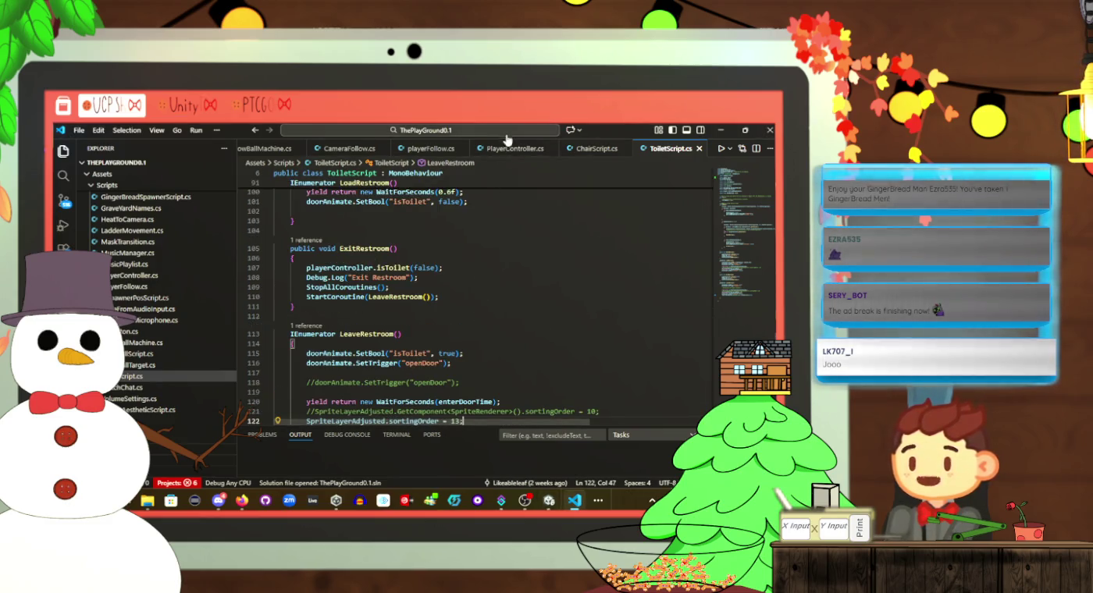
scroll(458, 320, up, 3)
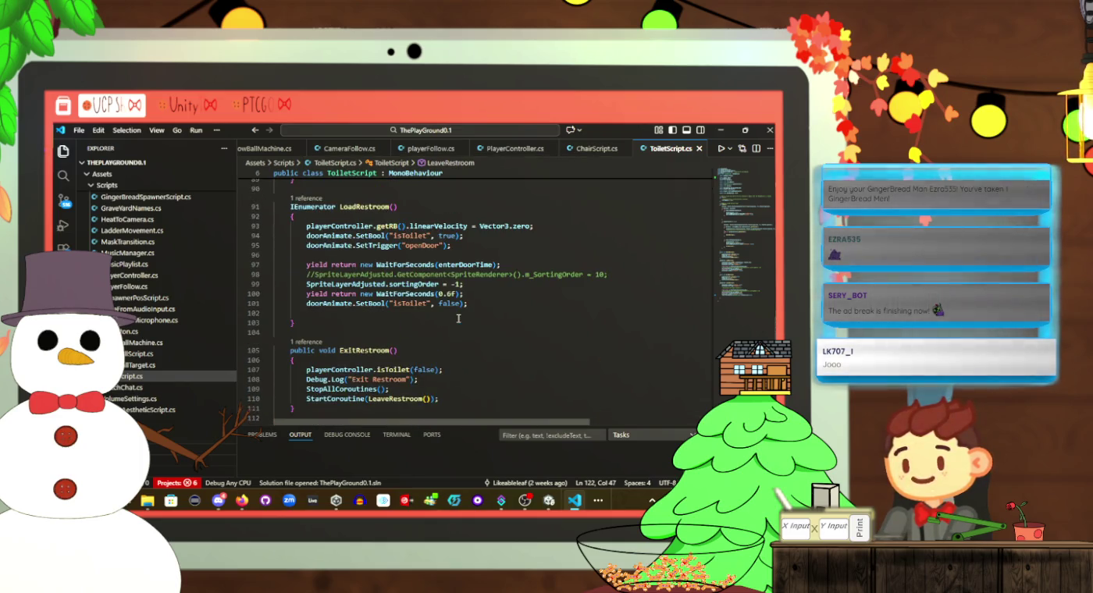
key(alt+Tab)
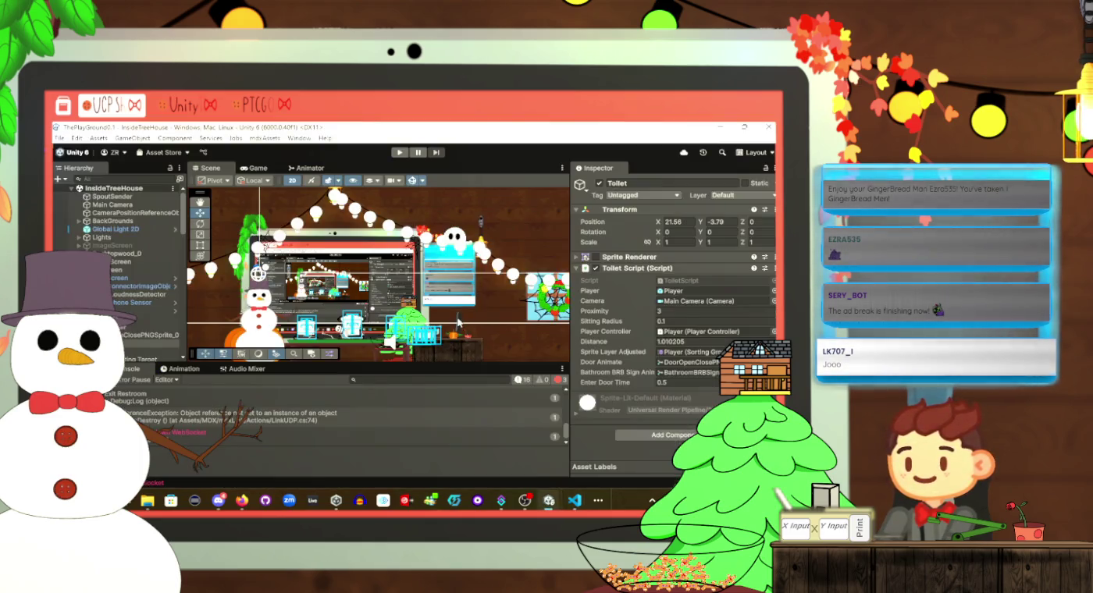
key(alt+Tab)
click(465, 375)
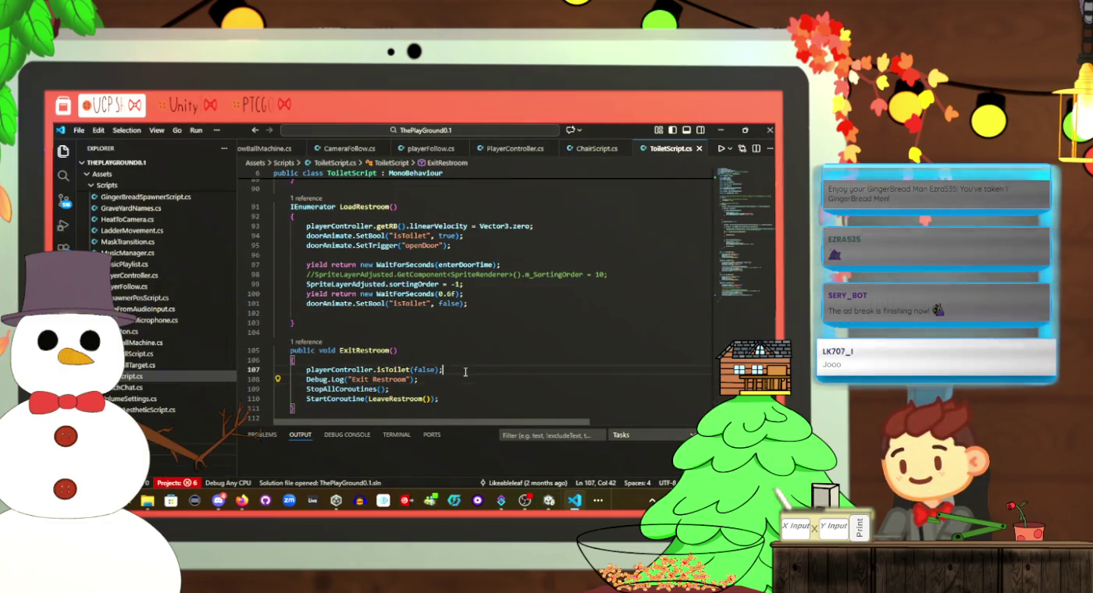
key(alt+Tab)
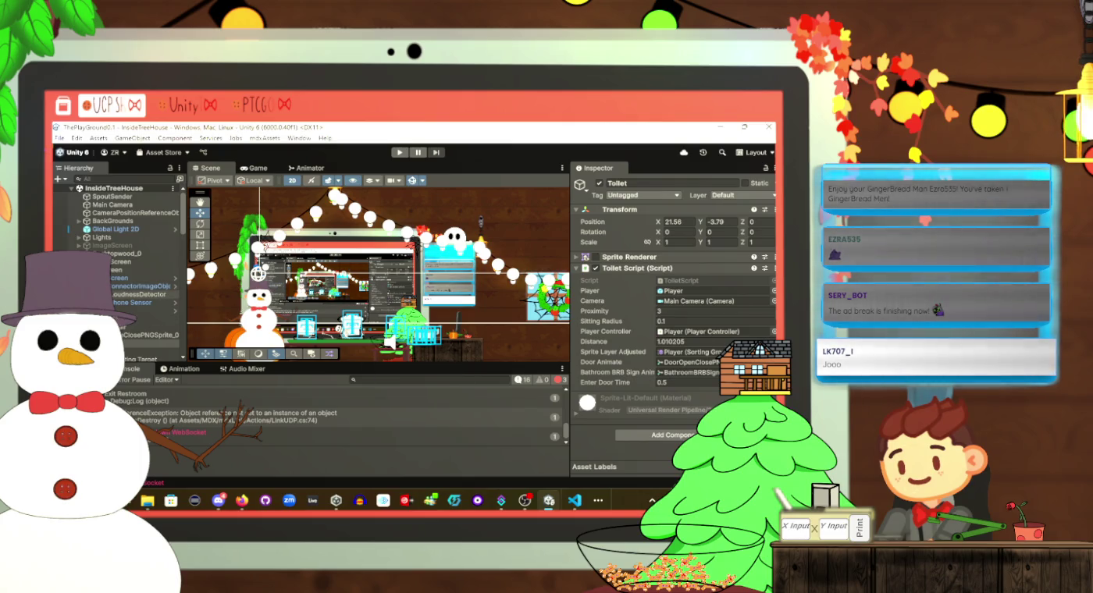
key(alt+Tab)
scroll(399, 331, up, 10)
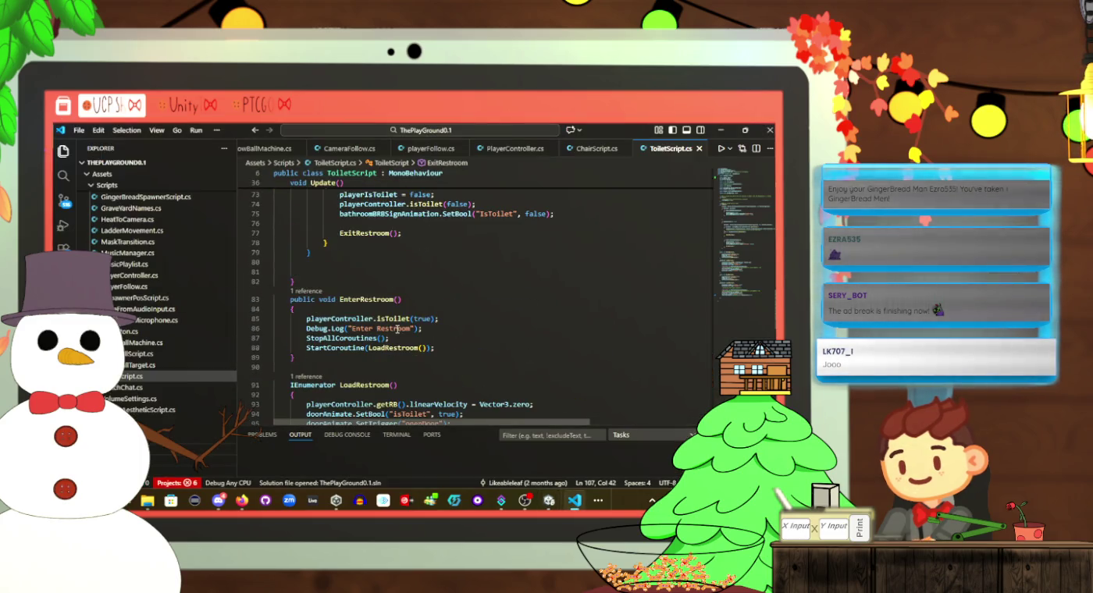
scroll(399, 331, down, 15)
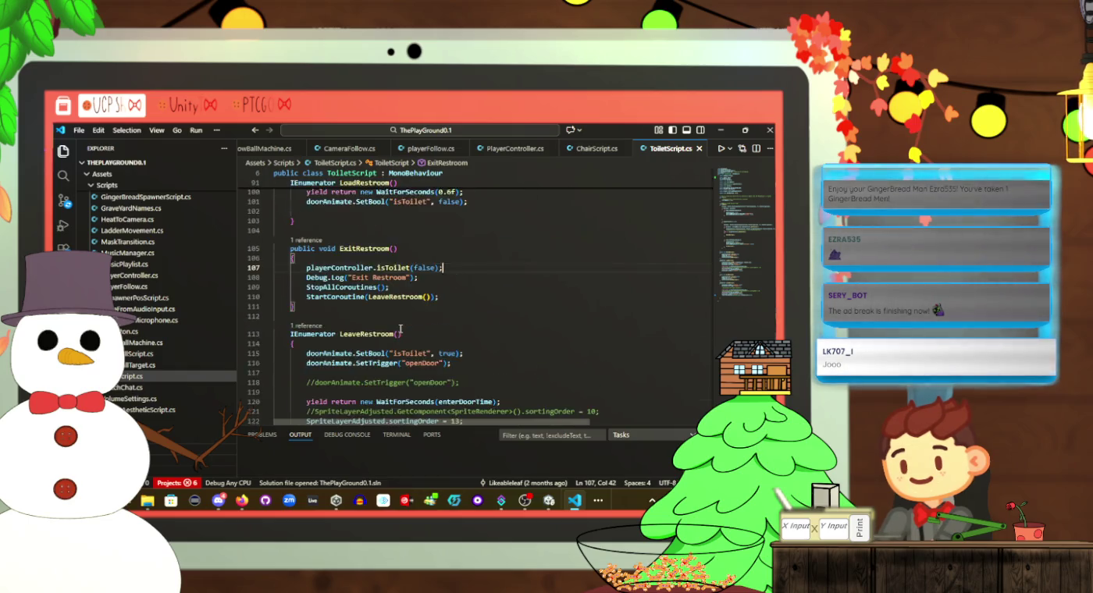
scroll(399, 331, up, 4)
key(alt+Tab)
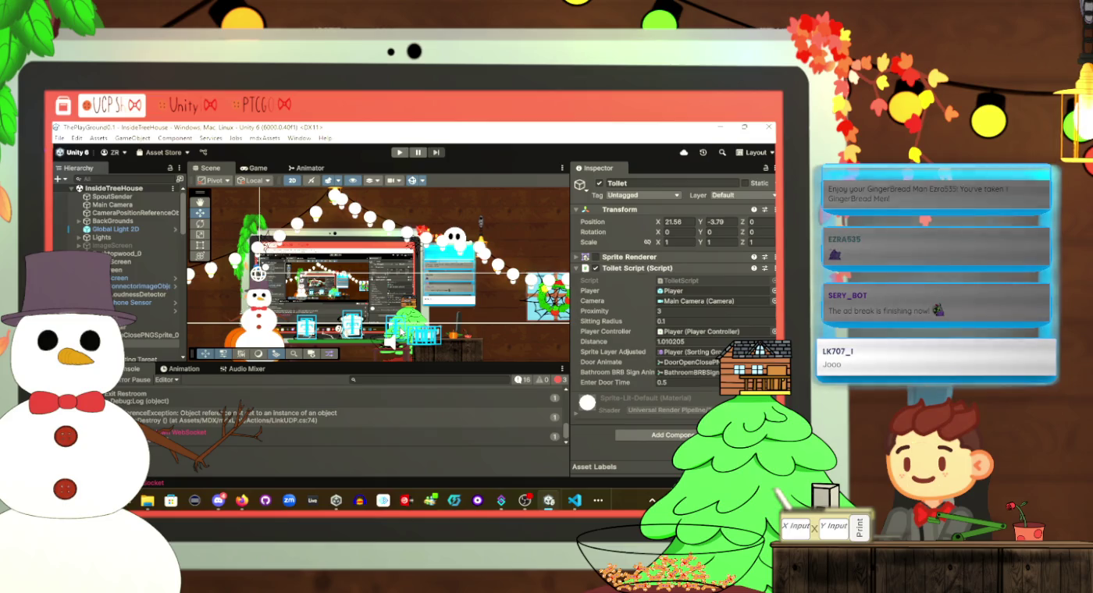
scroll(117, 251, down, 10)
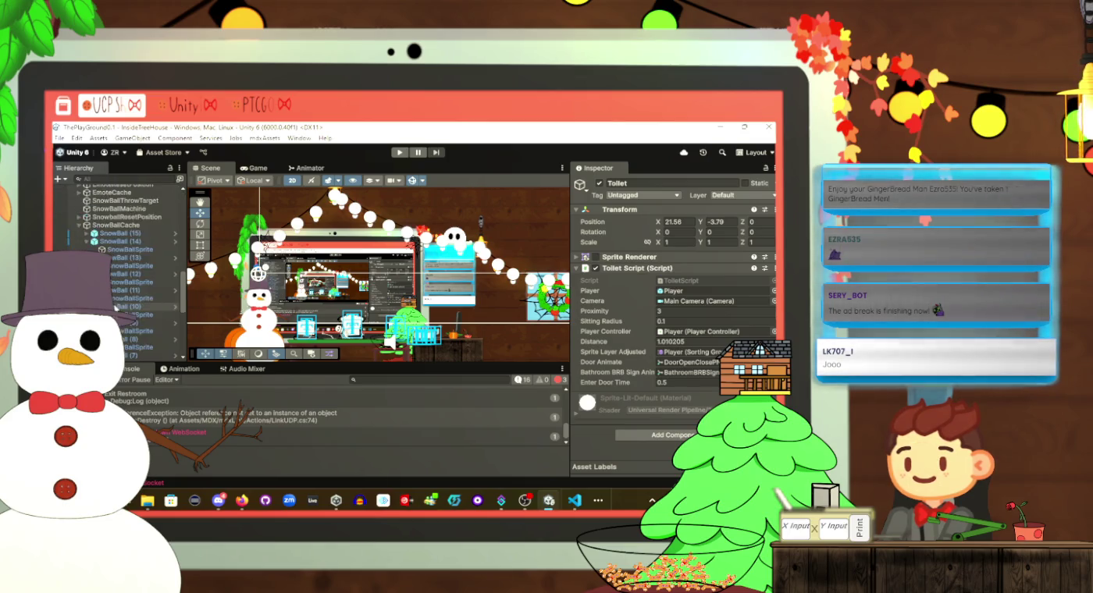
scroll(114, 219, up, 5)
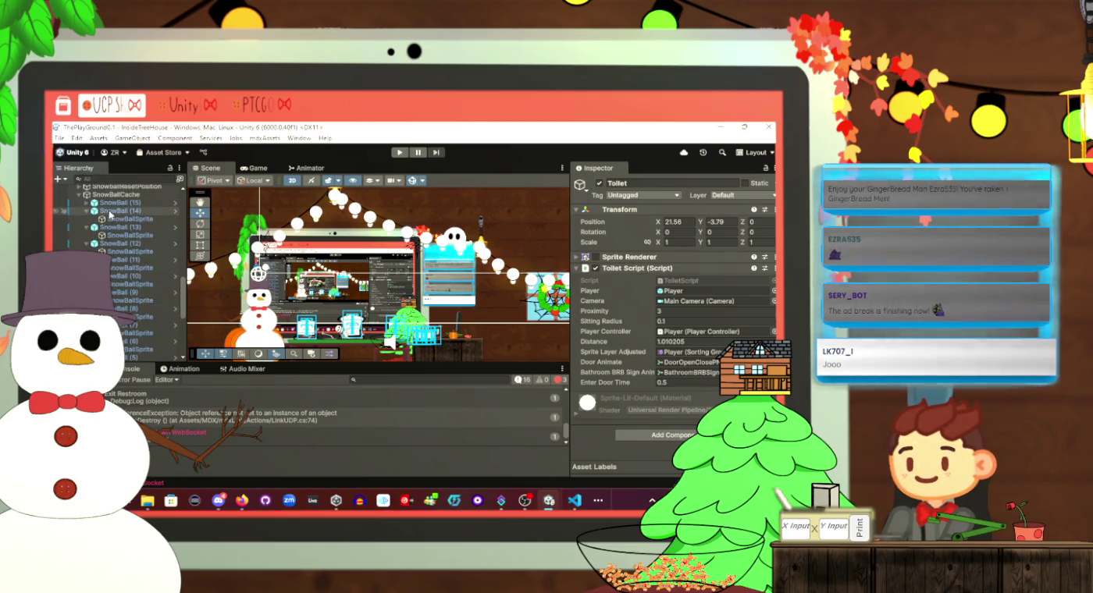
click(114, 219)
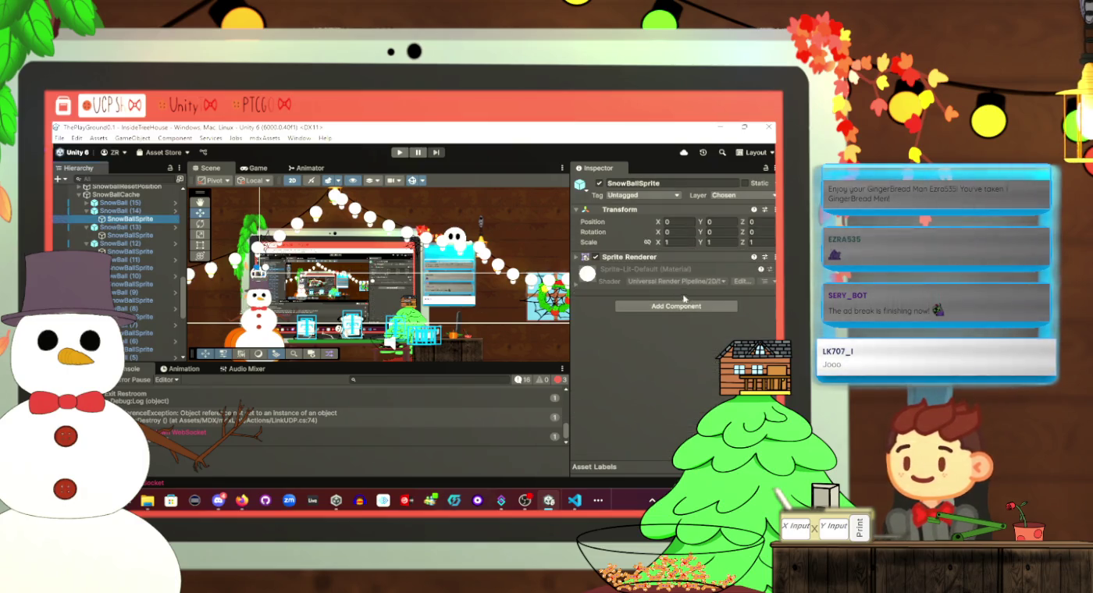
click(577, 257)
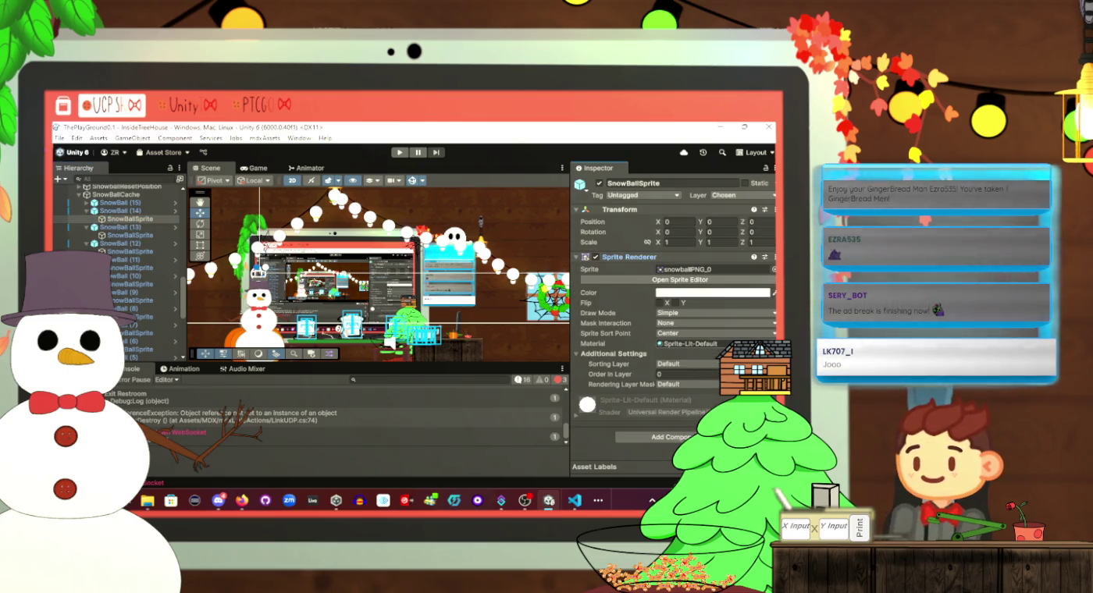
click(688, 369)
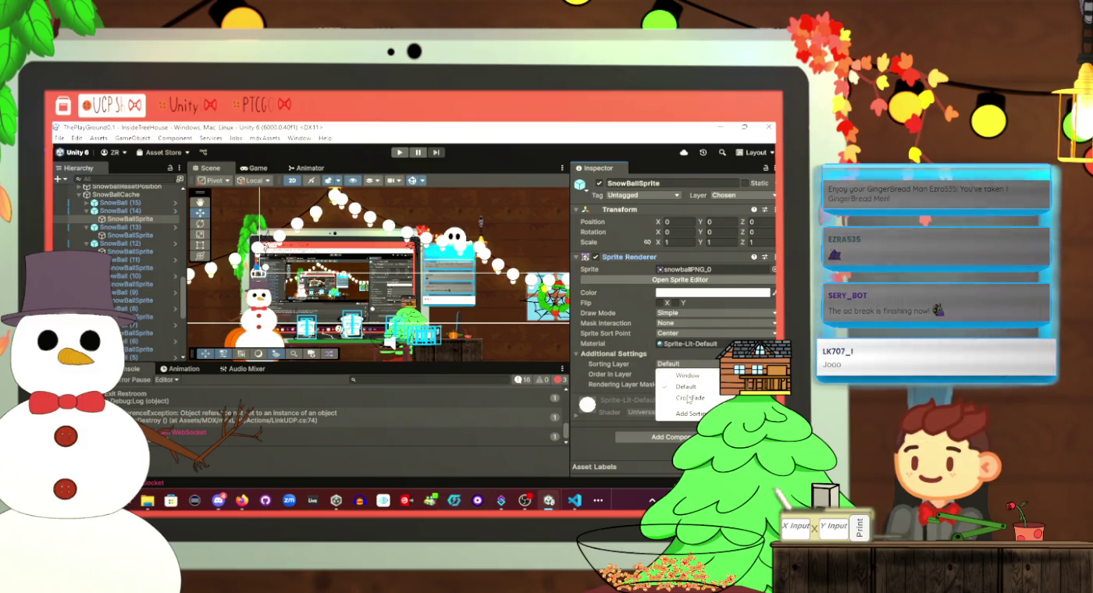
click(687, 392)
drag(599, 376, 624, 377)
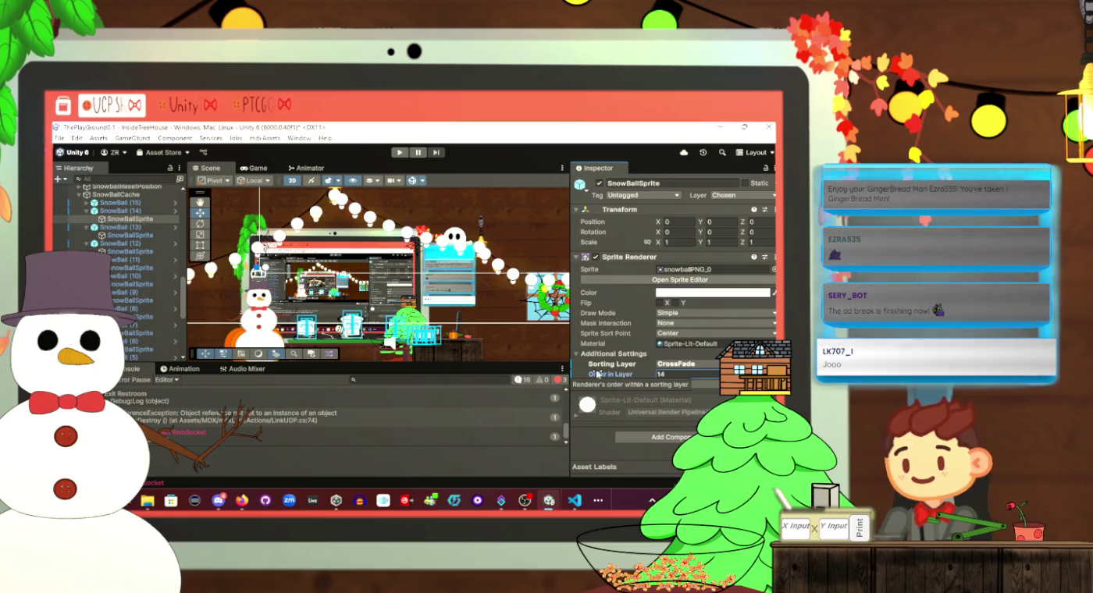
scroll(322, 306, down, 5)
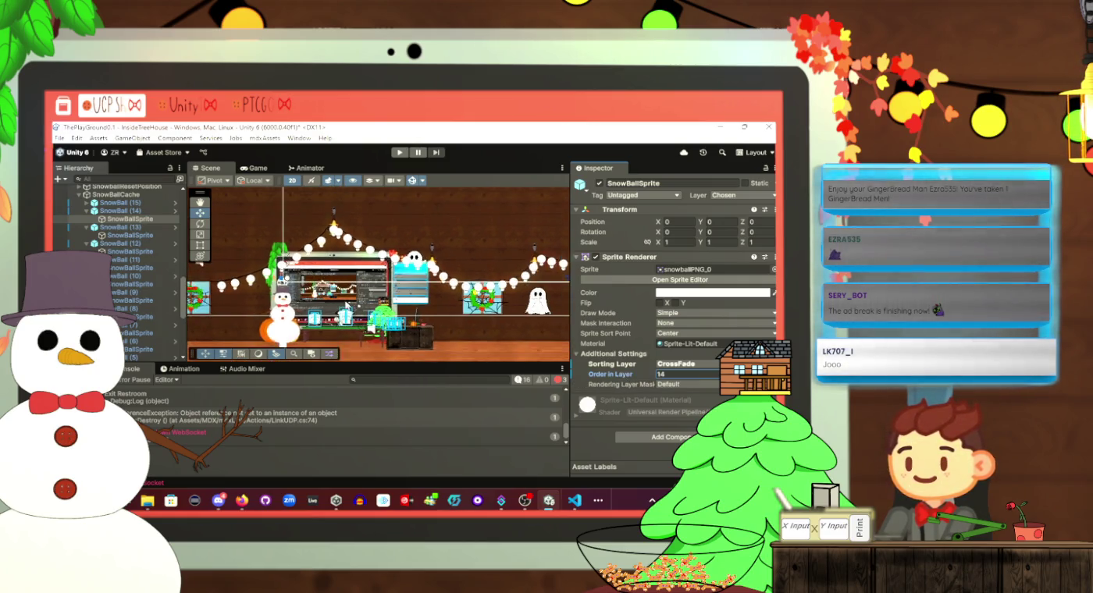
scroll(411, 335, up, 5)
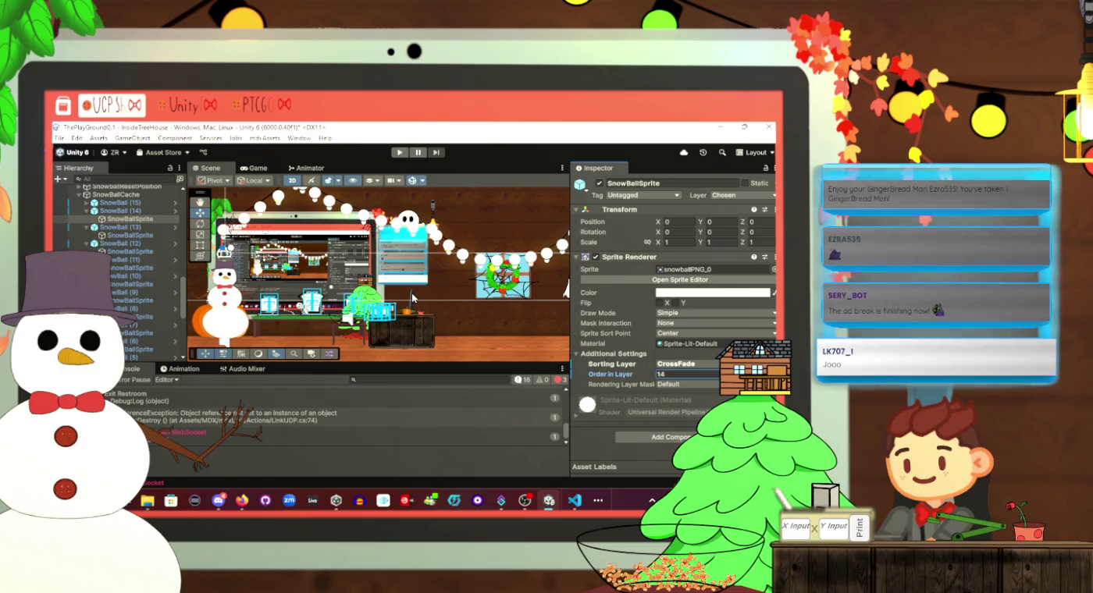
click(412, 298)
click(412, 298)
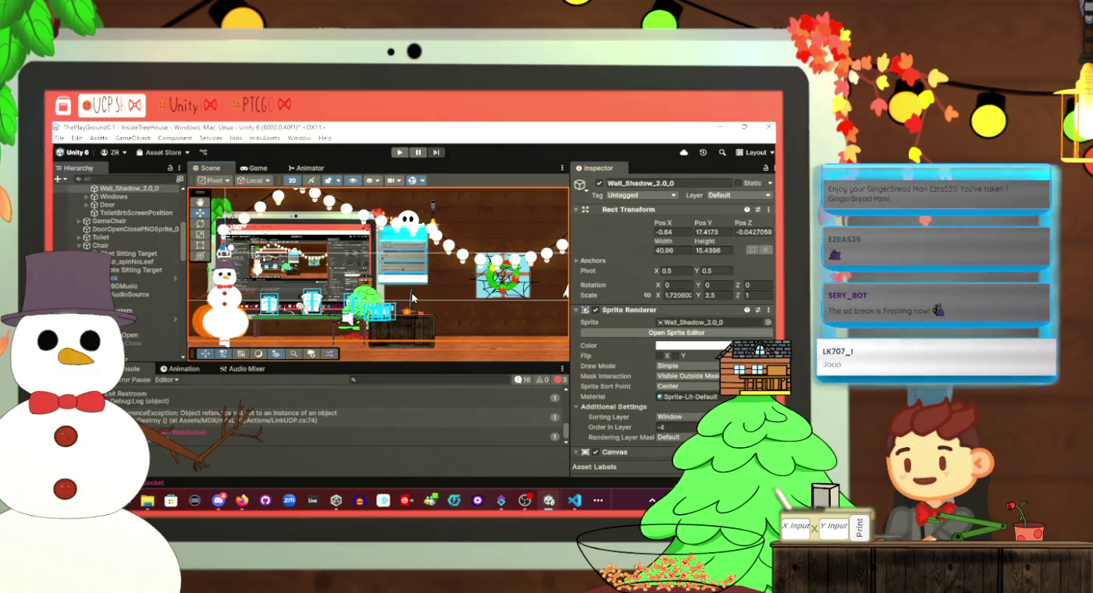
click(413, 298)
click(412, 298)
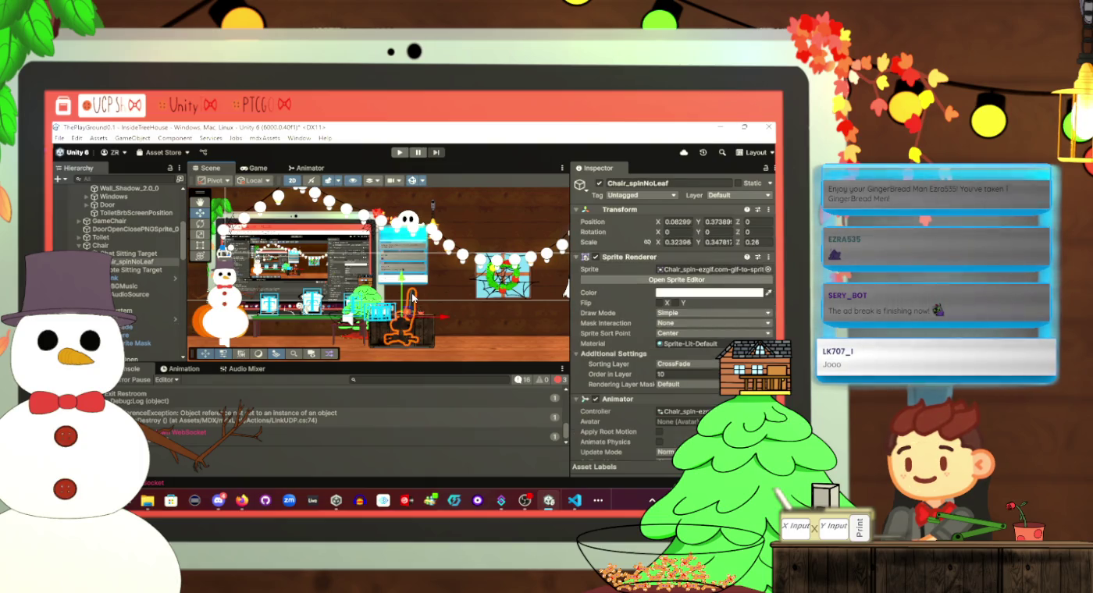
scroll(671, 313, down, 2)
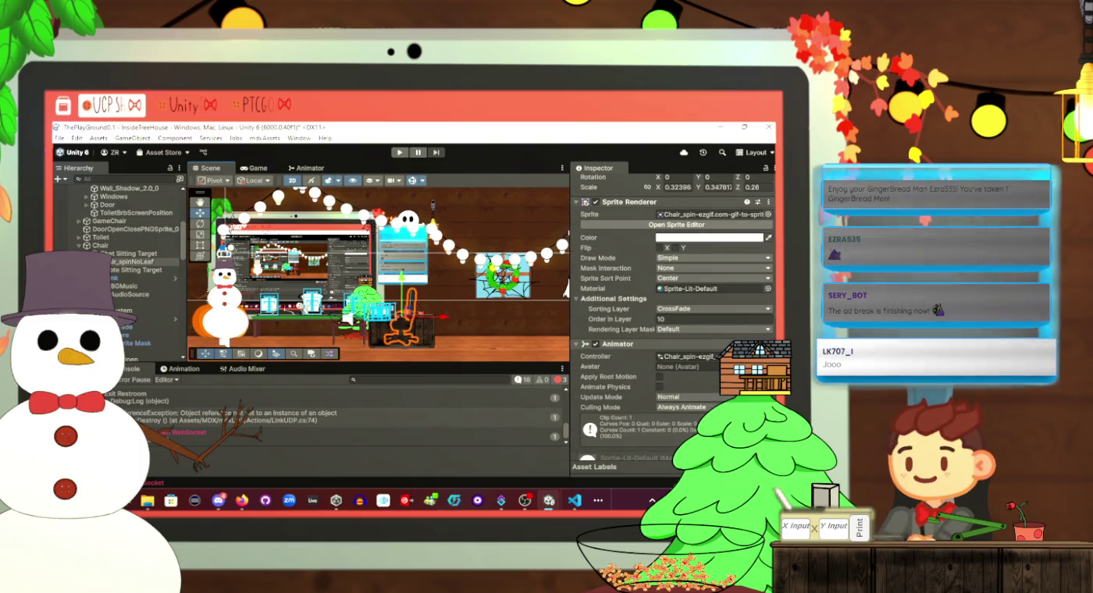
scroll(671, 312, down, 2)
scroll(671, 313, up, 2)
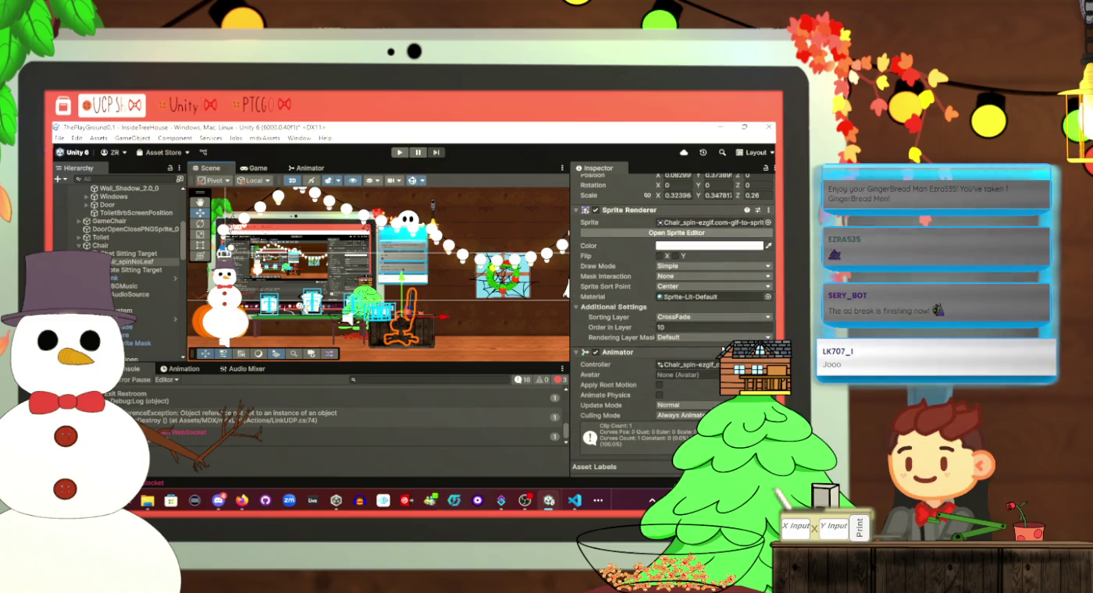
scroll(124, 266, down, 5)
scroll(138, 259, up, 3)
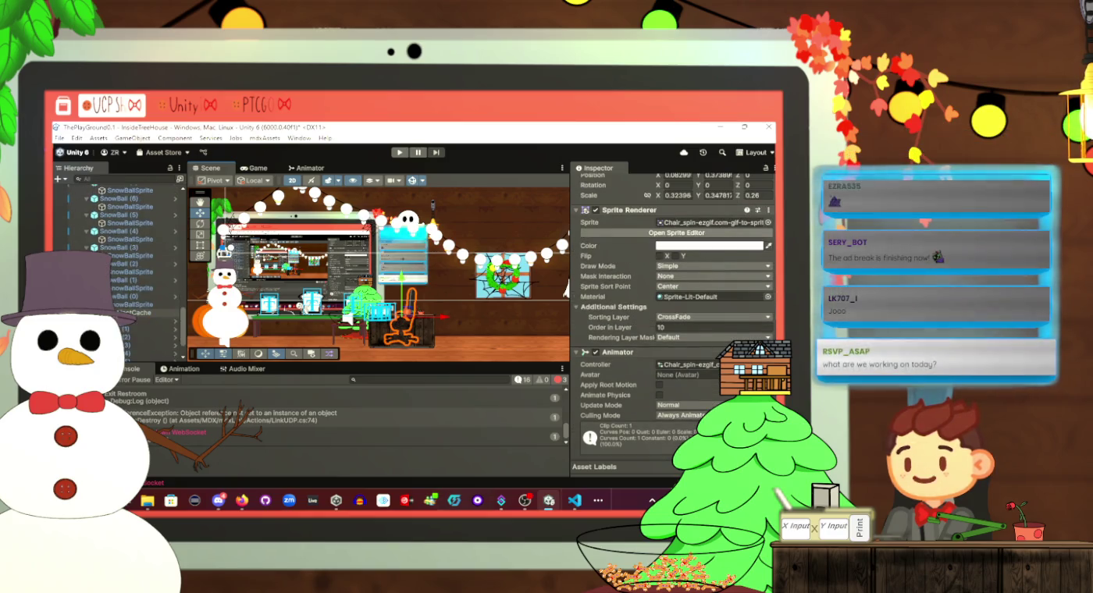
click(138, 260)
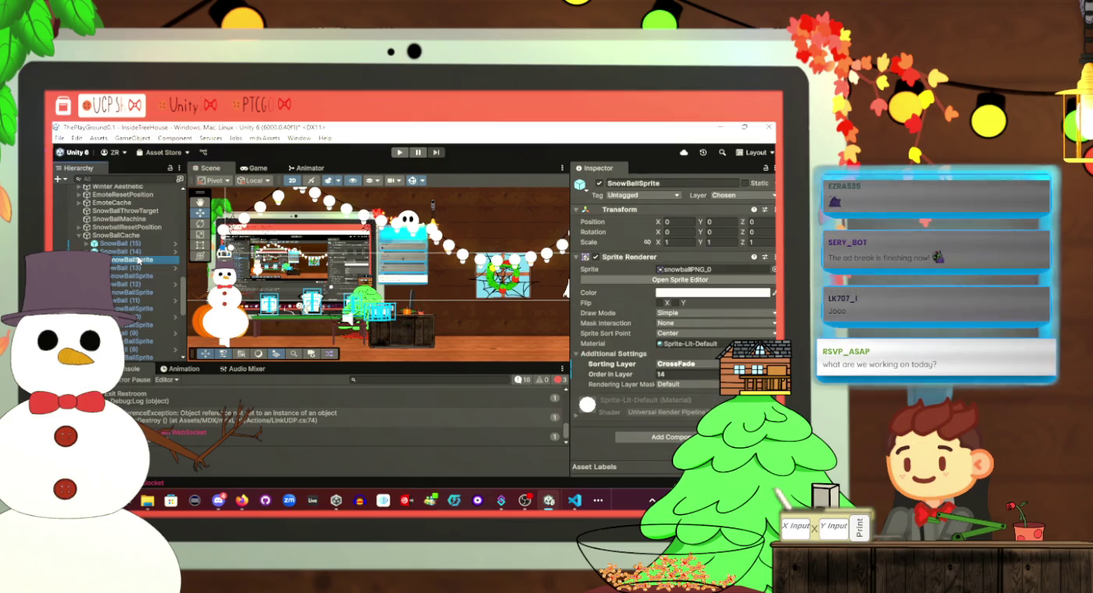
Undo SnowBallSprite's sorting back to Default at order 0, then open the SnowBall prefab
click(669, 372)
click(669, 373)
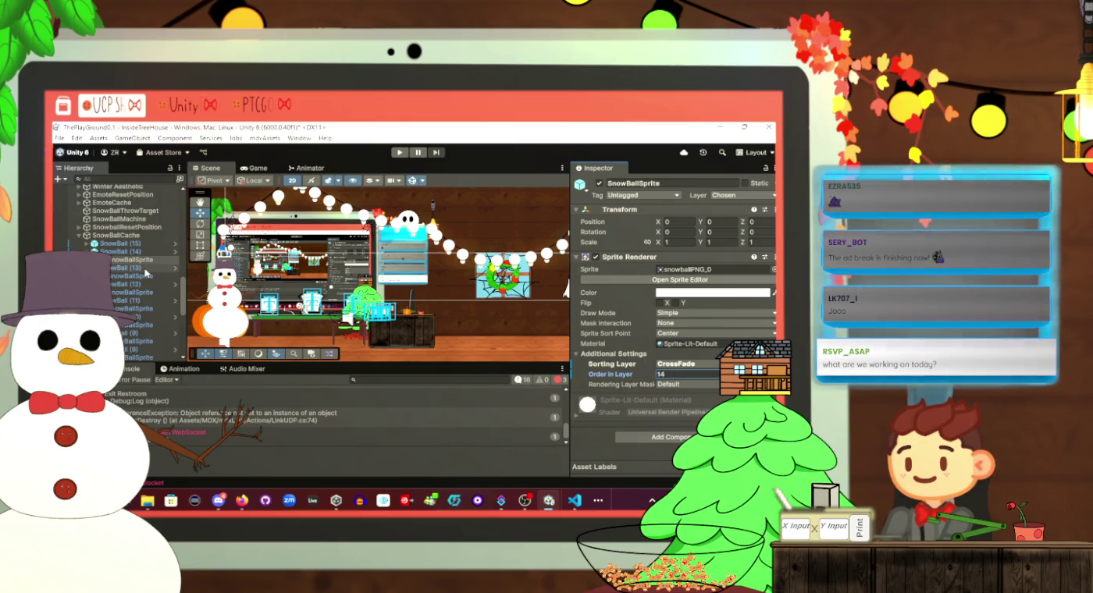
key(ctrl+z)
key(ctrl+z)
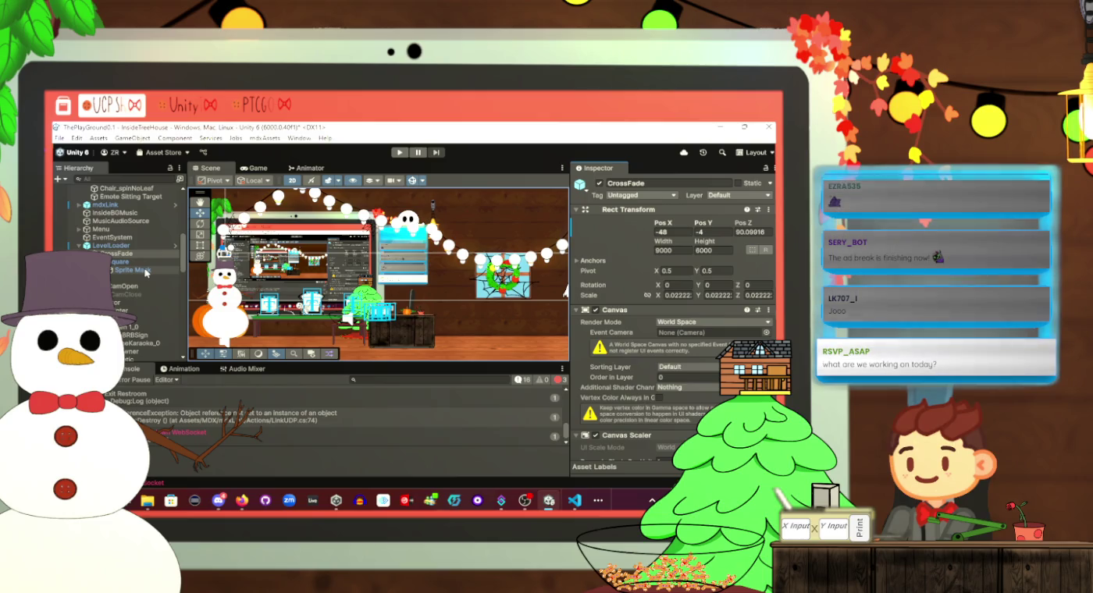
key(ctrl+z)
key(ctrl+z)
key(ctrl+z)
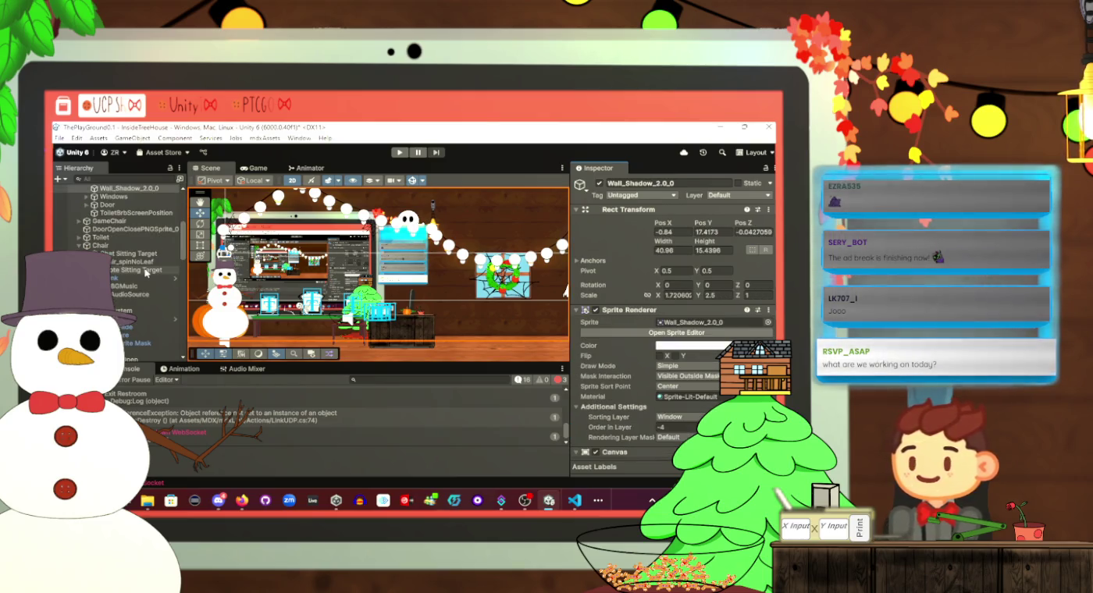
key(ctrl+z)
key(ctrl+z)
key(ctrl+z)
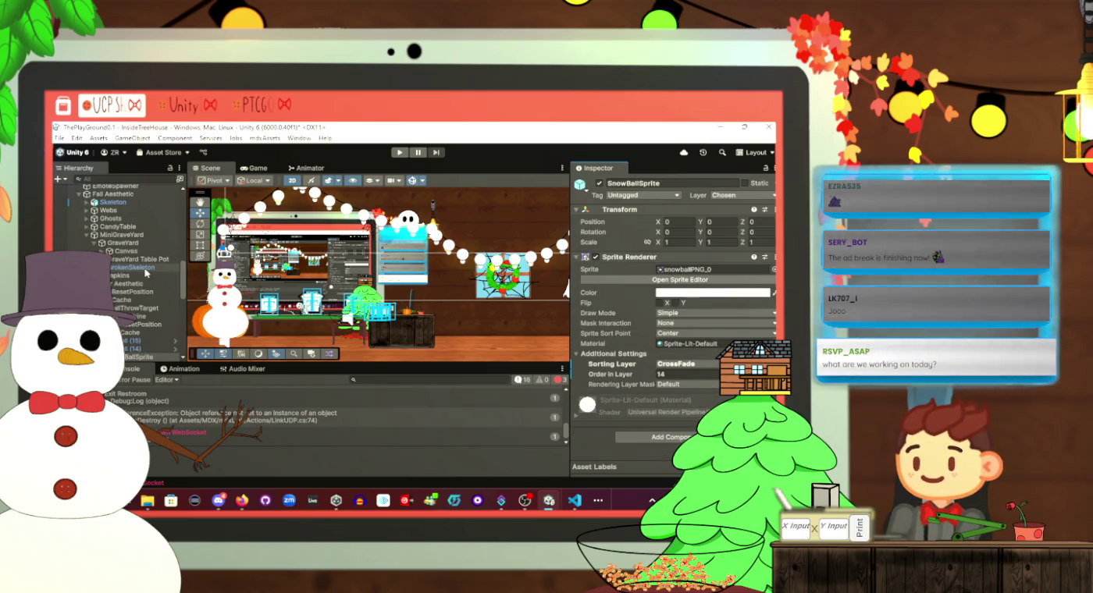
key(ctrl+z)
key(ctrl+z)
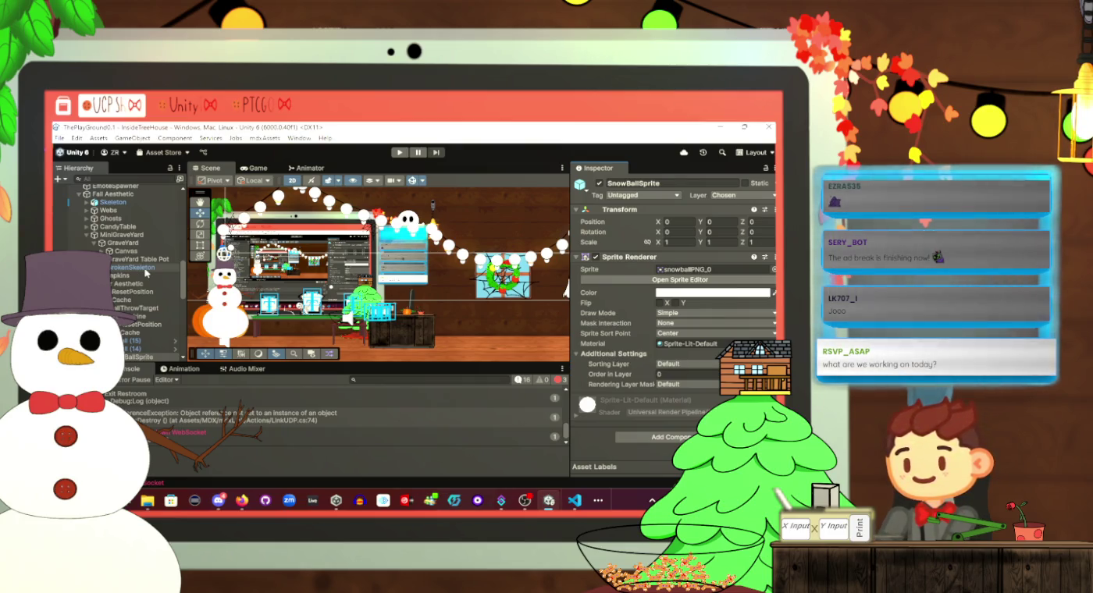
scroll(146, 272, down, 3)
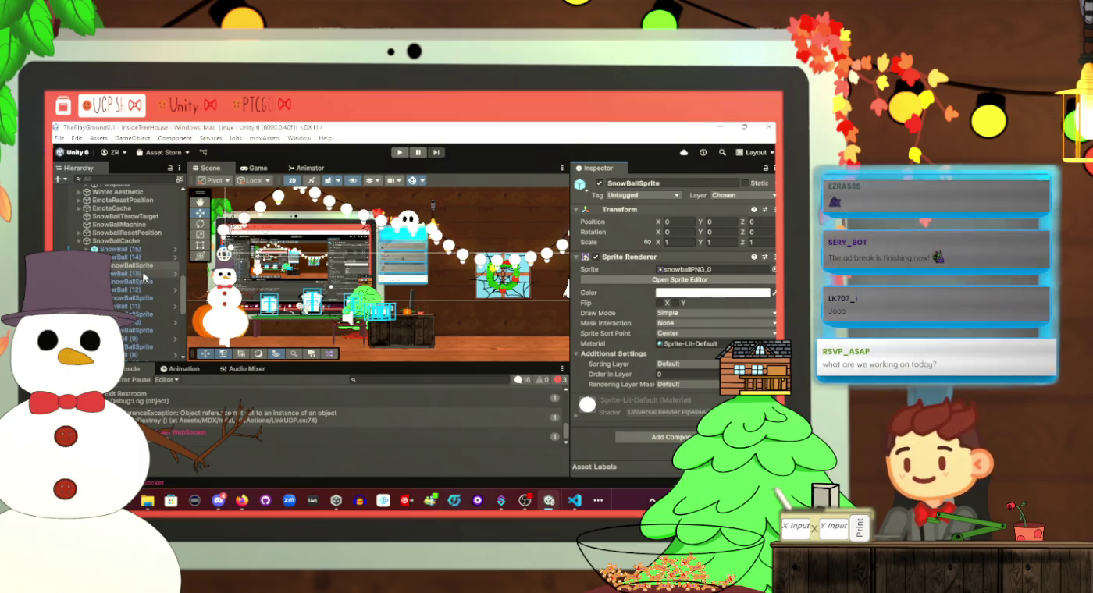
click(175, 259)
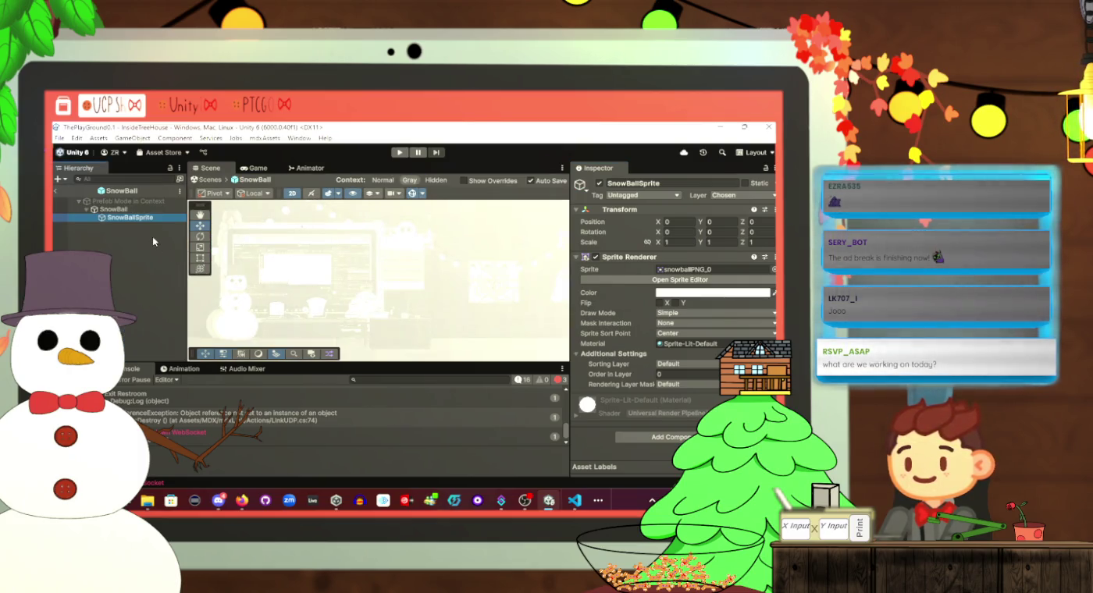
Put the SnowBall prefab's sprite on the CrossFade sorting layer
click(679, 364)
click(671, 352)
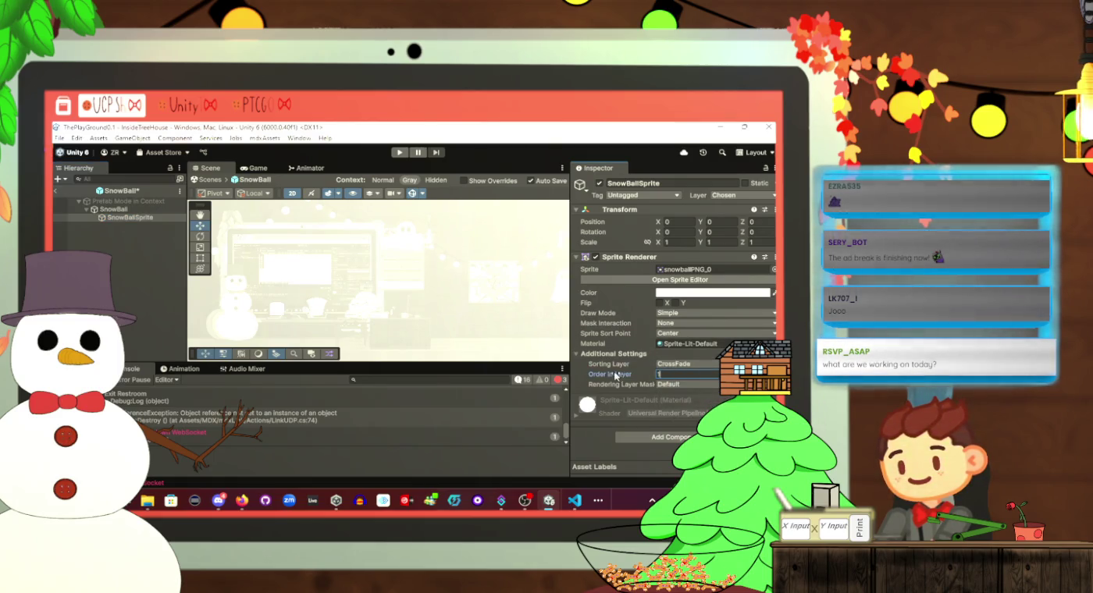
click(101, 232)
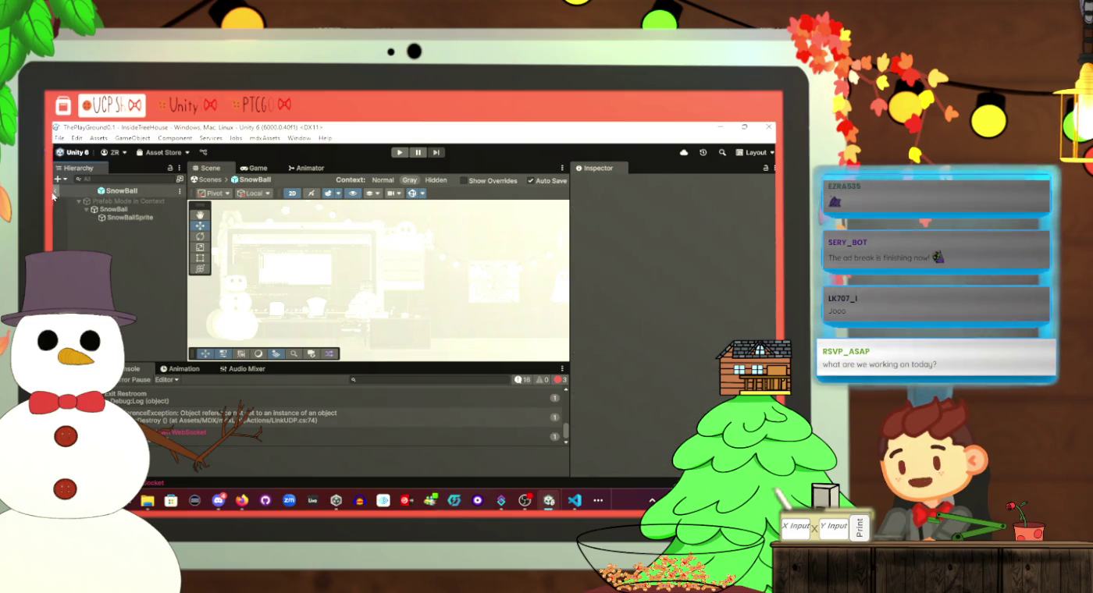
Return to the scene and check SnowBall (14)'s Sprite Renderer sorting settings
click(55, 190)
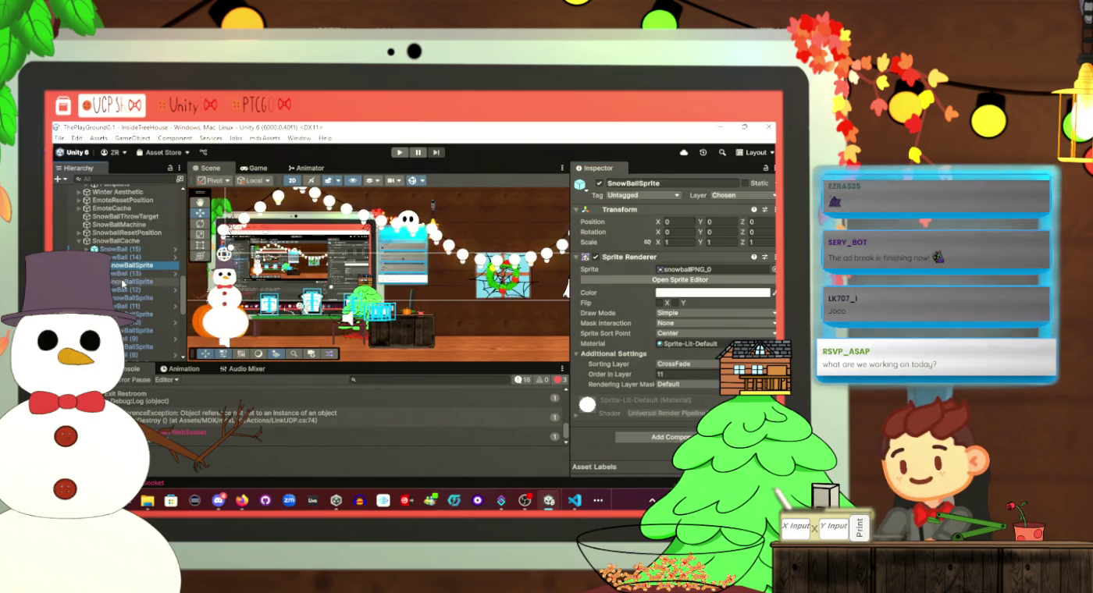
click(123, 257)
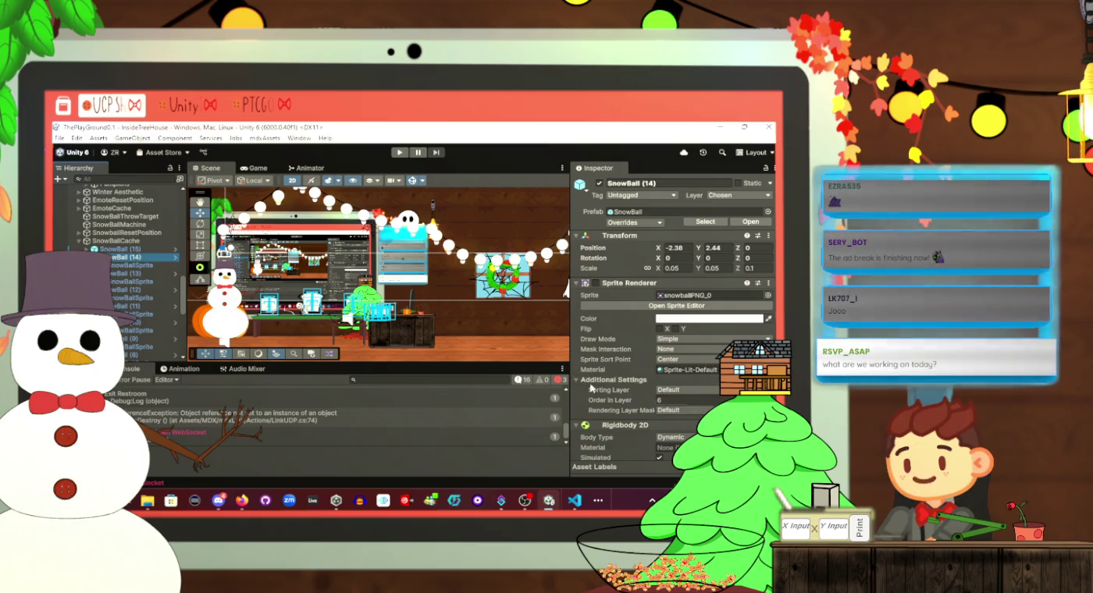
scroll(125, 264, down, 2)
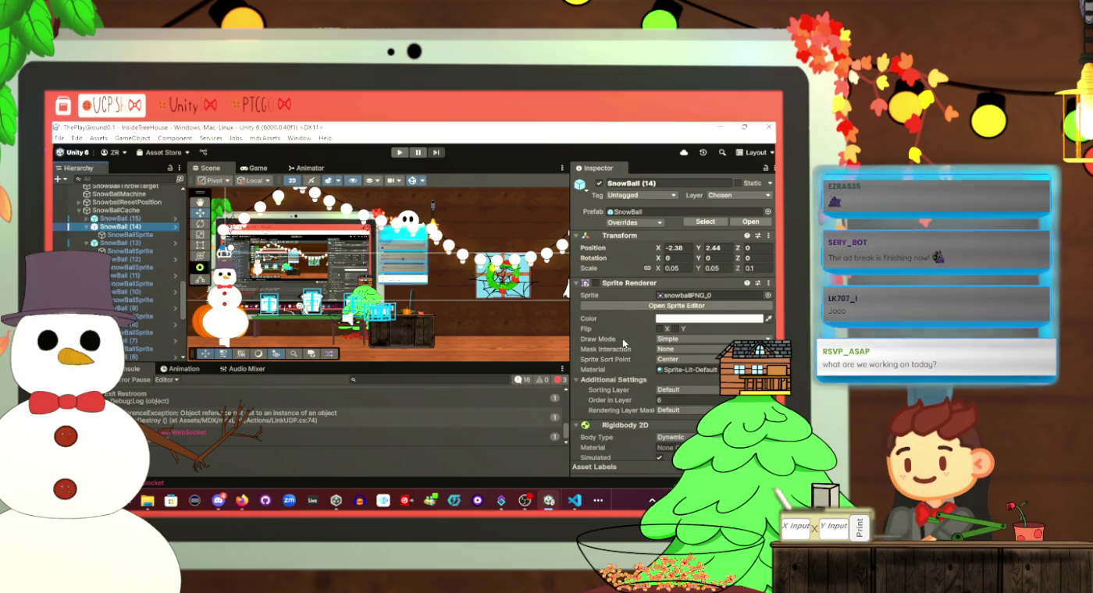
scroll(125, 266, down, 5)
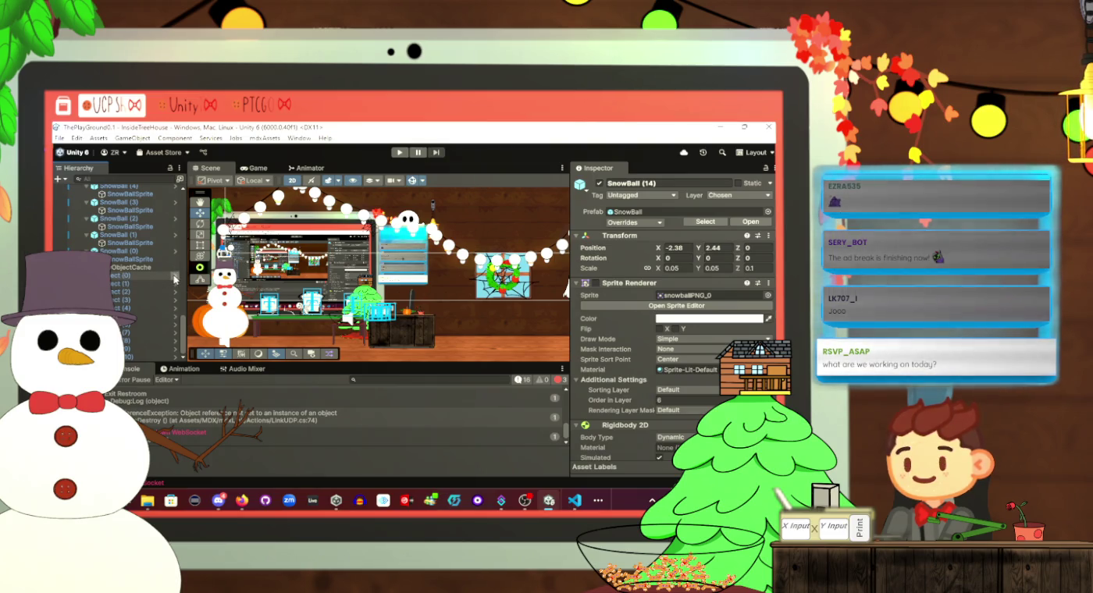
Set the Apple prefab's Sorting Layer to CrossFade and Order in Layer to 11
click(176, 277)
click(656, 363)
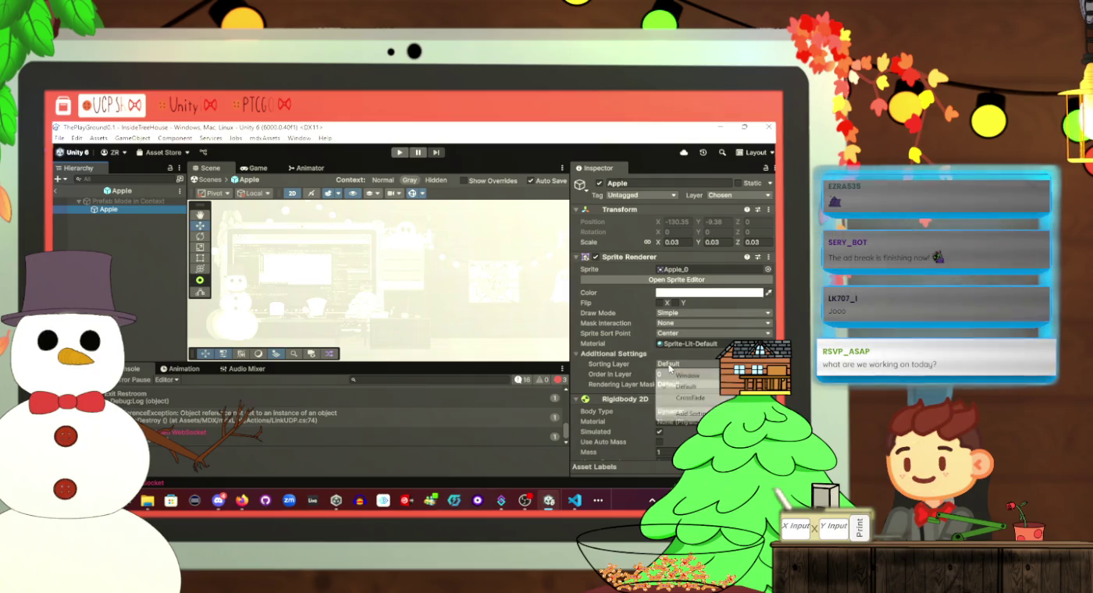
click(697, 403)
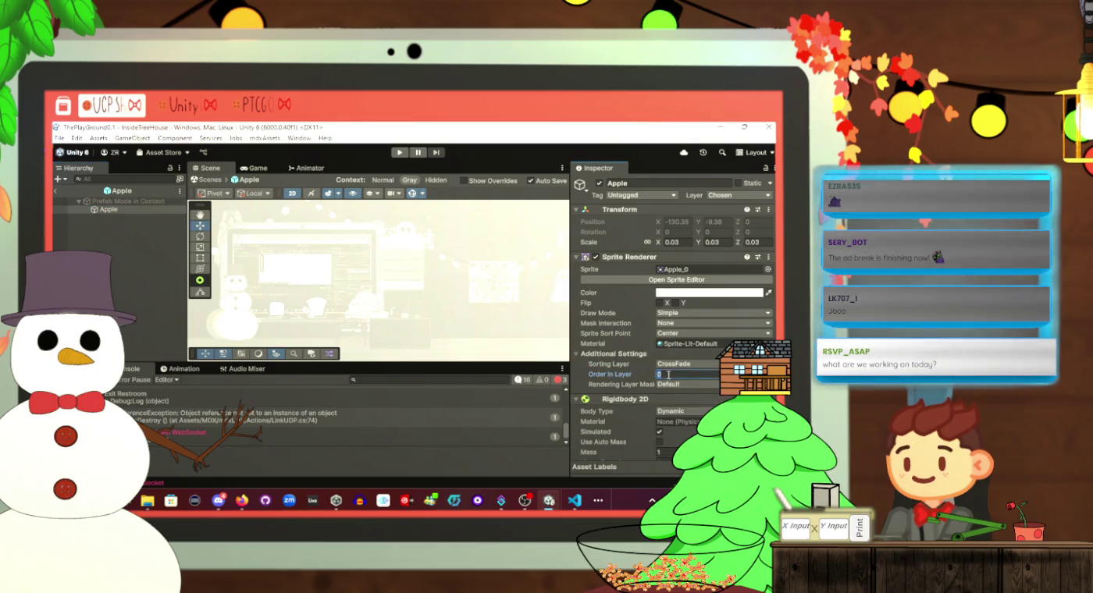
text(11)
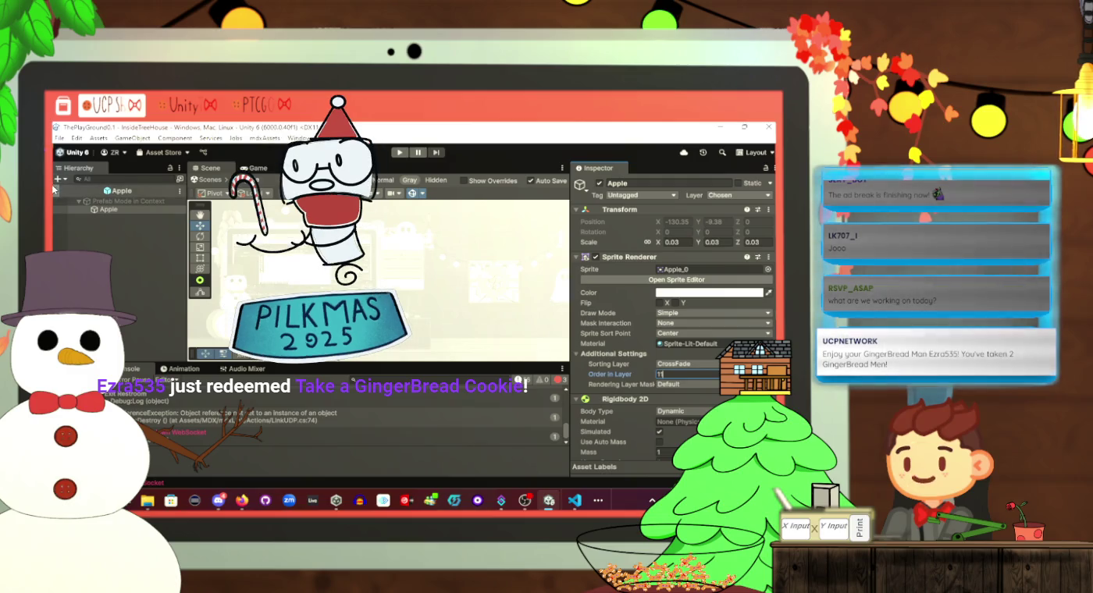
Back in the scene, check the apple instance Object (2) and start Play mode
click(55, 191)
scroll(129, 250, down, 5)
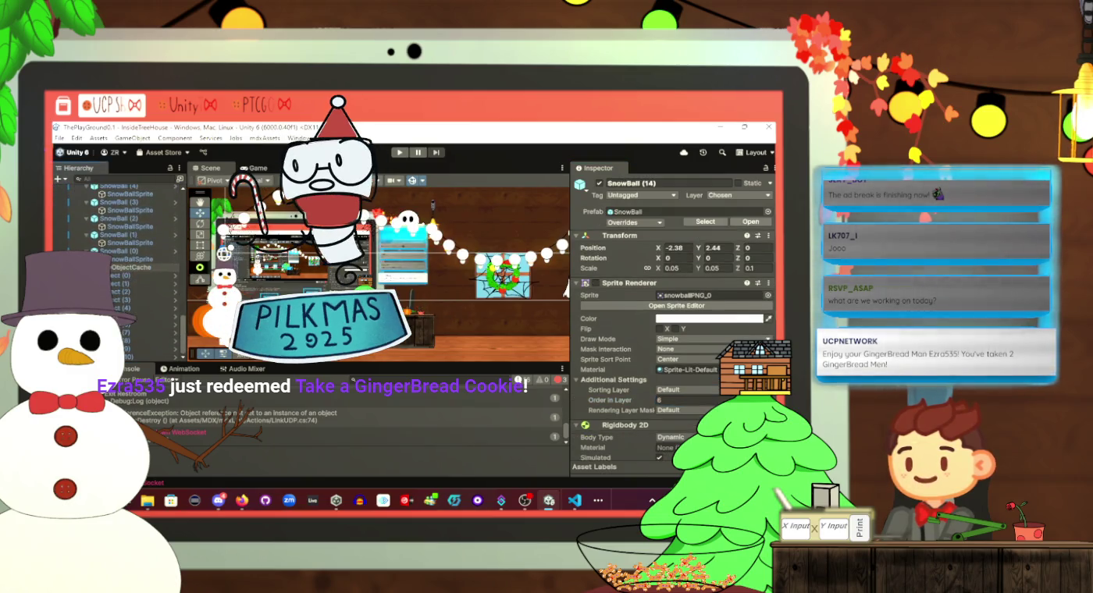
click(130, 291)
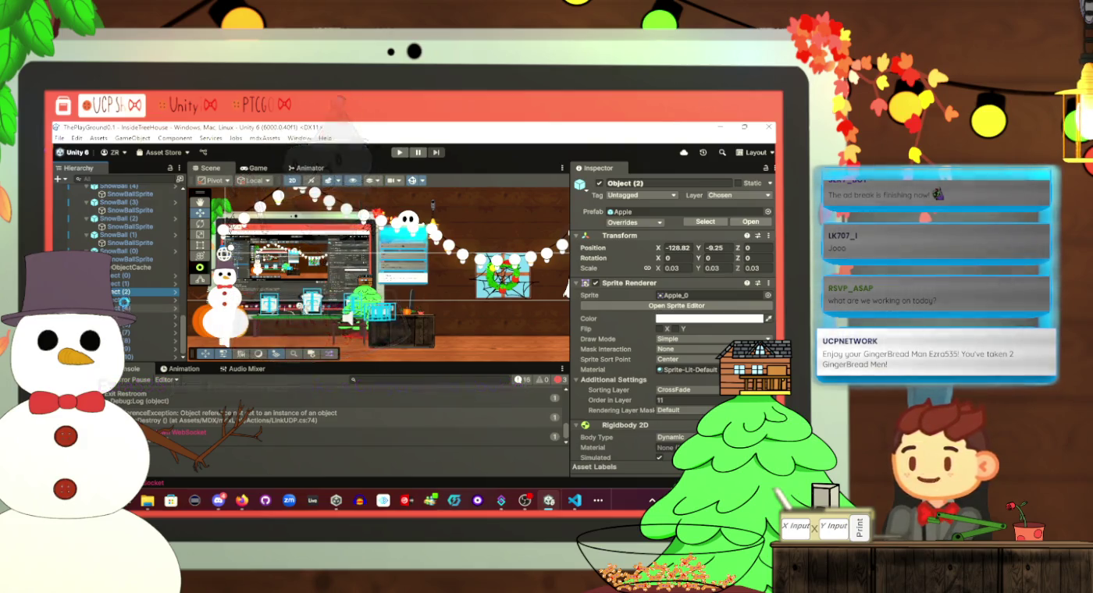
scroll(138, 276, up, 4)
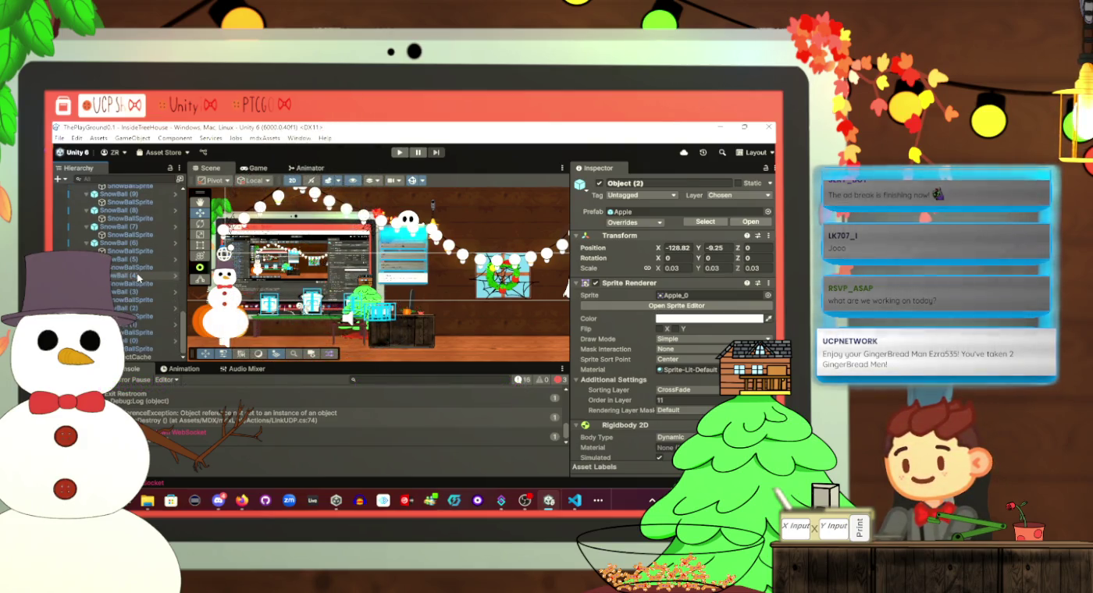
click(395, 154)
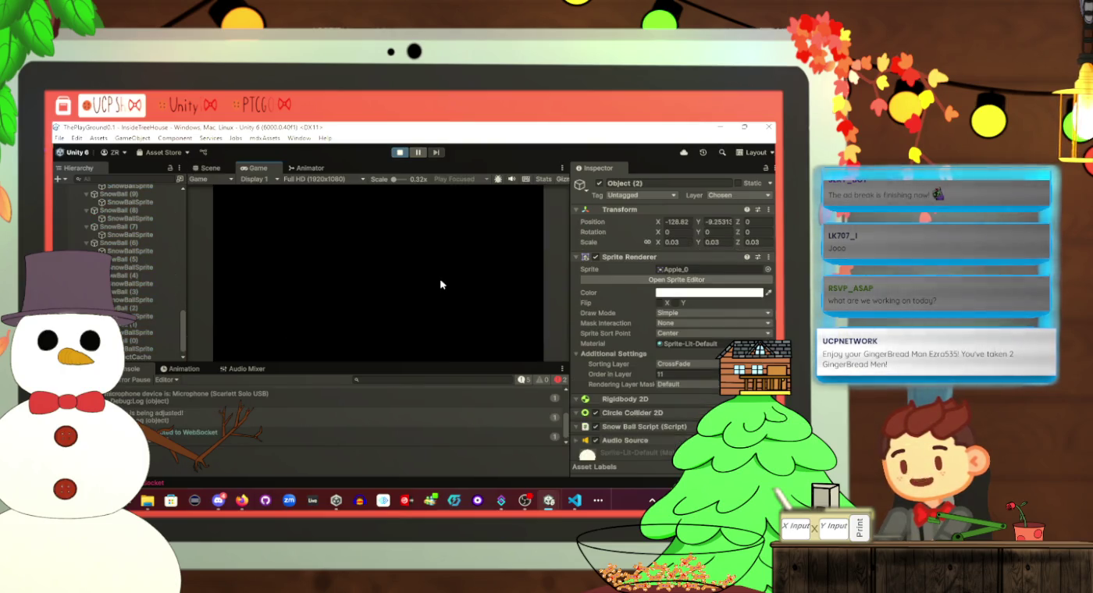
Walk the player right to the desk, sit down with E, then stop the game
key(d)
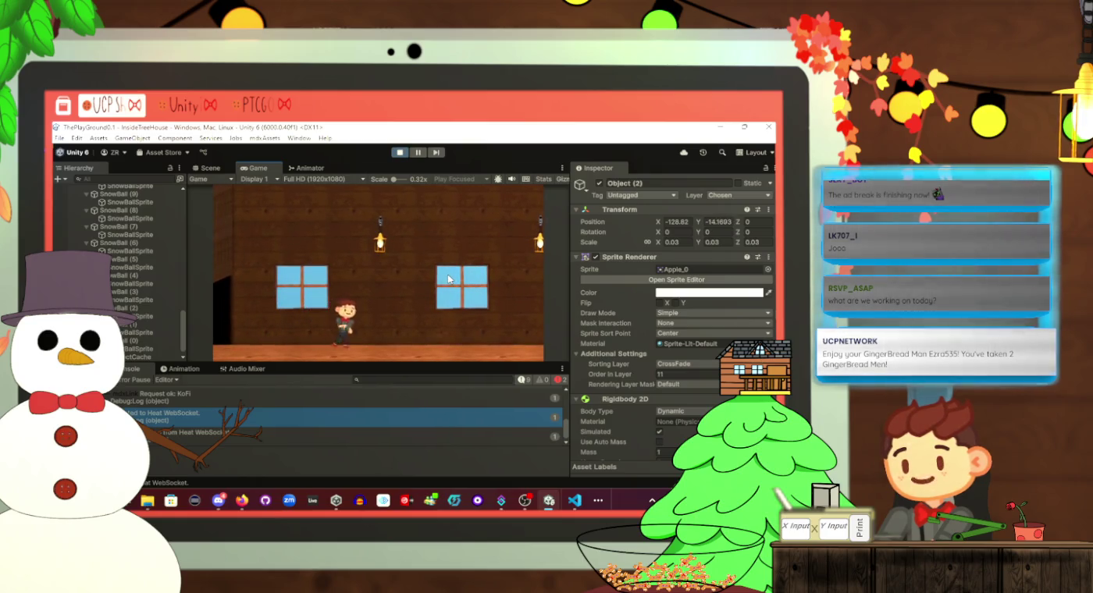
key(d)
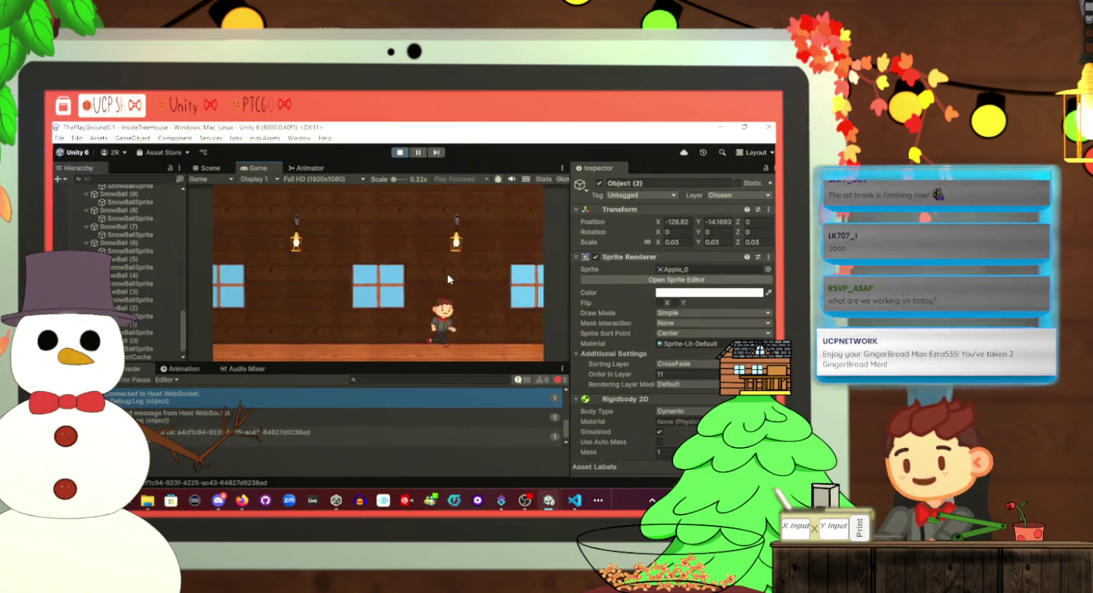
key(d)
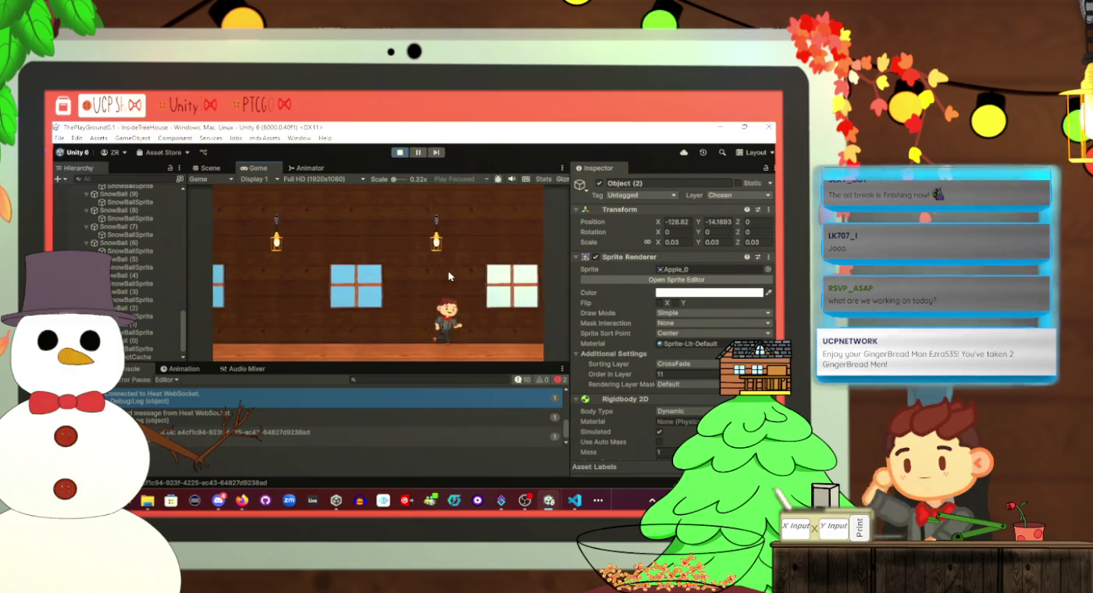
key(d)
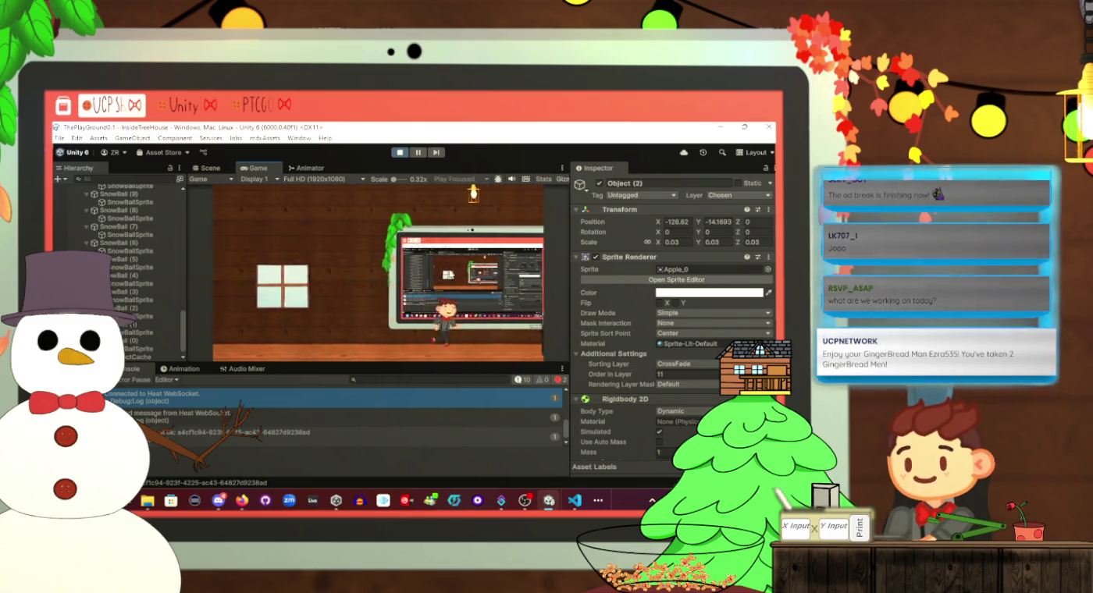
key(d)
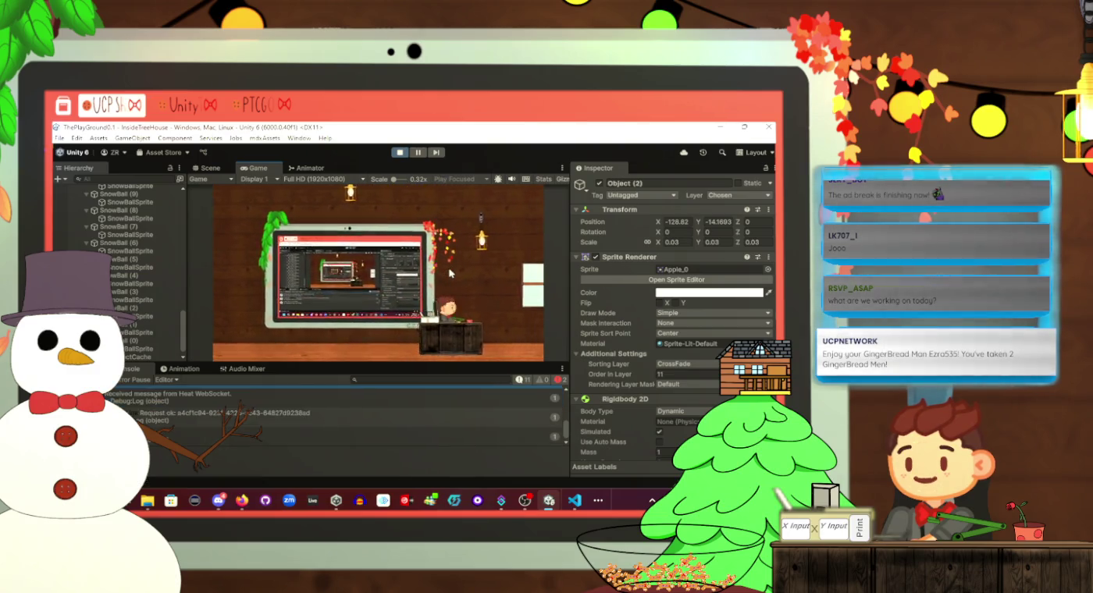
key(e)
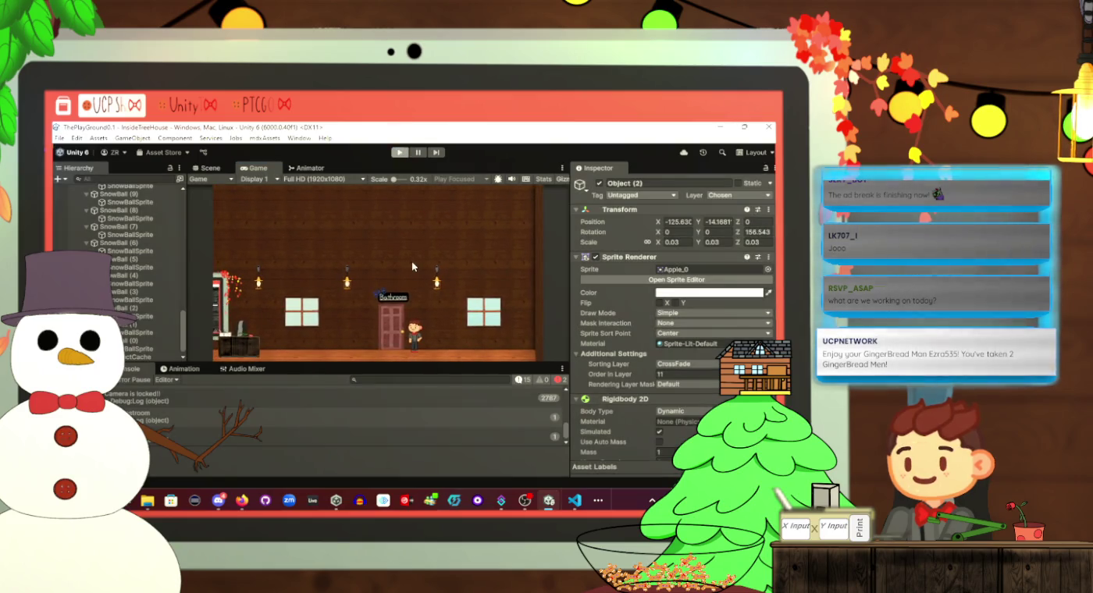
click(400, 153)
key(alt+Tab)
Review ToiletScript's ExitRestroom and EnterRestroom, highlighting every use of isToilet
click(411, 280)
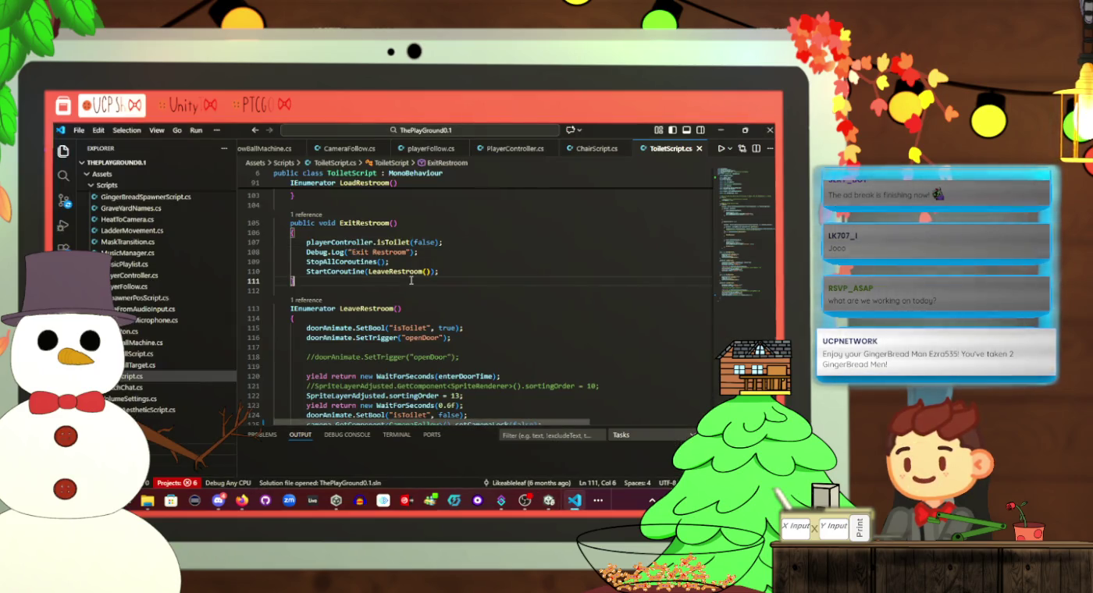
scroll(412, 279, up, 3)
scroll(453, 308, up, 3)
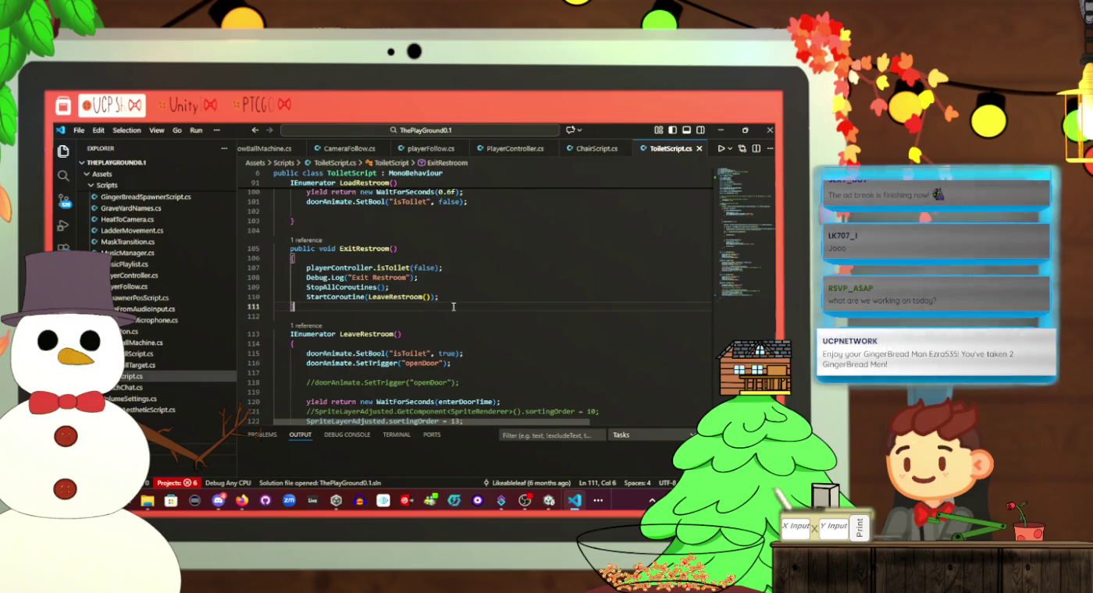
scroll(452, 306, up, 2)
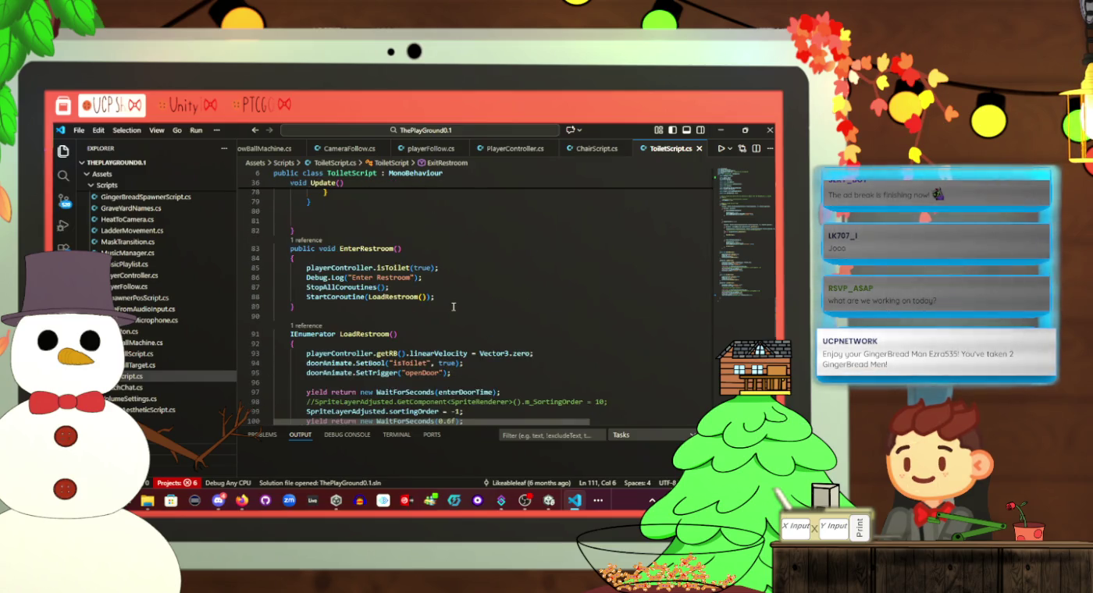
click(454, 303)
click(455, 300)
scroll(455, 300, up, 8)
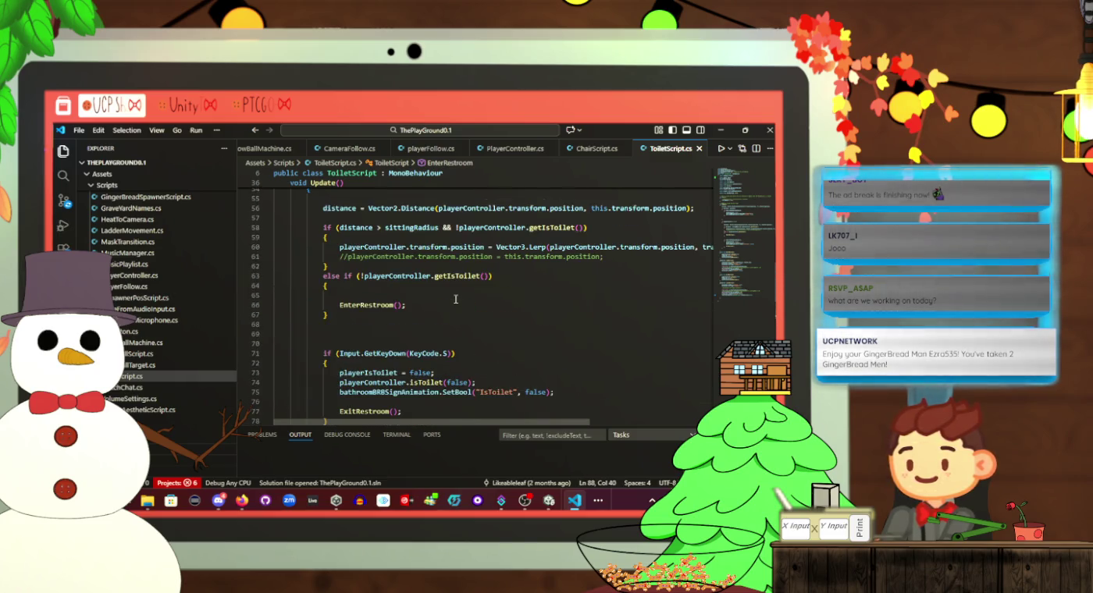
scroll(455, 298, down, 7)
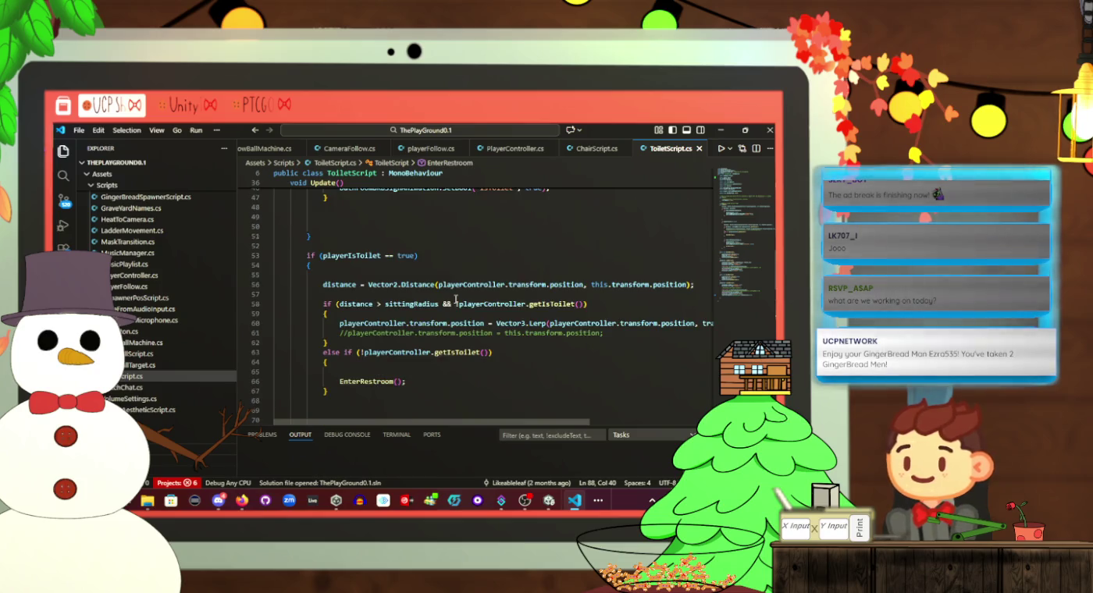
click(393, 294)
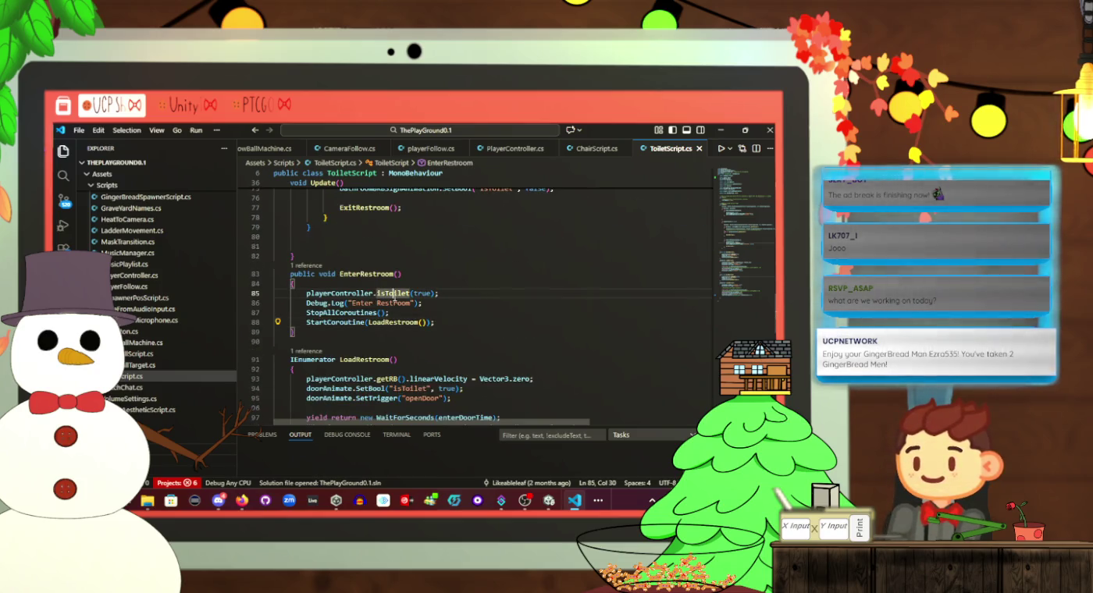
scroll(424, 295, up, 5)
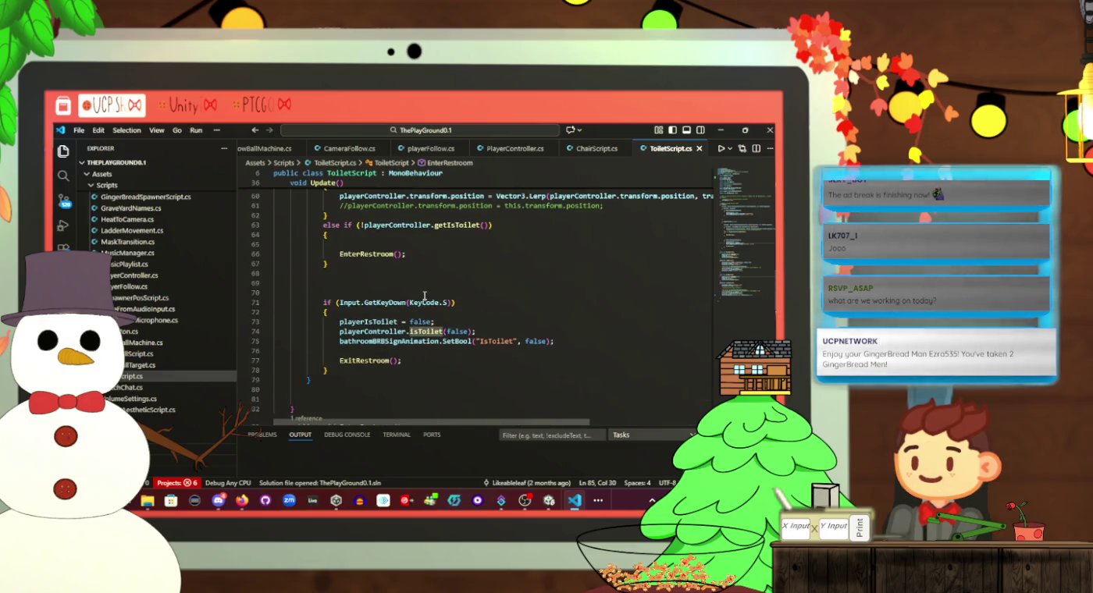
scroll(424, 295, up, 3)
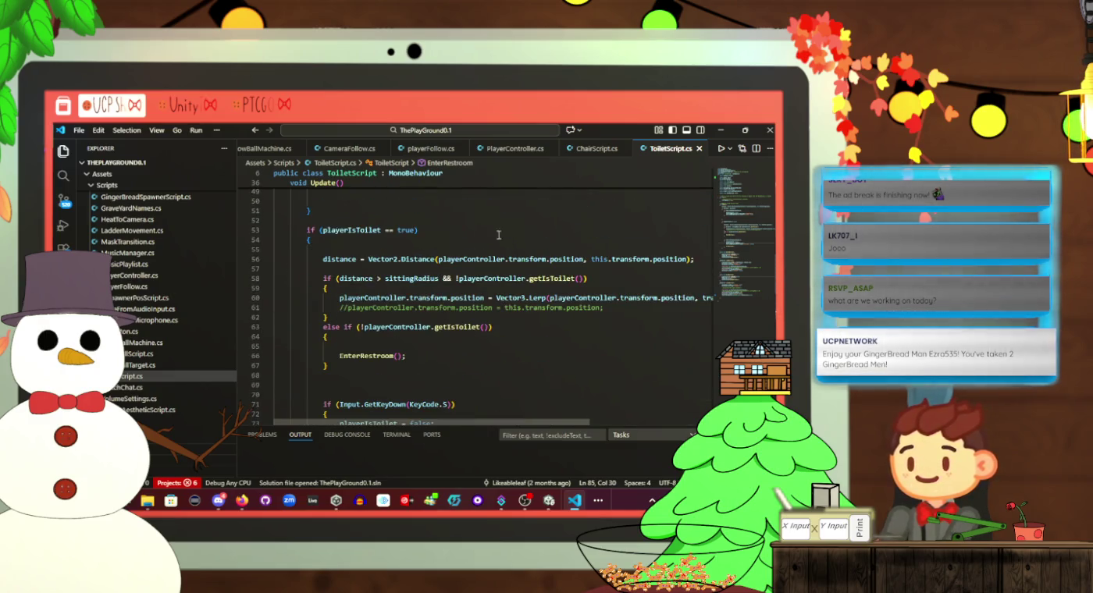
Switch to PlayerController.cs and look over its isToilet setter
click(514, 148)
scroll(506, 284, down, 1)
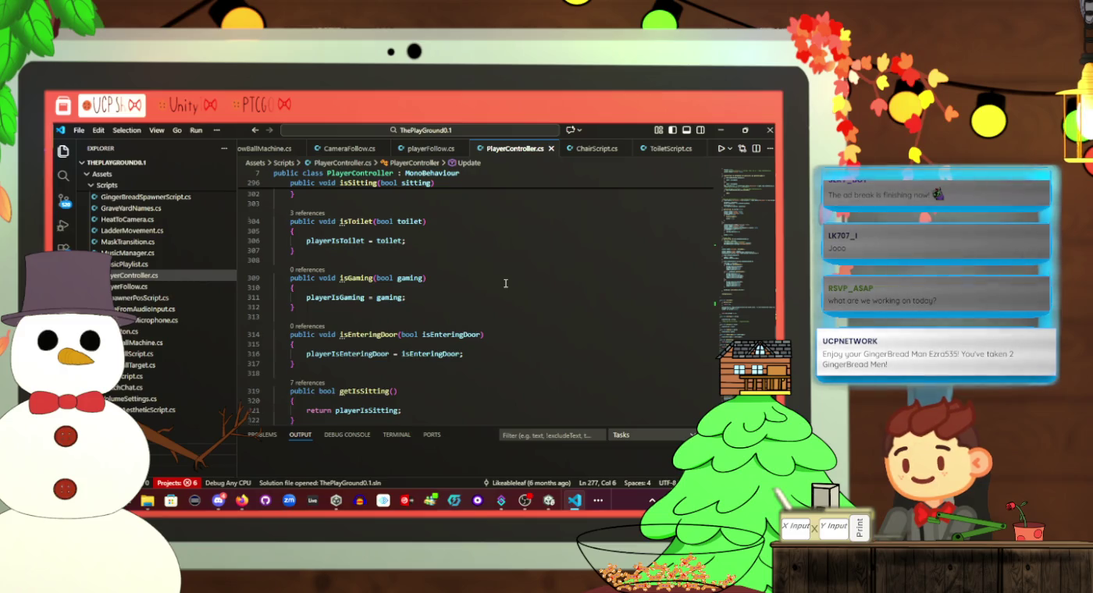
scroll(506, 283, up, 4)
click(350, 348)
scroll(386, 345, up, 3)
scroll(387, 345, up, 12)
scroll(386, 344, up, 3)
scroll(388, 343, up, 13)
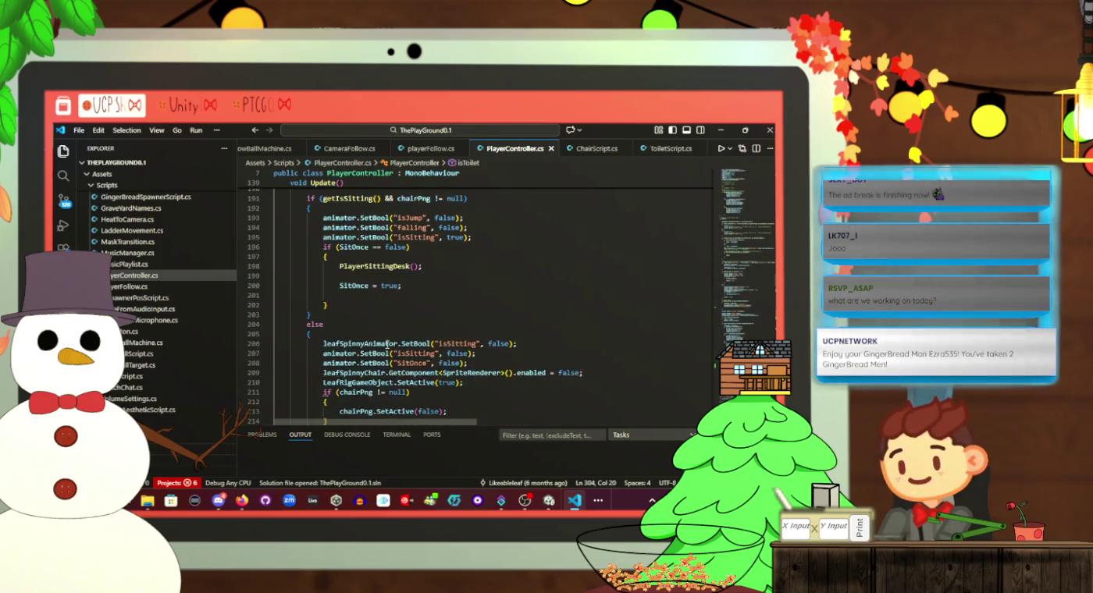
scroll(388, 344, up, 8)
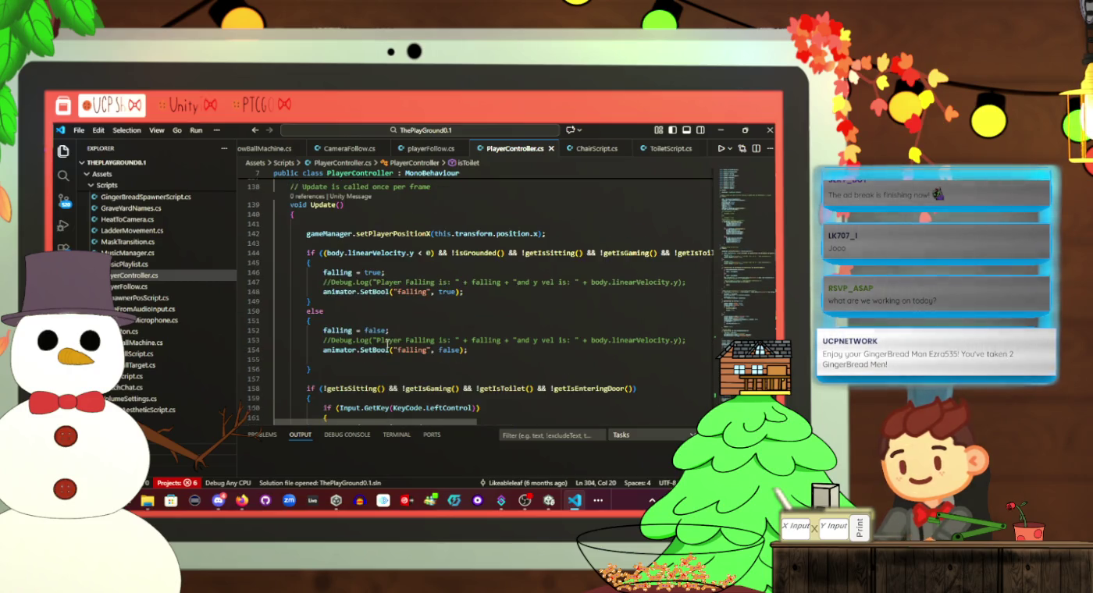
scroll(401, 339, down, 3)
scroll(402, 338, down, 20)
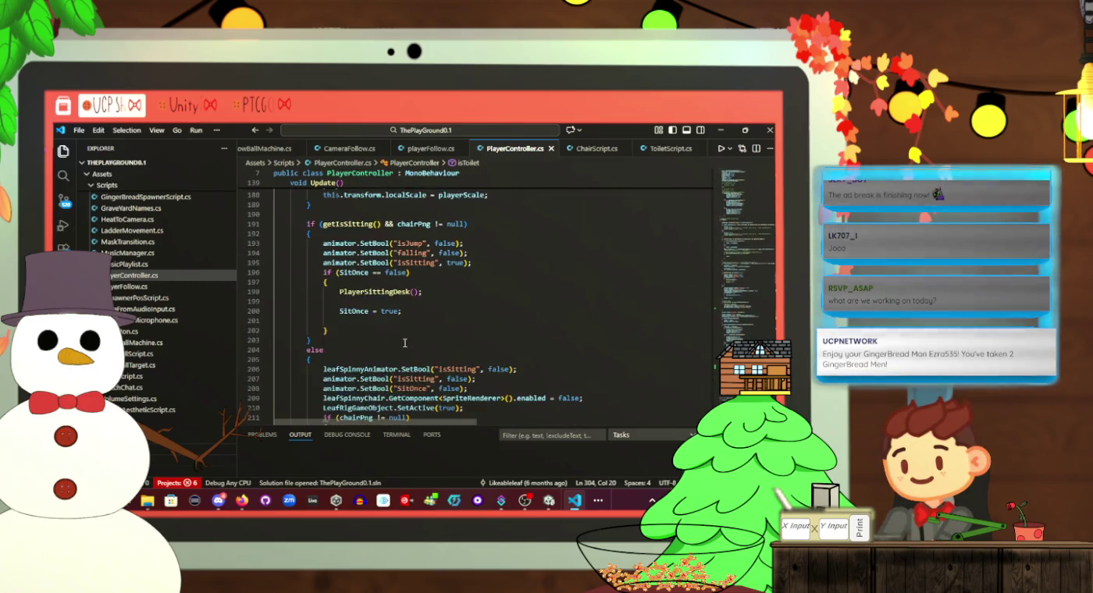
scroll(404, 342, down, 10)
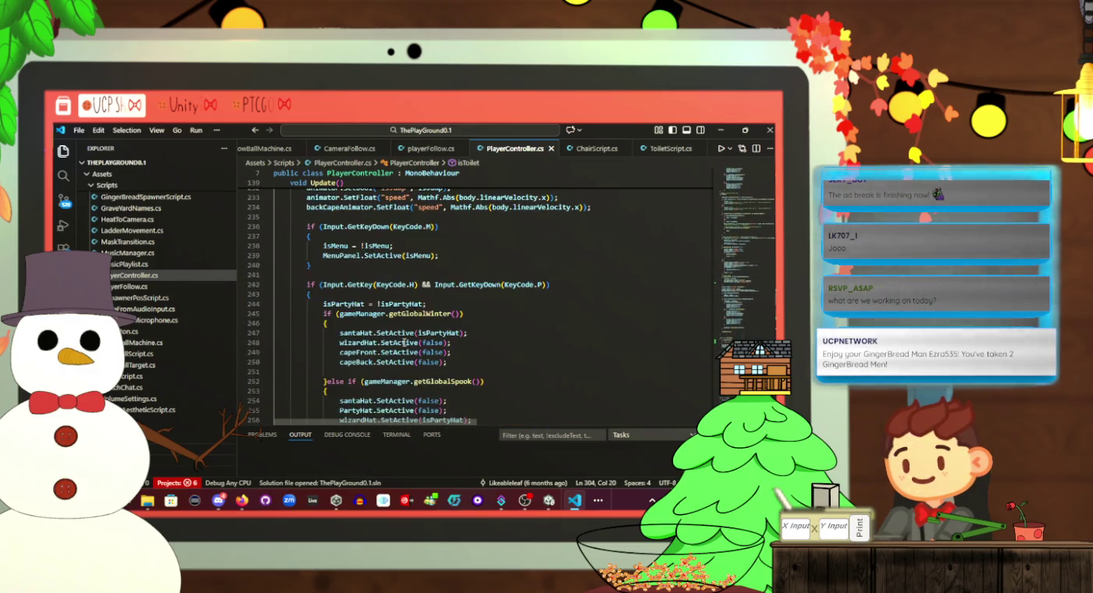
scroll(406, 341, down, 2)
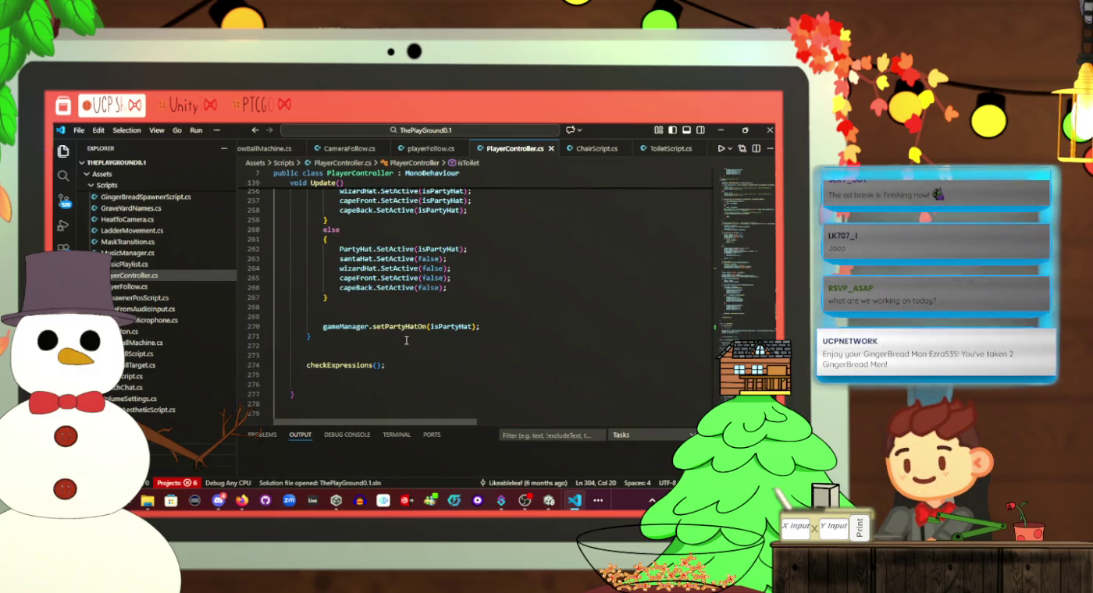
scroll(405, 341, down, 2)
Locate the checkExpressions call in PlayerController's Update method
click(333, 313)
scroll(433, 316, down, 20)
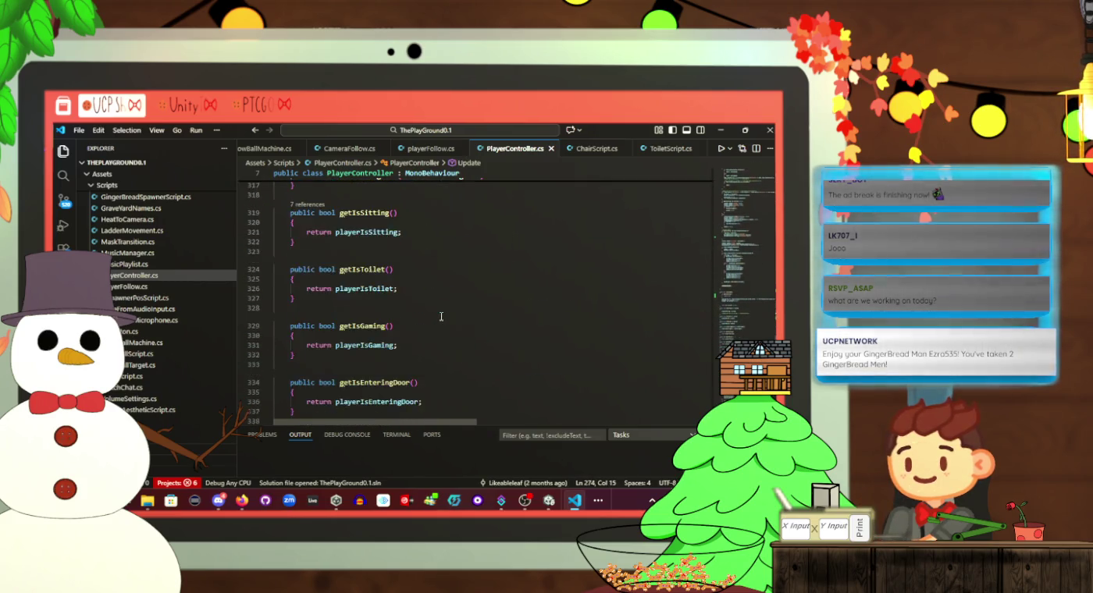
scroll(433, 317, down, 4)
scroll(452, 324, up, 20)
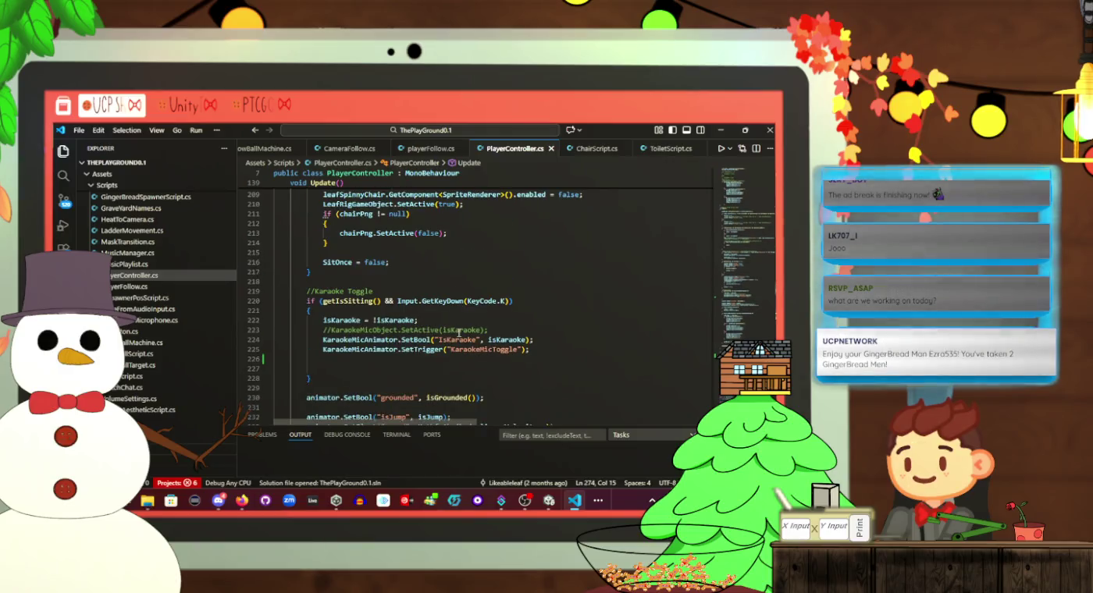
scroll(460, 332, up, 13)
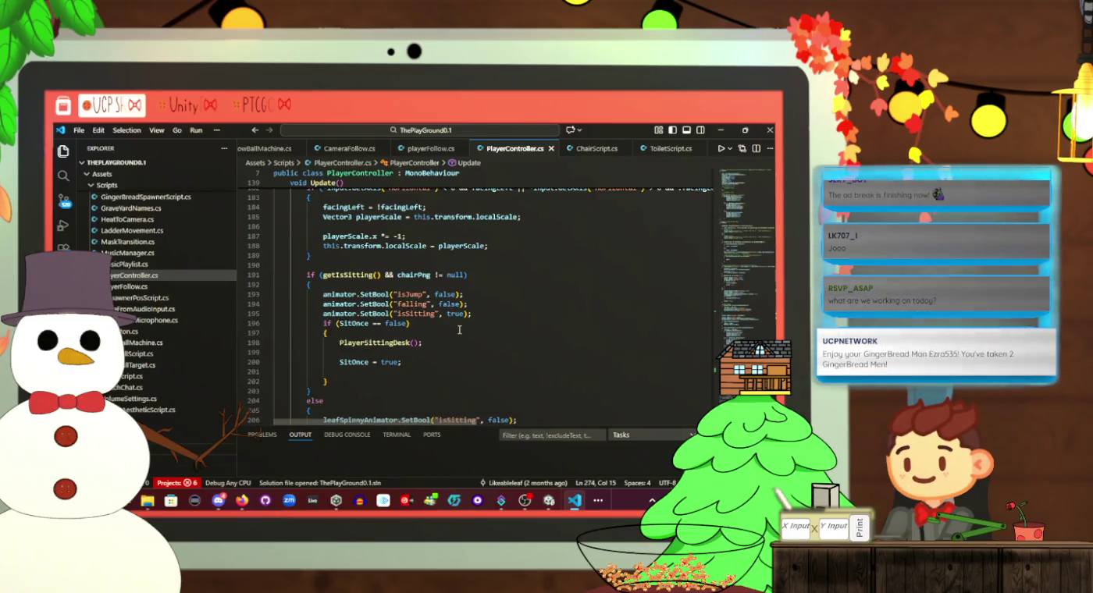
scroll(460, 330, up, 13)
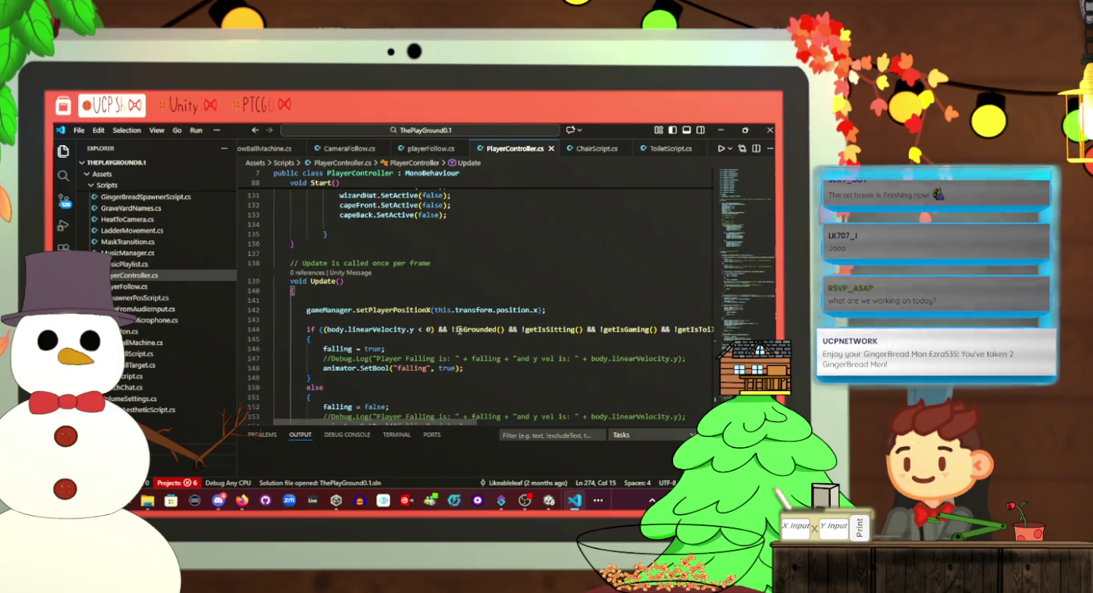
scroll(460, 332, down, 2)
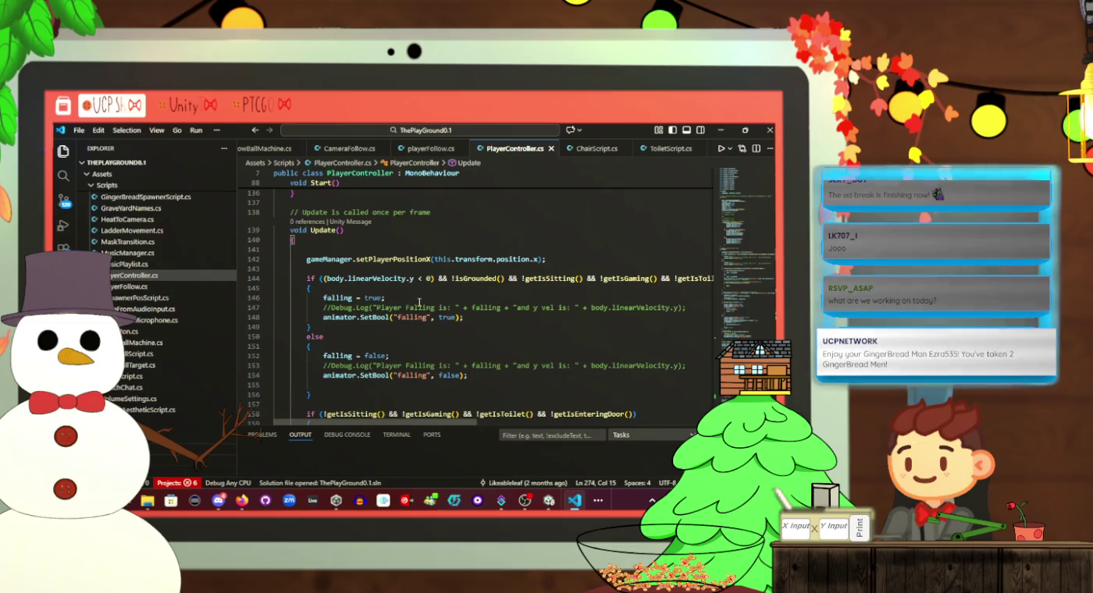
Highlight setPlayerPositionX in Update and place the caret on the empty line after the party-hat block
click(416, 260)
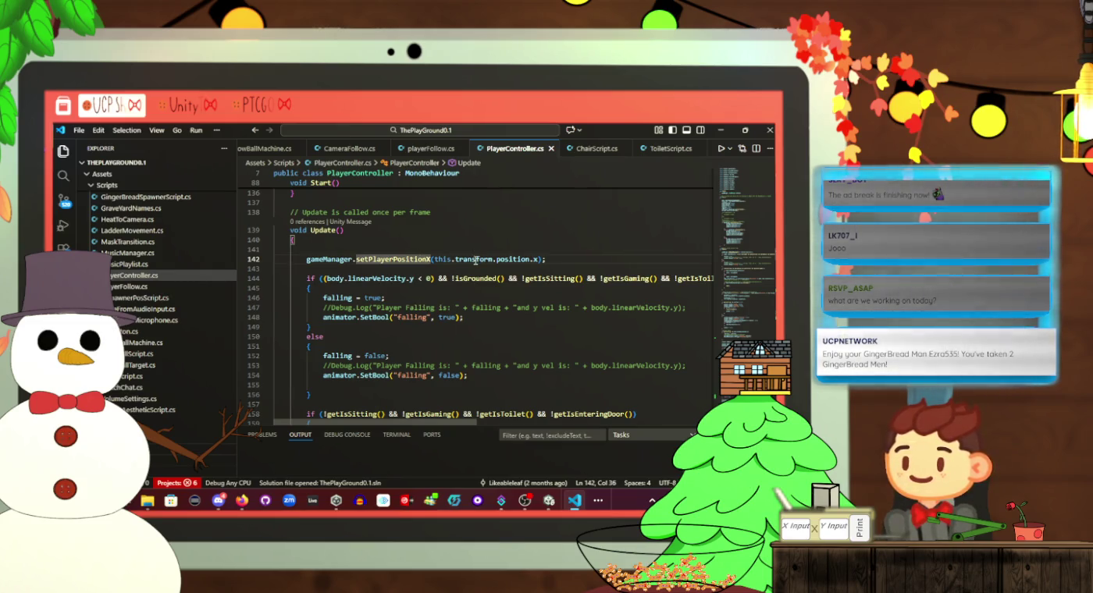
scroll(413, 273, down, 1)
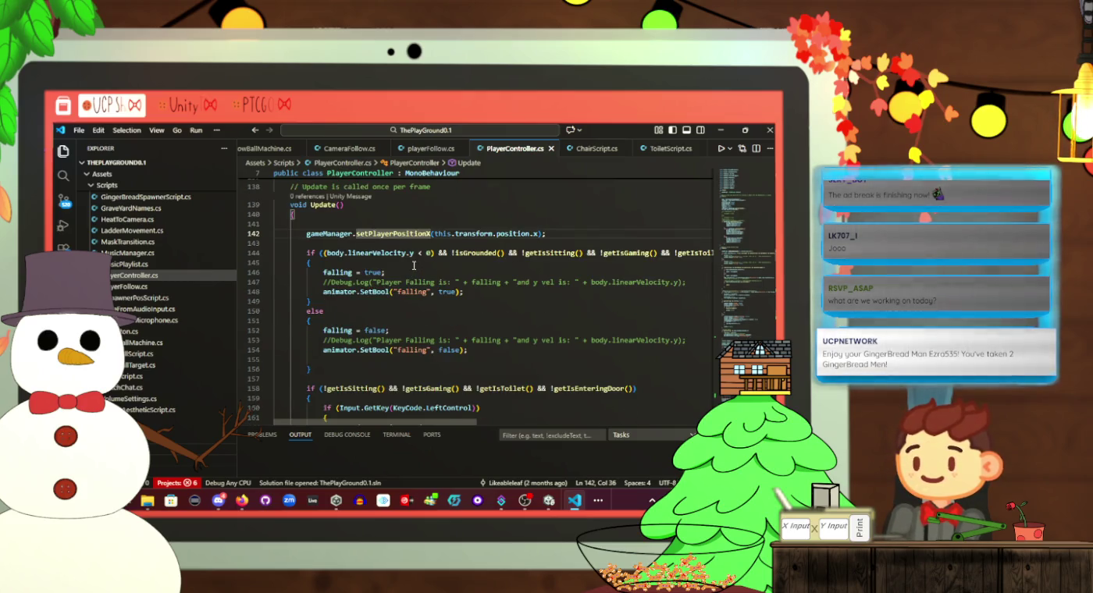
scroll(414, 265, down, 5)
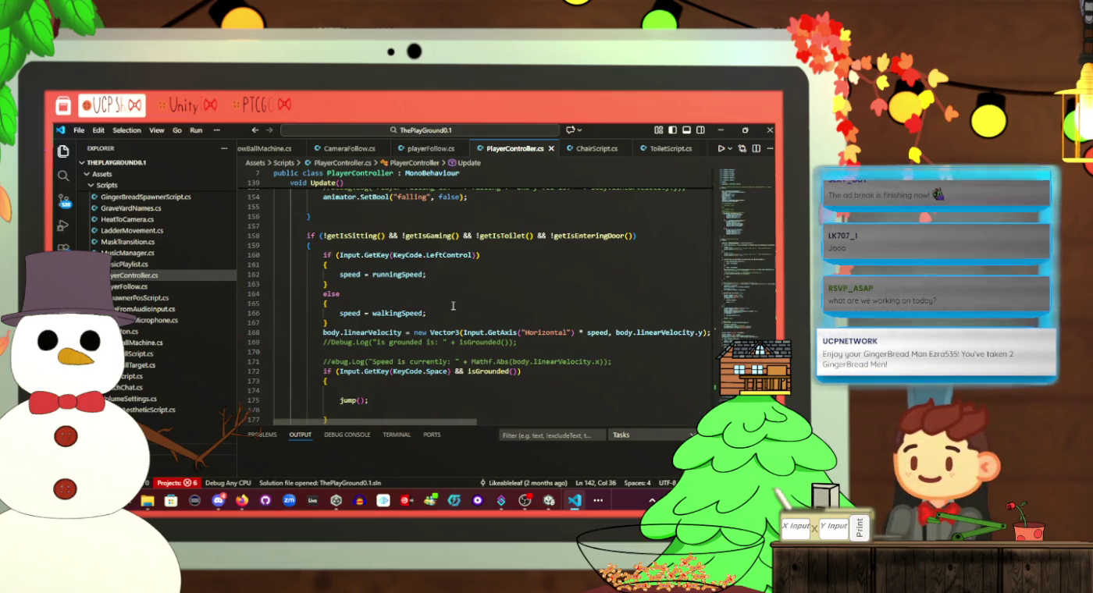
scroll(452, 306, down, 3)
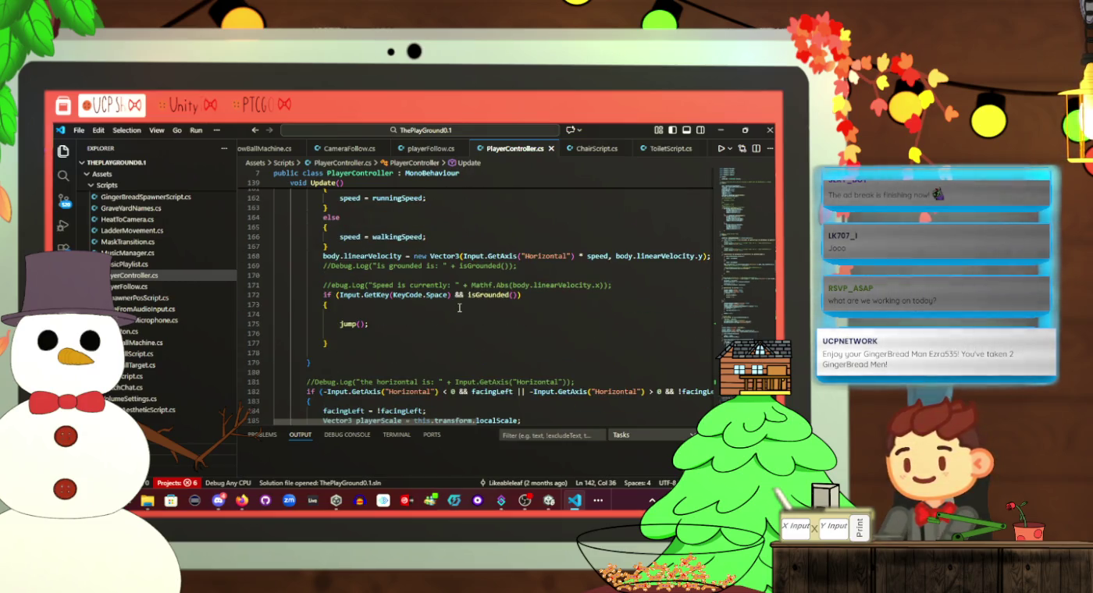
scroll(459, 308, down, 9)
scroll(460, 308, down, 5)
scroll(461, 308, down, 3)
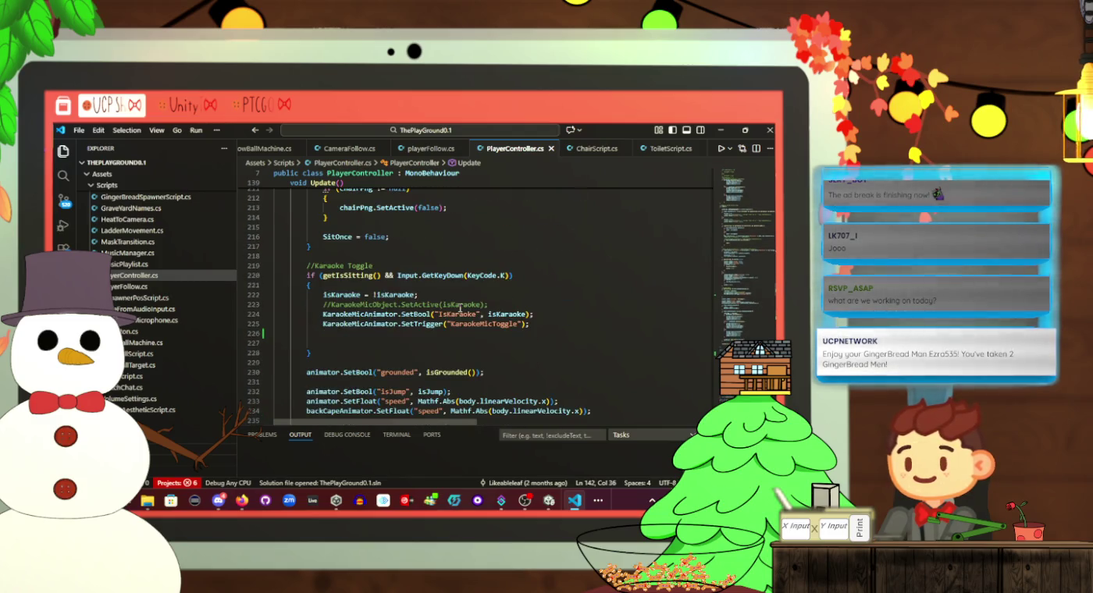
scroll(460, 307, up, 4)
scroll(462, 309, down, 11)
scroll(466, 311, down, 8)
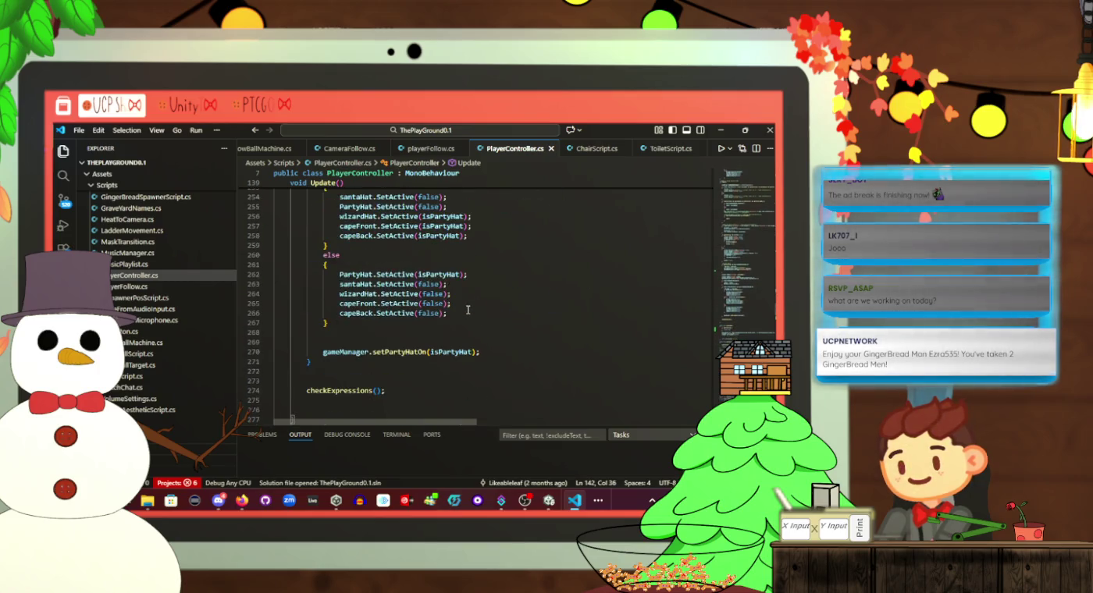
click(464, 297)
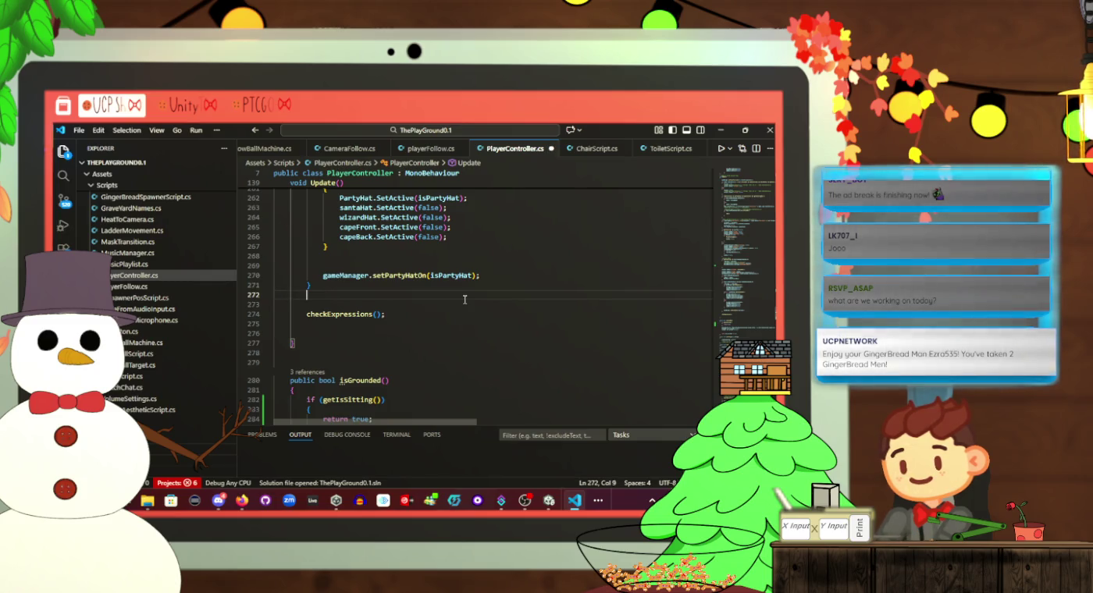
Add a new line above checkExpressions() starting an if(playerIsToilet) condition
key(Return)
text(if(play)
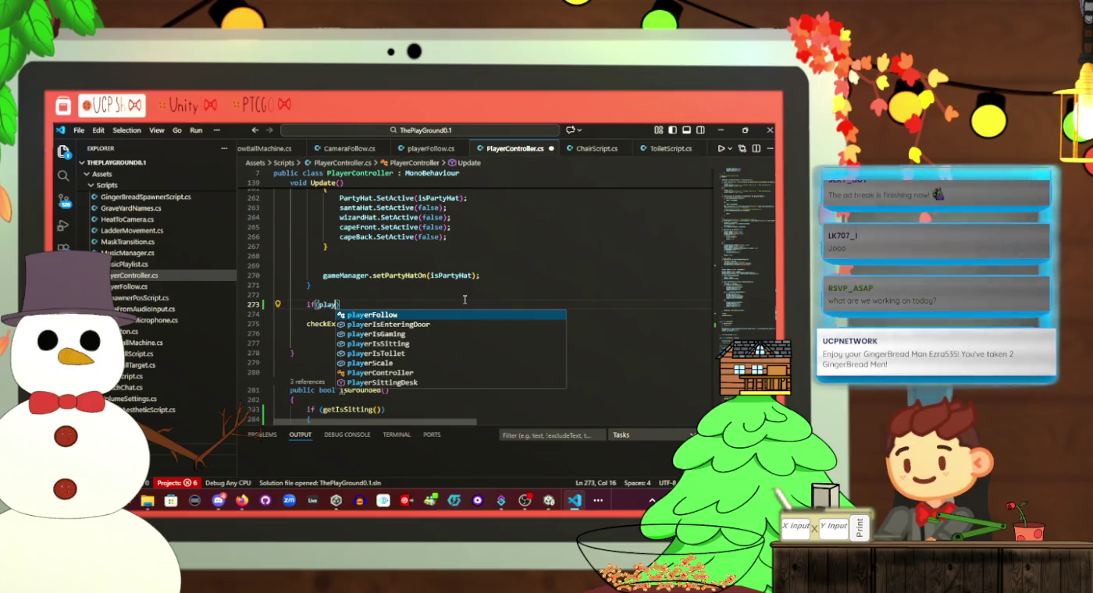
key(Down)
key(Down)
key(Down)
key(Tab)
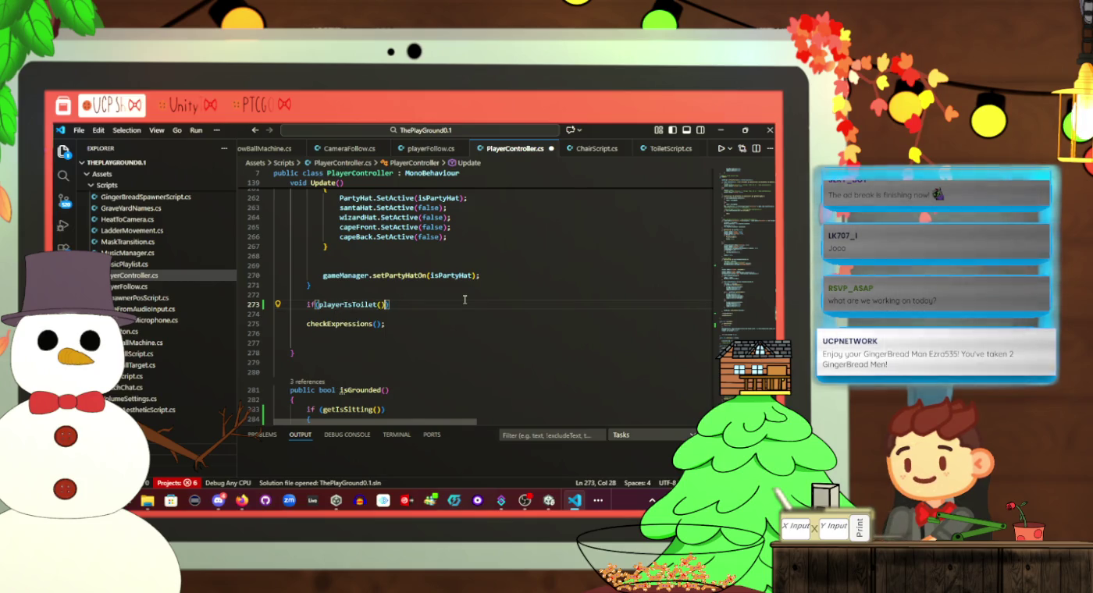
scroll(463, 301, down, 9)
scroll(443, 309, up, 7)
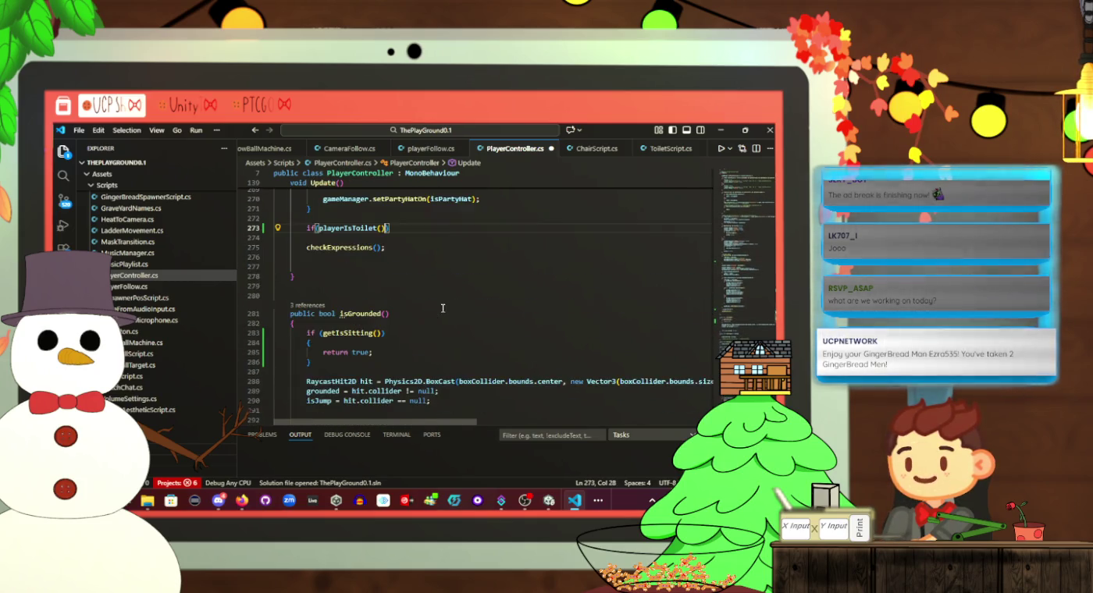
Replace playerIsToilet on line 273 with getIsToilet taken from line 325
click(341, 227)
scroll(426, 302, down, 11)
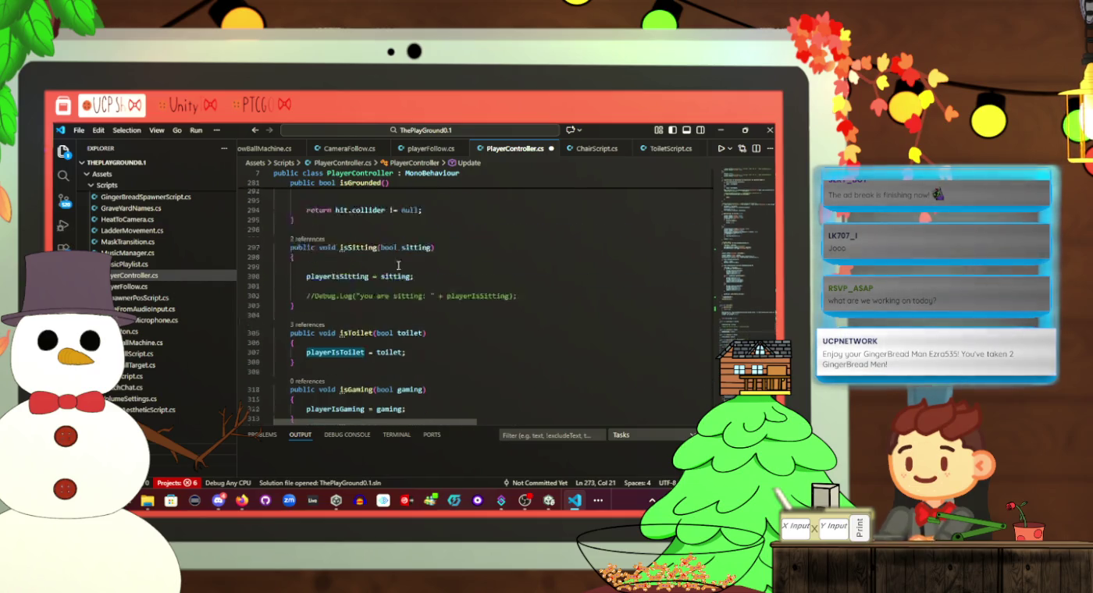
scroll(427, 300, up, 2)
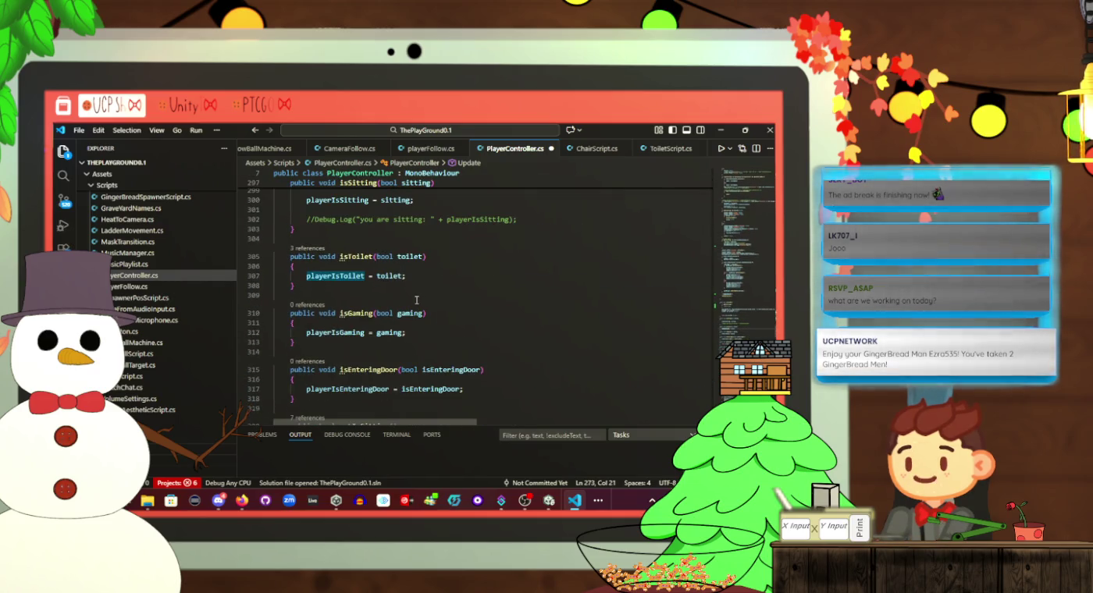
scroll(415, 300, up, 11)
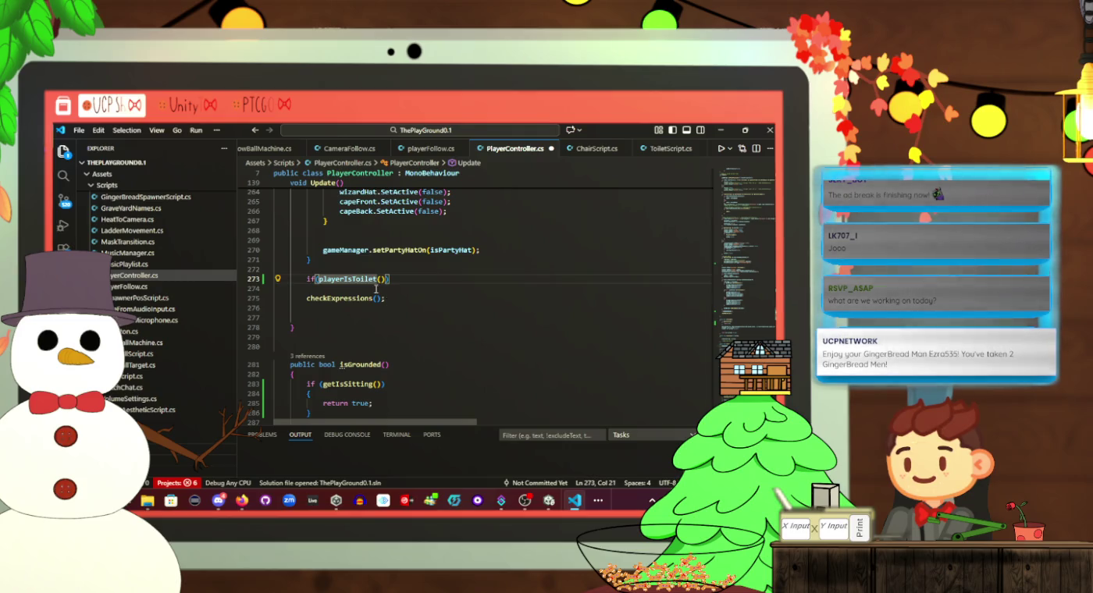
scroll(376, 289, down, 11)
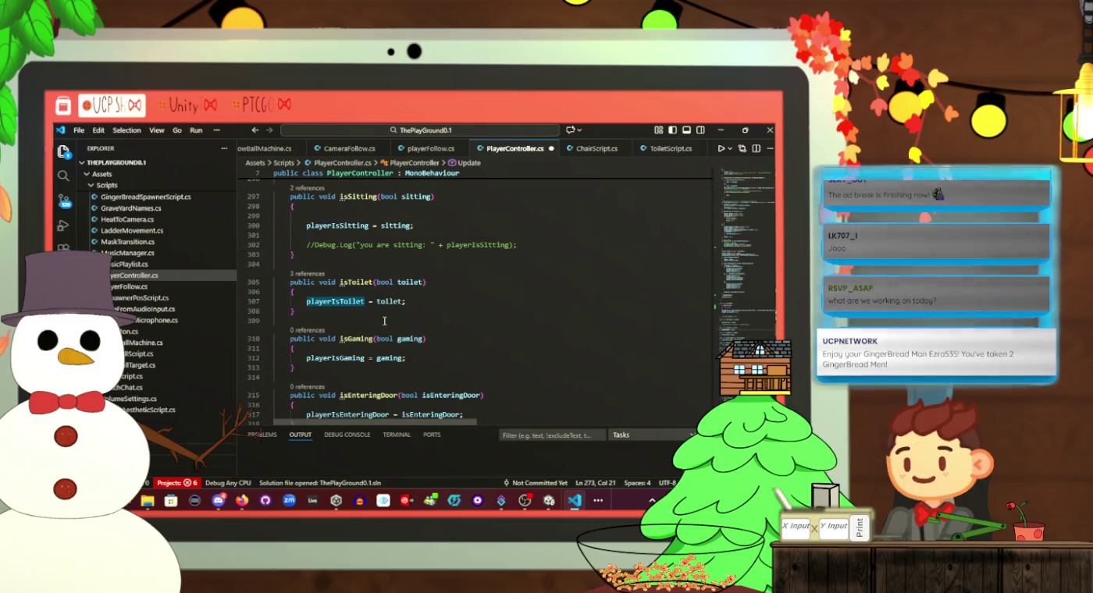
scroll(385, 321, down, 6)
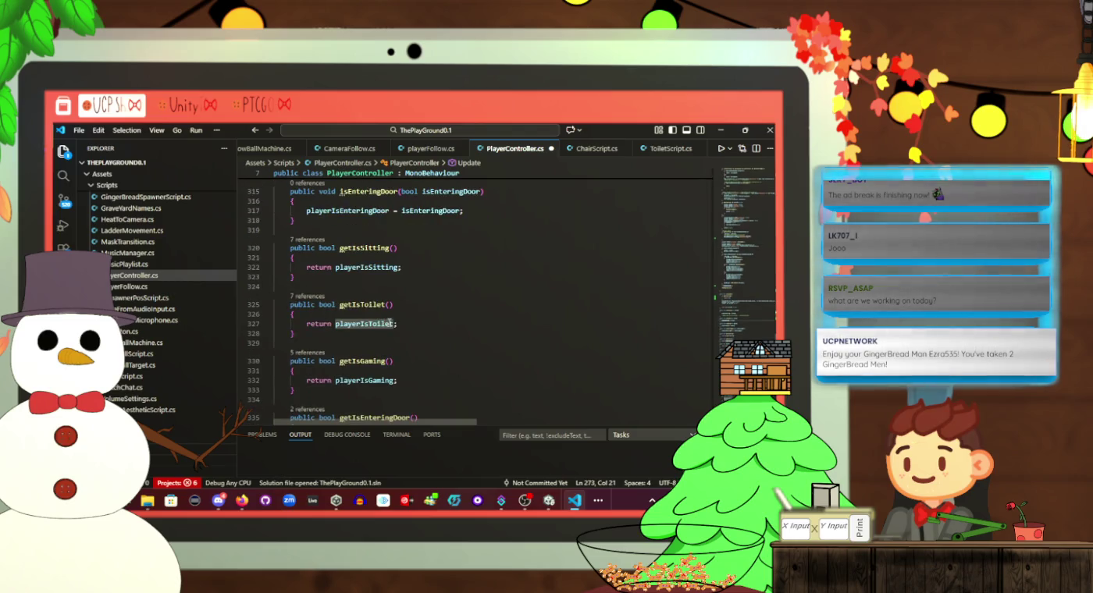
double_click(379, 306)
key(ctrl+c)
scroll(378, 309, up, 17)
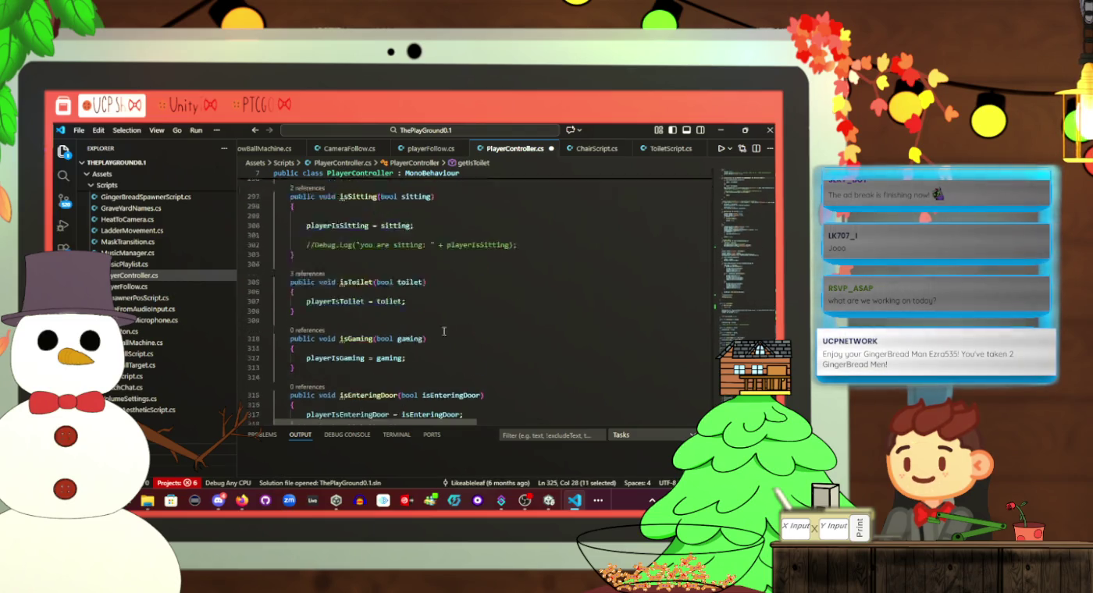
click(355, 279)
double_click(355, 280)
key(ctrl+v)
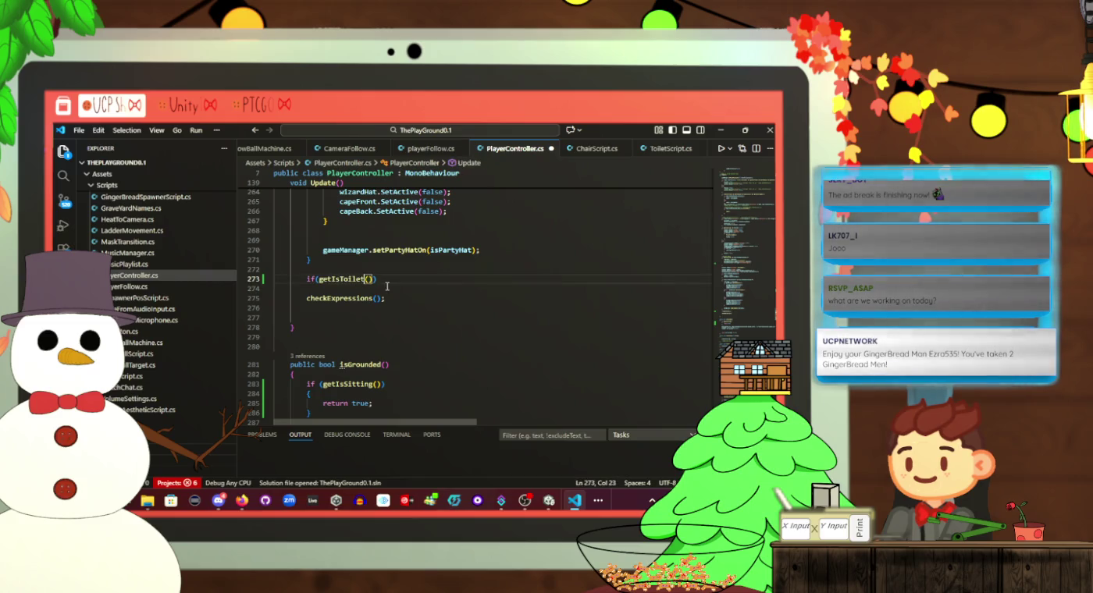
Close the if(getIsToilet()) condition and add a block with transform.position = this.transform.position;, then save
text())
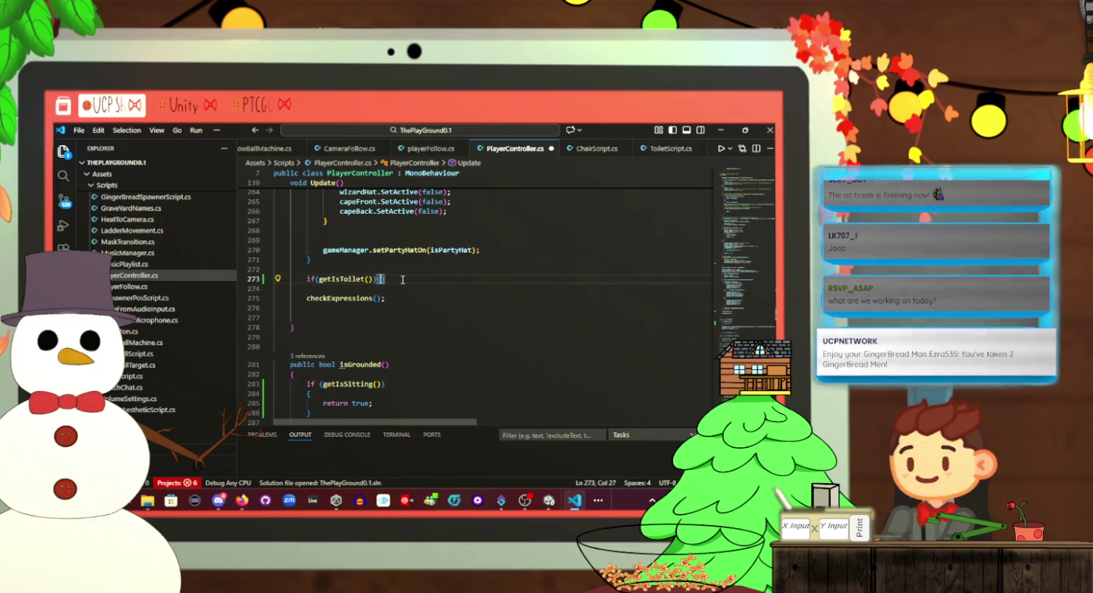
key(Return)
text({)
key(Return)
text(tra)
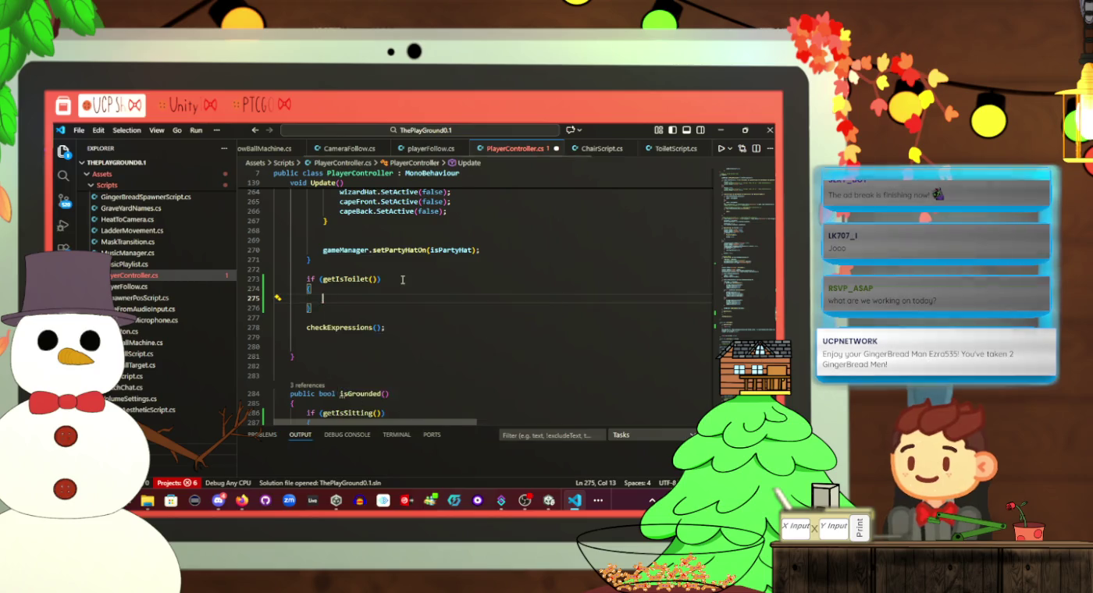
text(nsform)
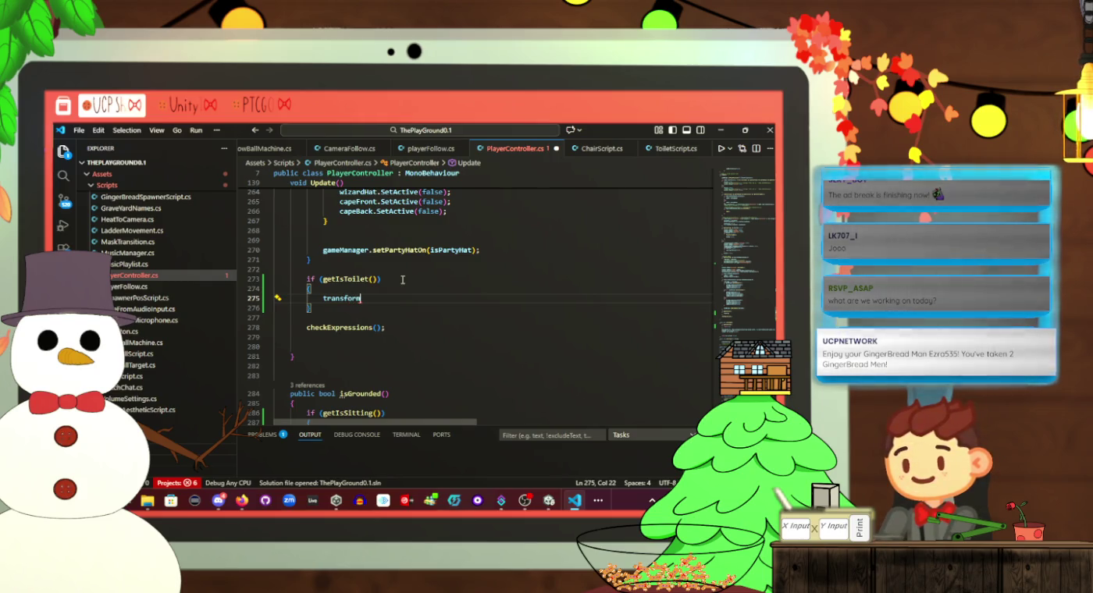
text(.position = this.)
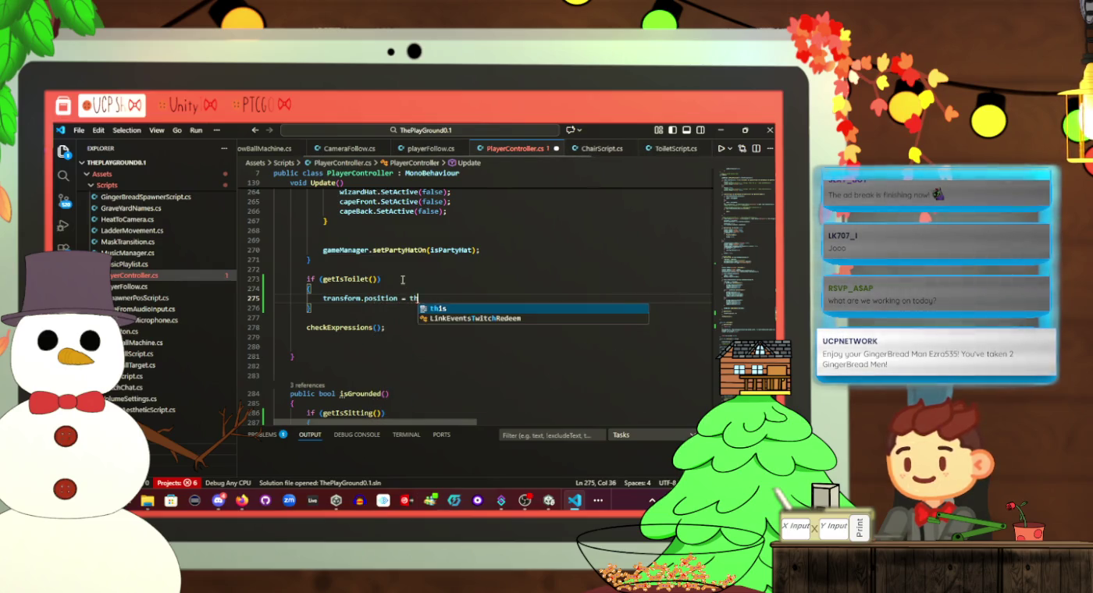
text(transform)
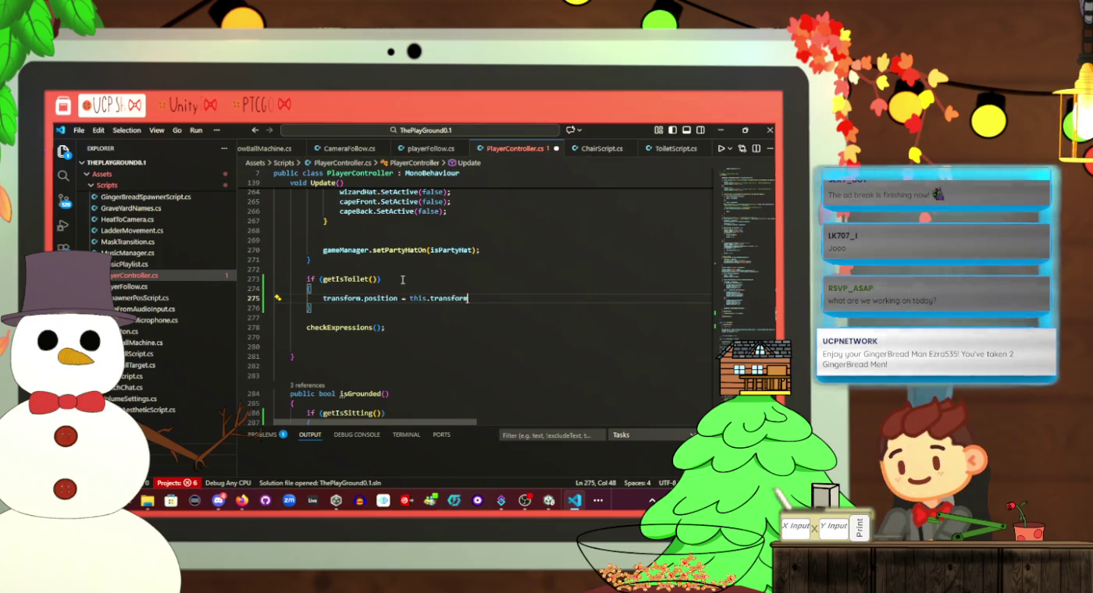
text(.po)
text(sition;)
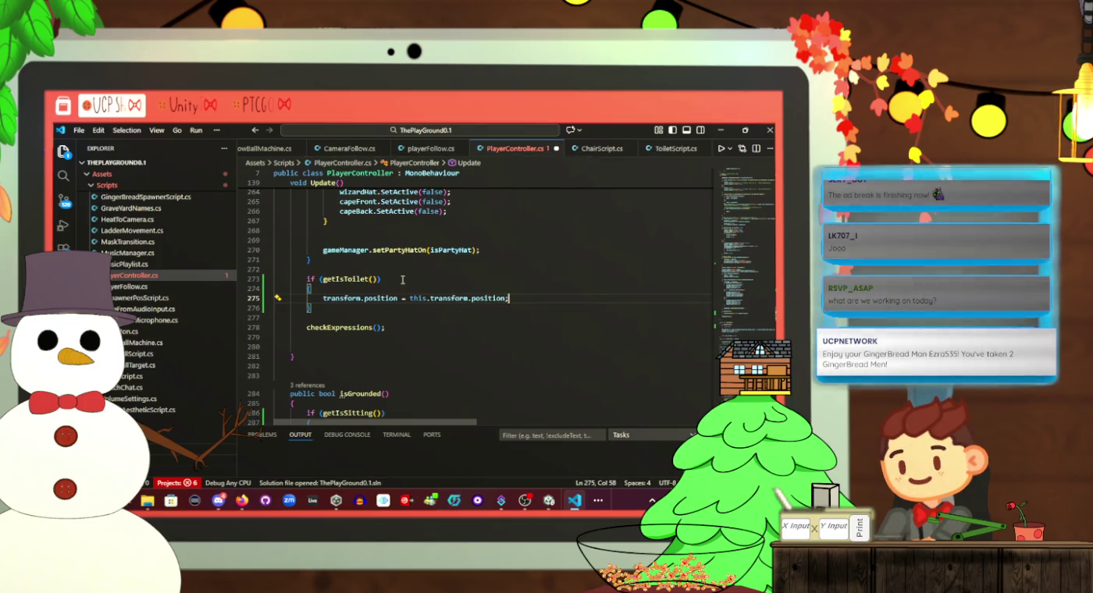
key(ctrl+s)
scroll(399, 276, up, 10)
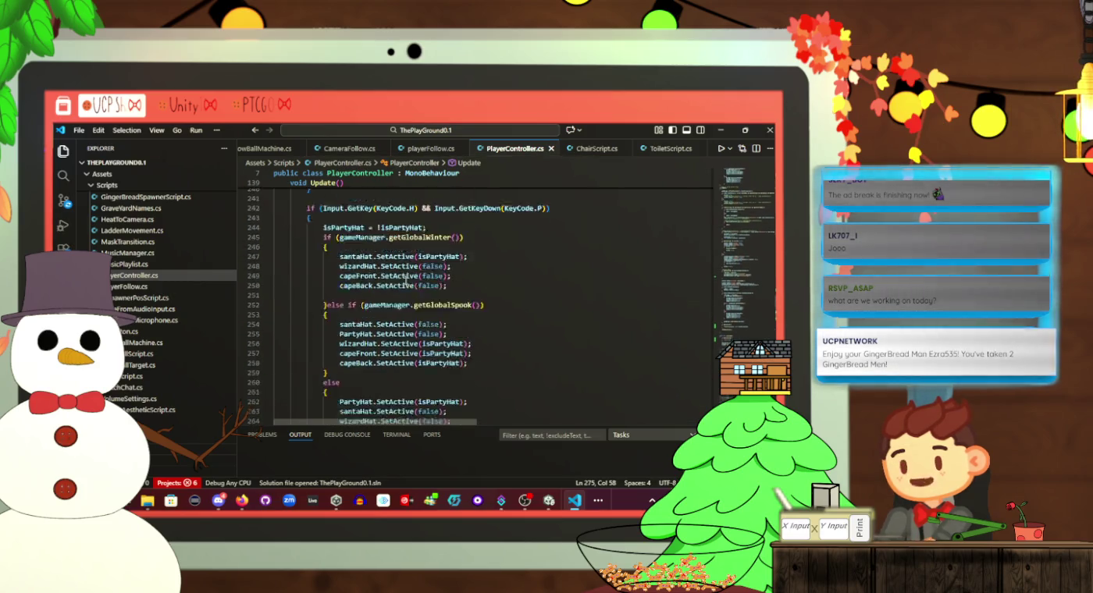
scroll(414, 278, down, 1)
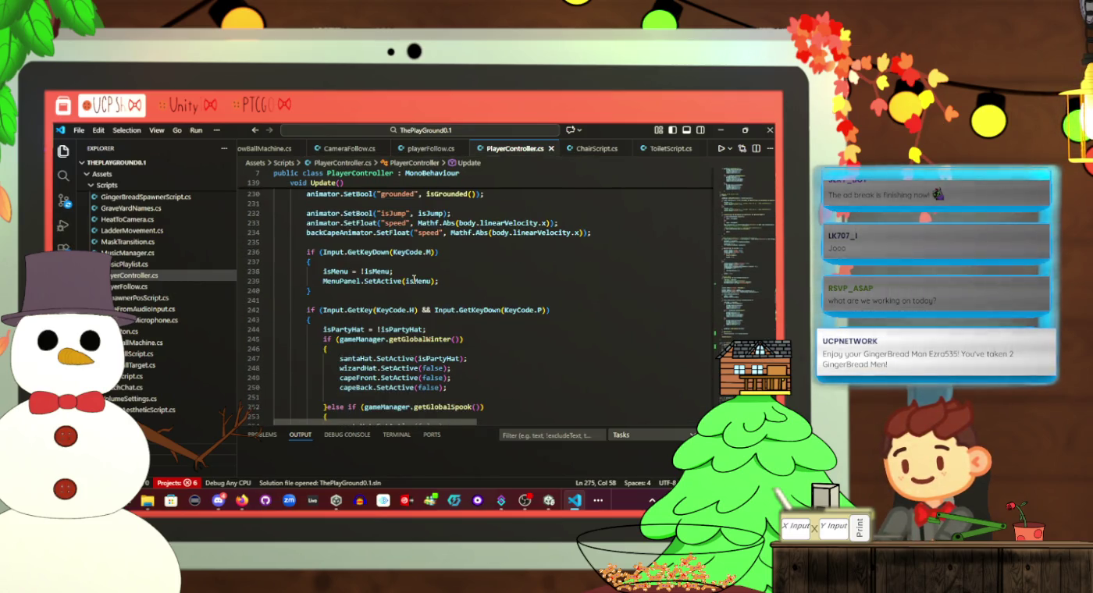
scroll(425, 275, up, 10)
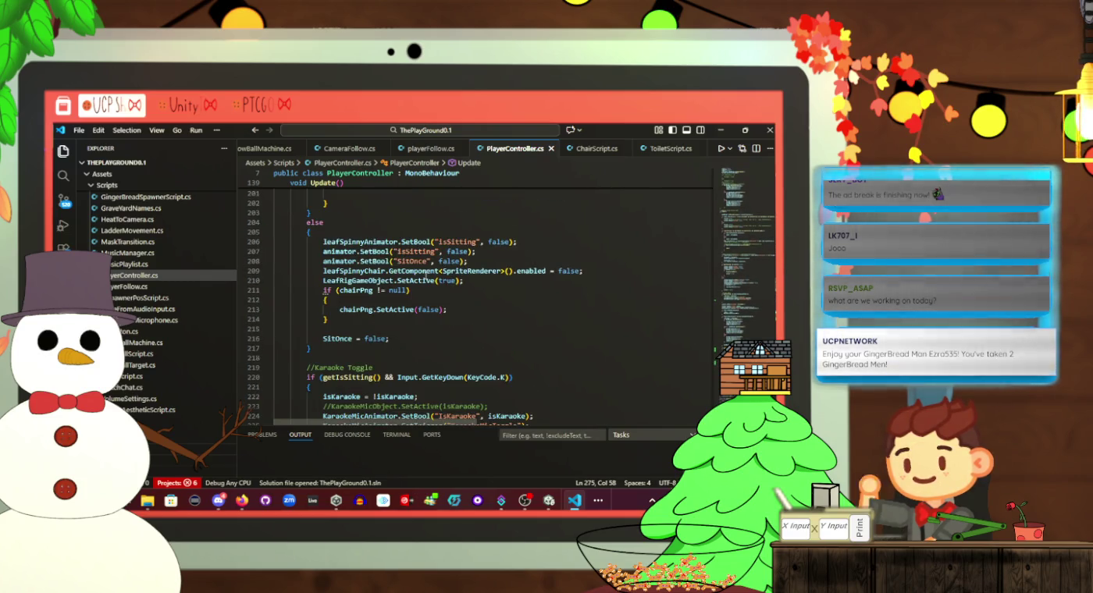
scroll(426, 277, up, 7)
scroll(426, 278, up, 2)
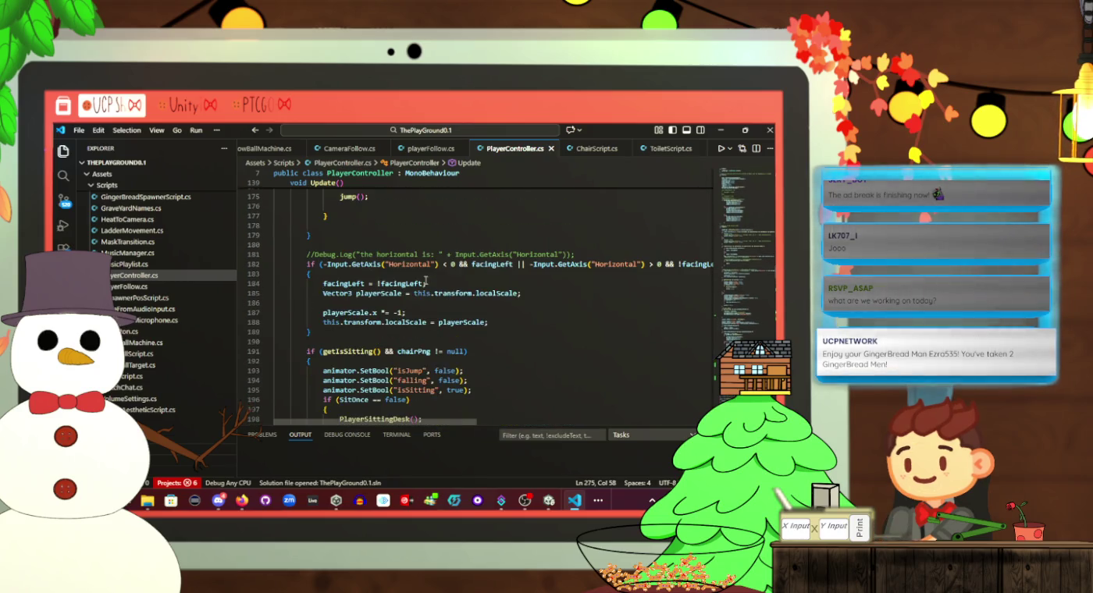
scroll(425, 280, up, 9)
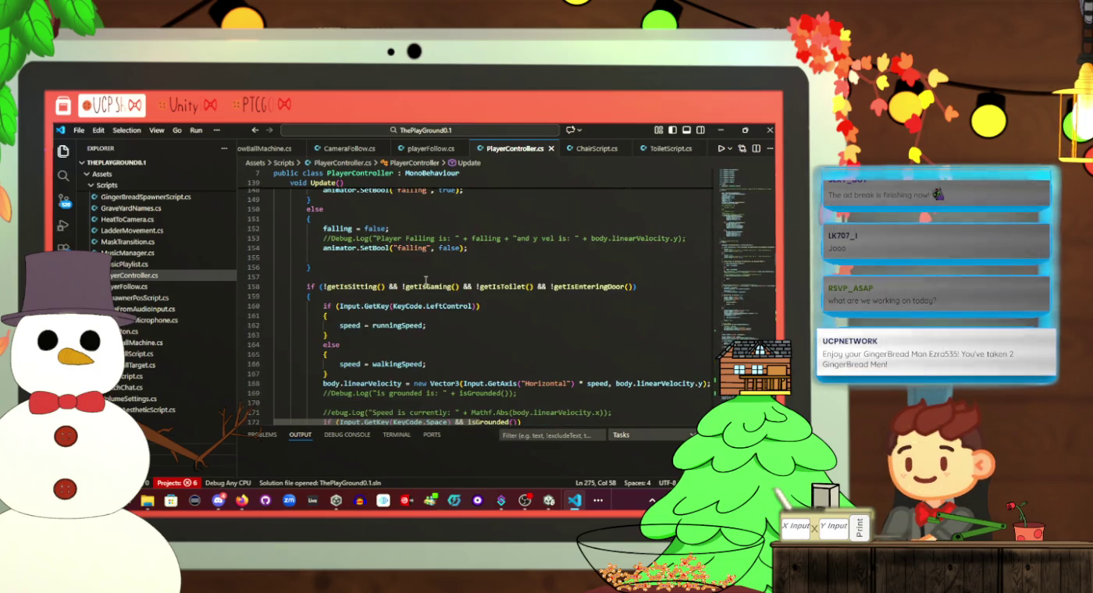
scroll(426, 279, up, 3)
scroll(425, 281, down, 2)
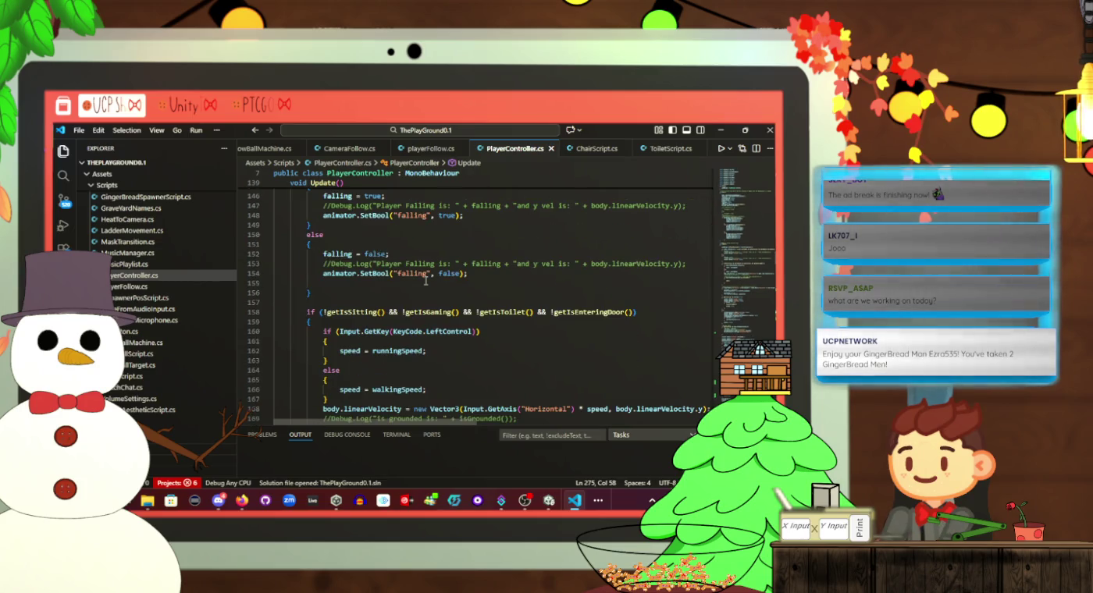
scroll(426, 281, up, 3)
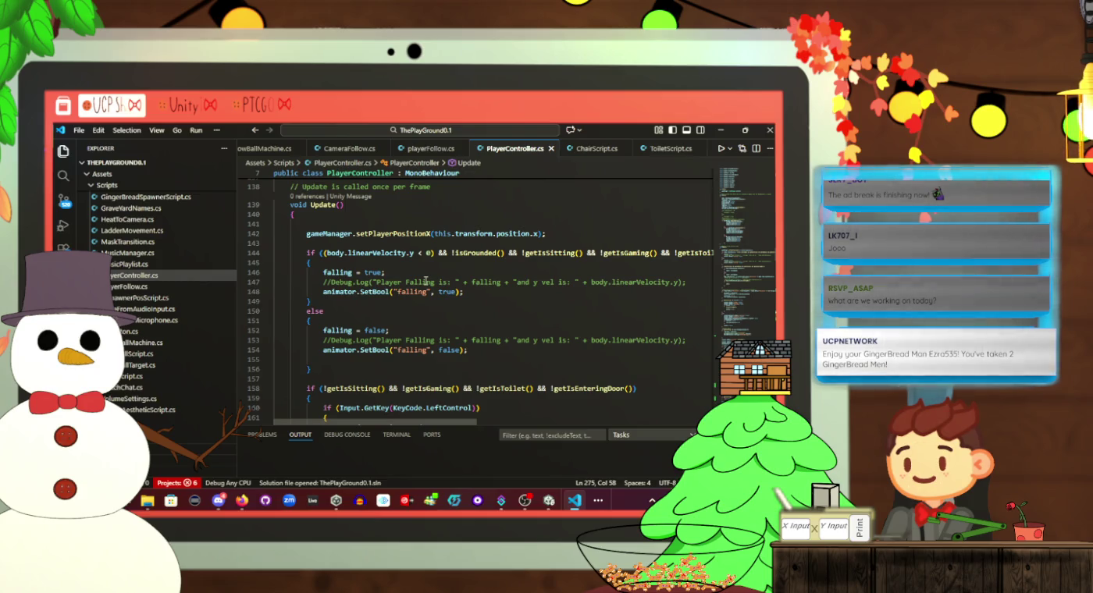
scroll(425, 280, right, 2)
scroll(424, 280, right, 3)
scroll(425, 279, left, 5)
scroll(426, 280, down, 20)
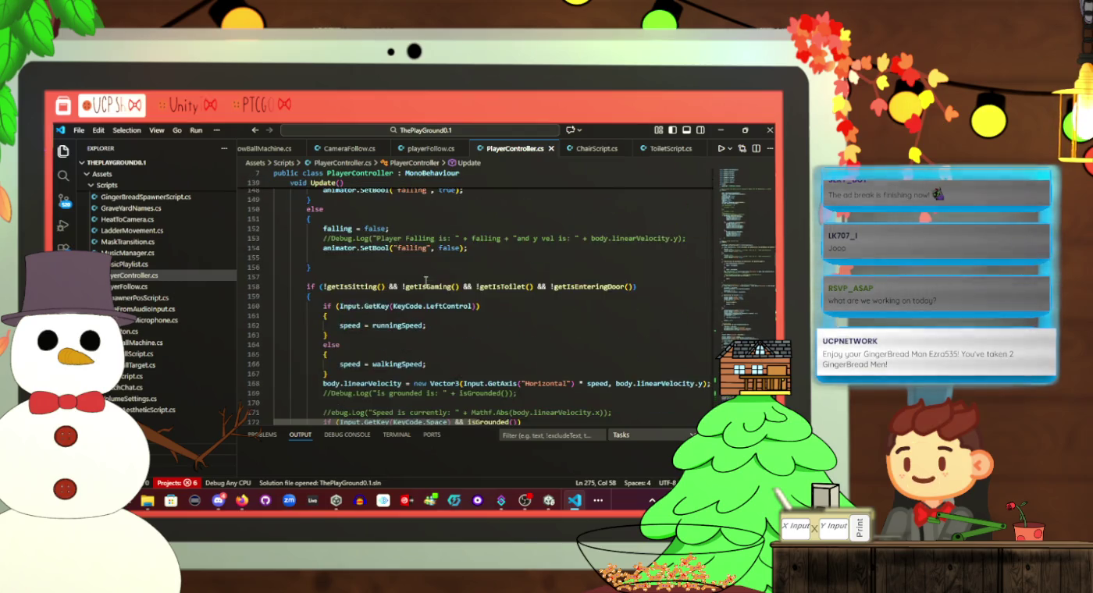
scroll(423, 281, down, 18)
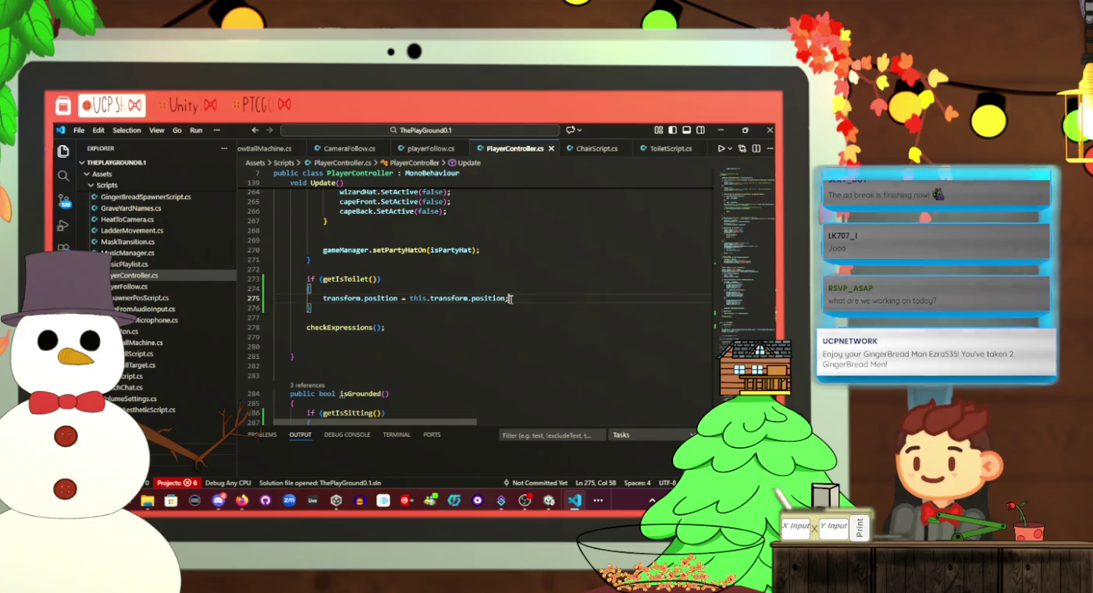
Let Unity recompile the saved PlayerController script, then return to the code in VS Code
key(alt+Tab)
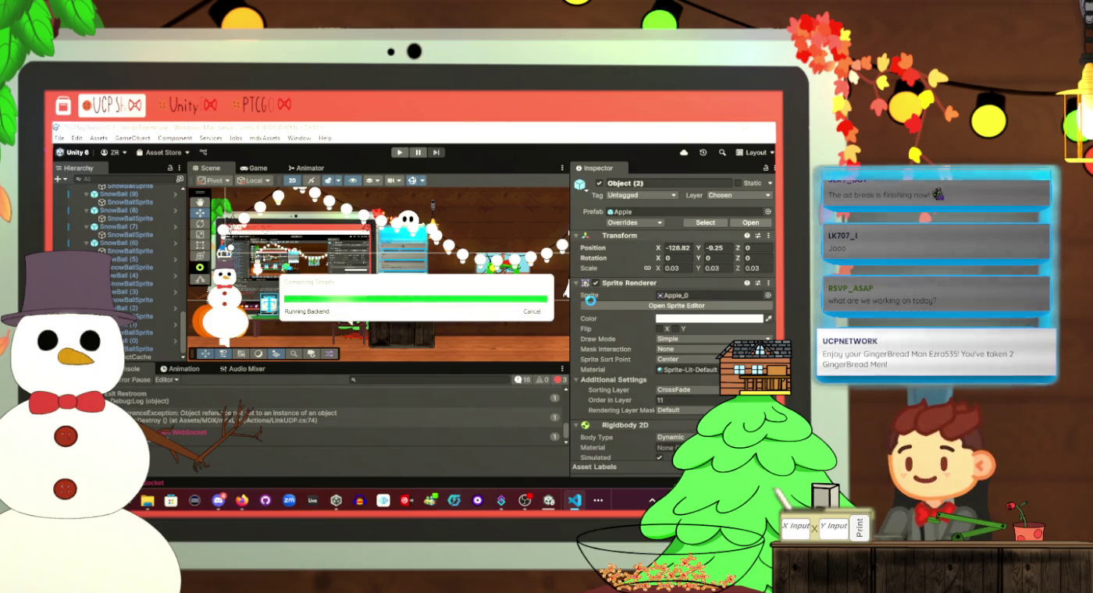
key(alt+Tab)
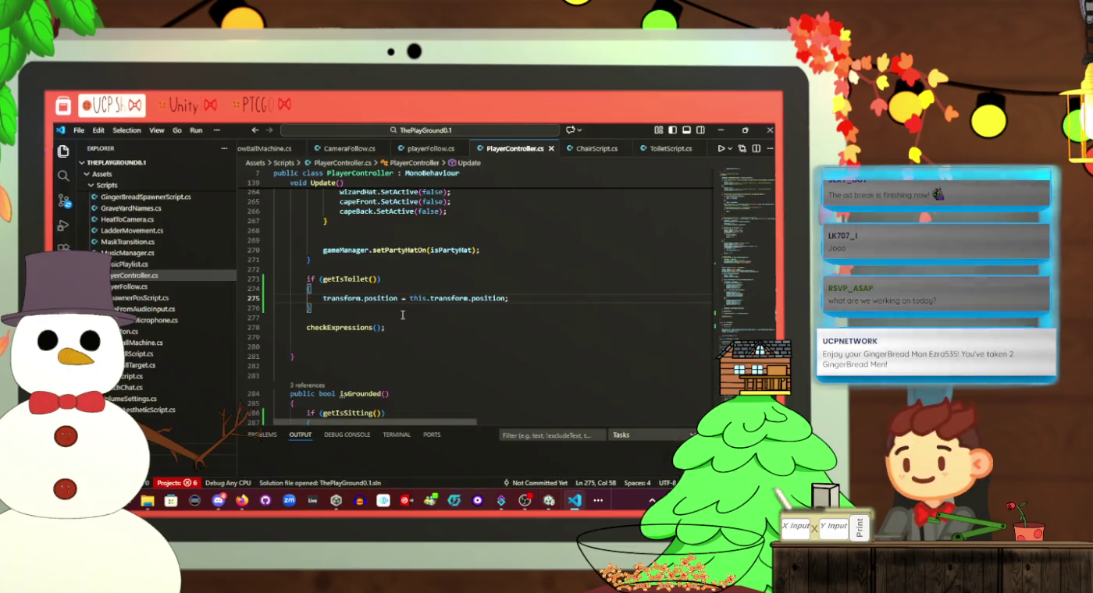
Switch to Unity, start Play mode, and focus the running game view
key(alt+Tab)
click(399, 152)
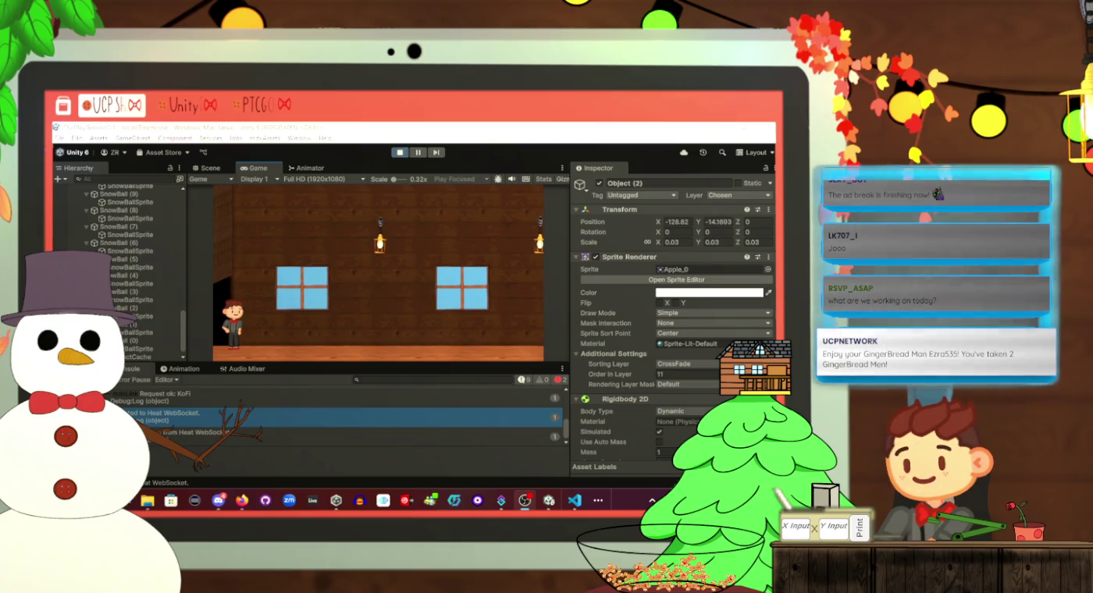
click(362, 281)
Walk the player right to the Bathroom door, enter it twice, then return to PlayerController.cs
key(d)
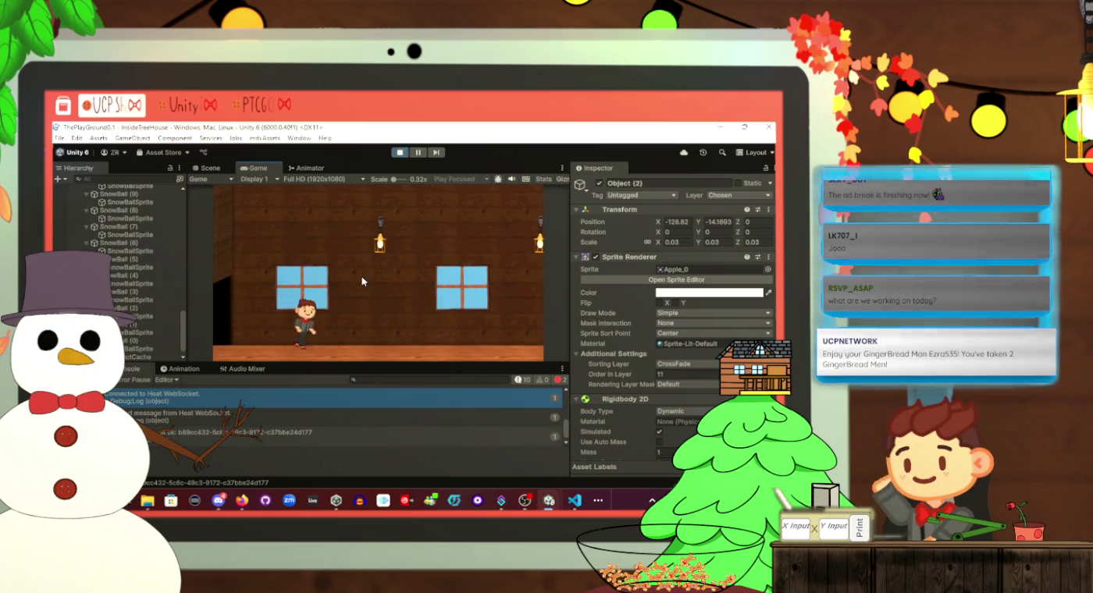
key(d)
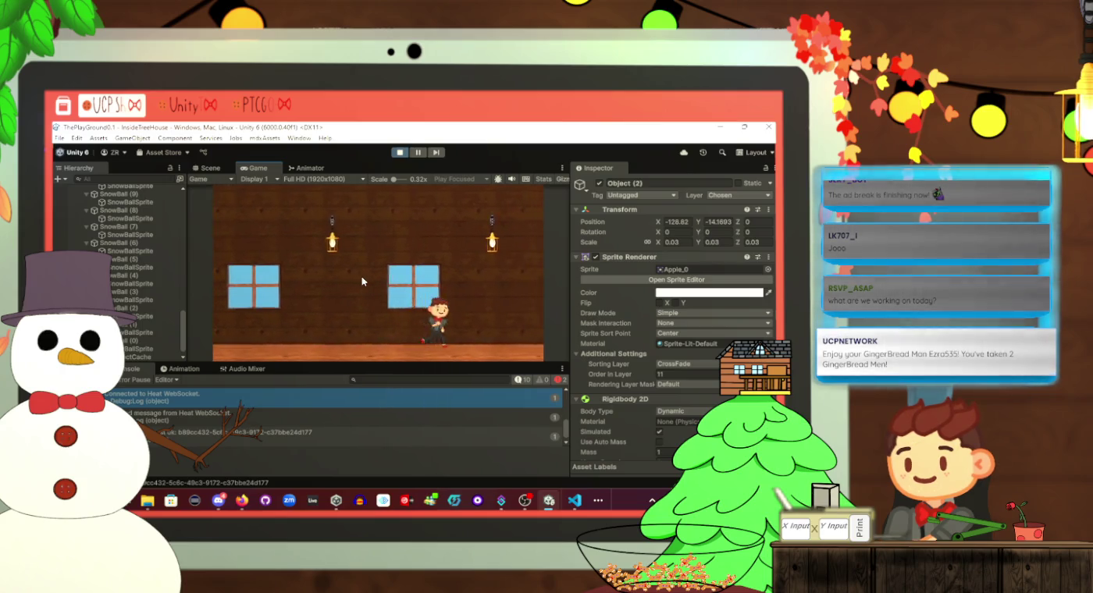
key(d)
key(d)
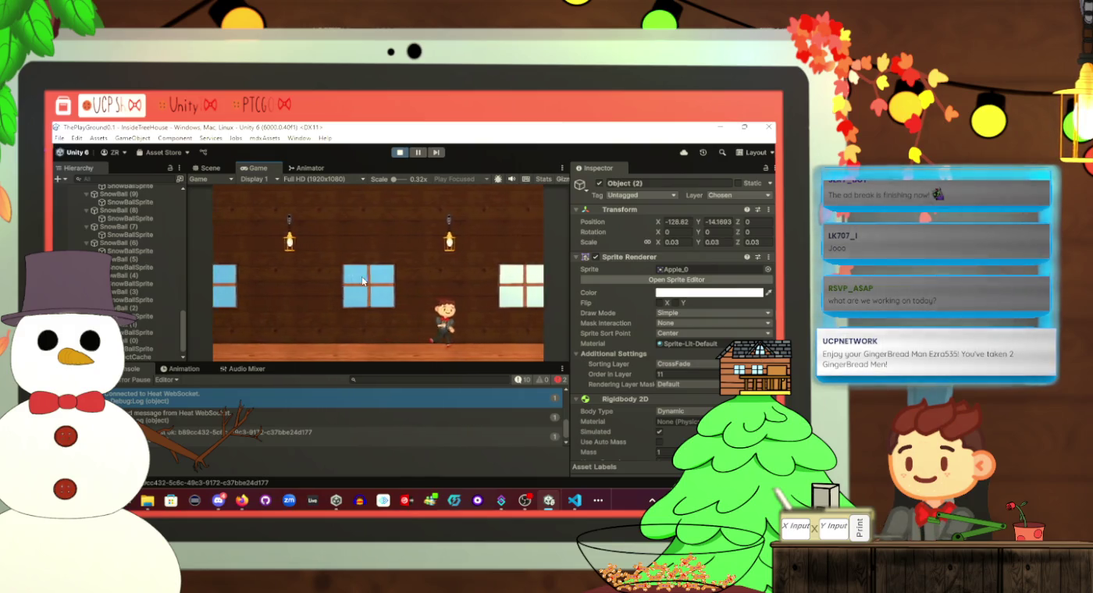
key(d)
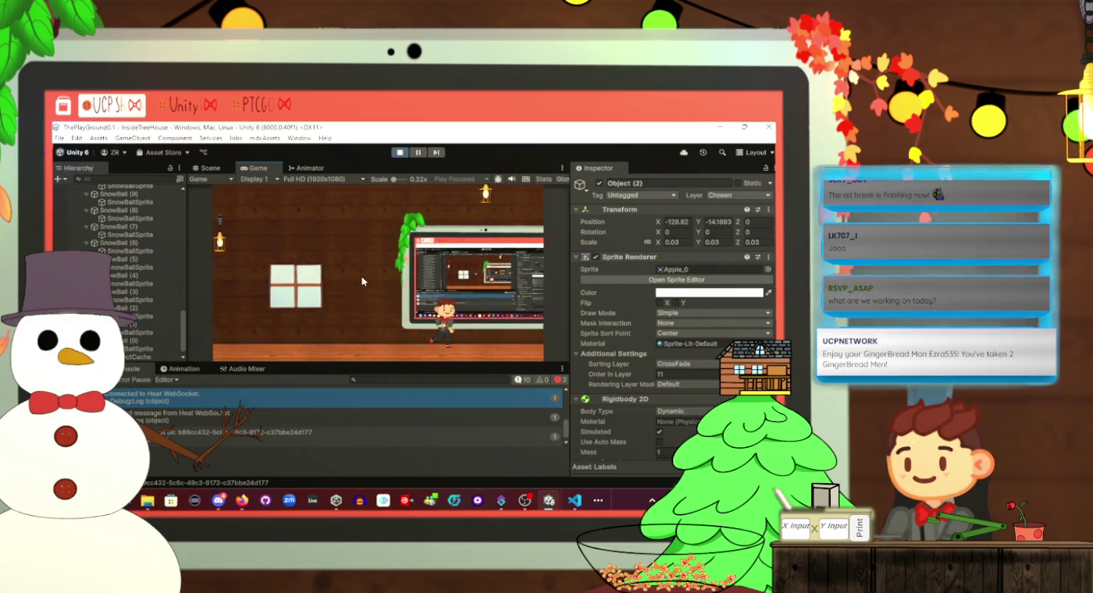
key(d)
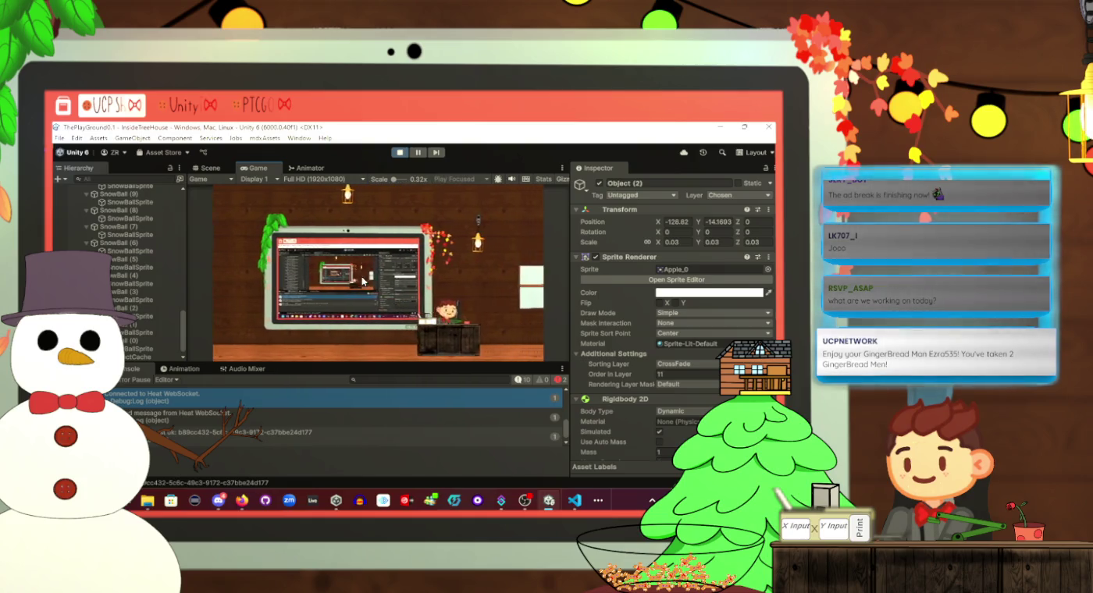
key(d)
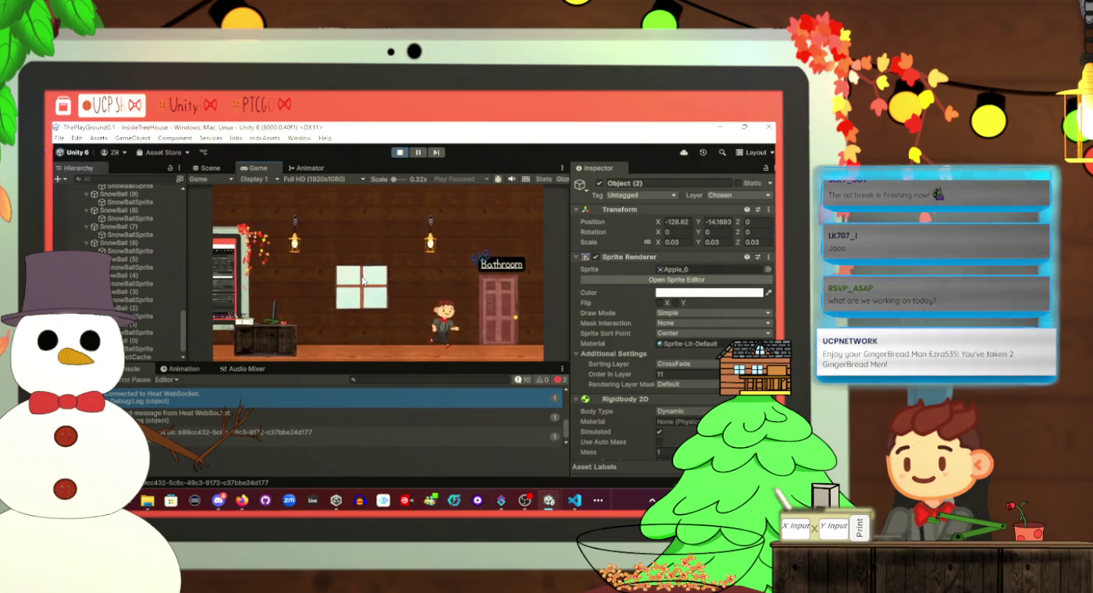
key(w)
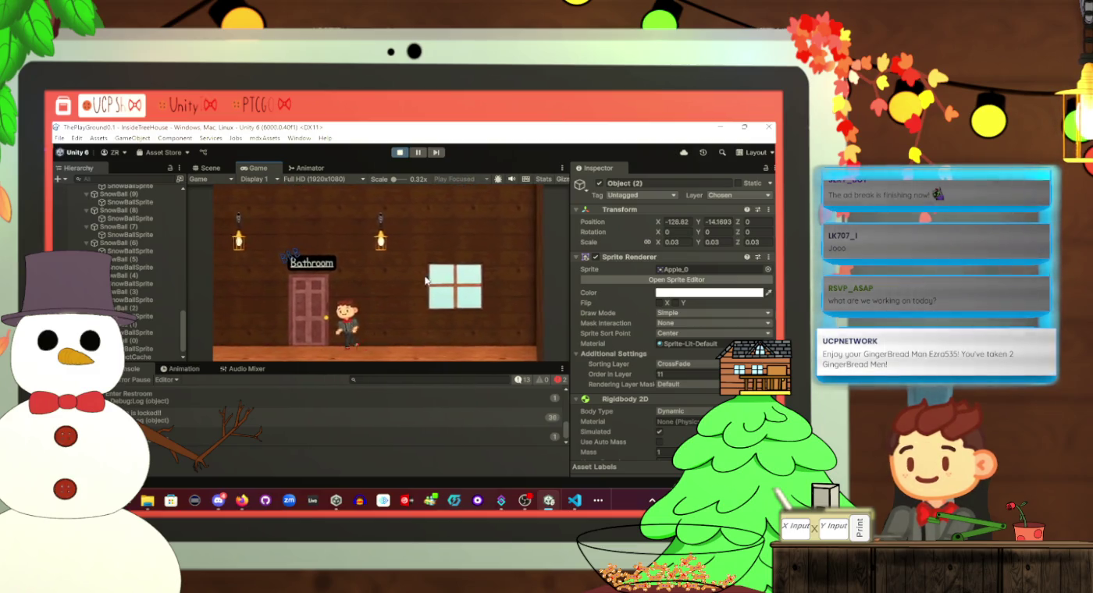
key(w)
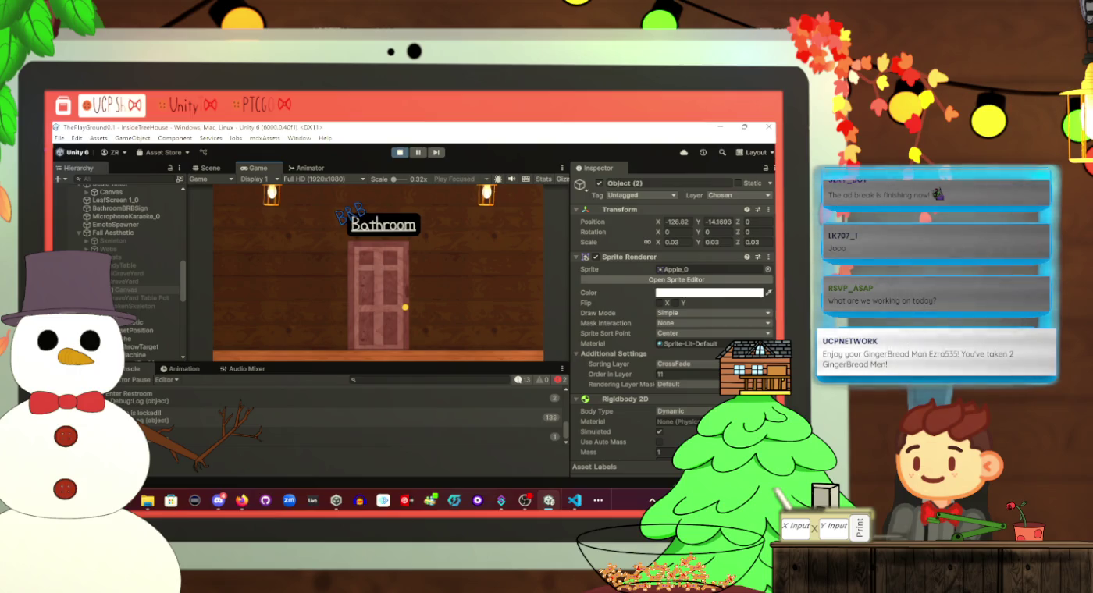
key(alt+Tab)
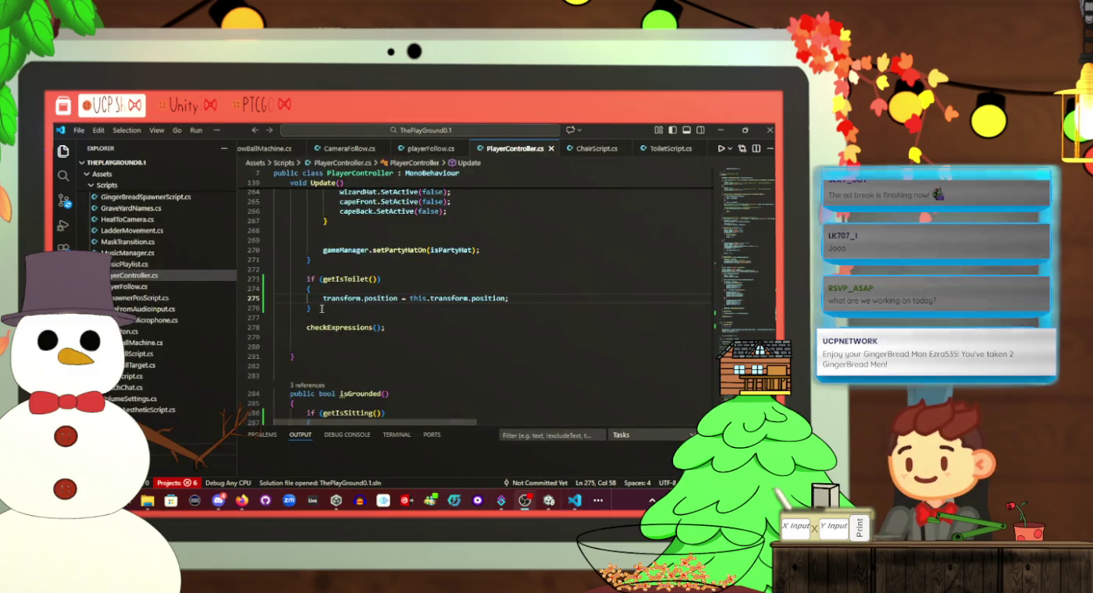
Select Player, scroll its Inspector to Rigidbody 2D Info and Contacts, and expand Box Collider 2D
key(alt+Tab)
scroll(148, 273, up, 2)
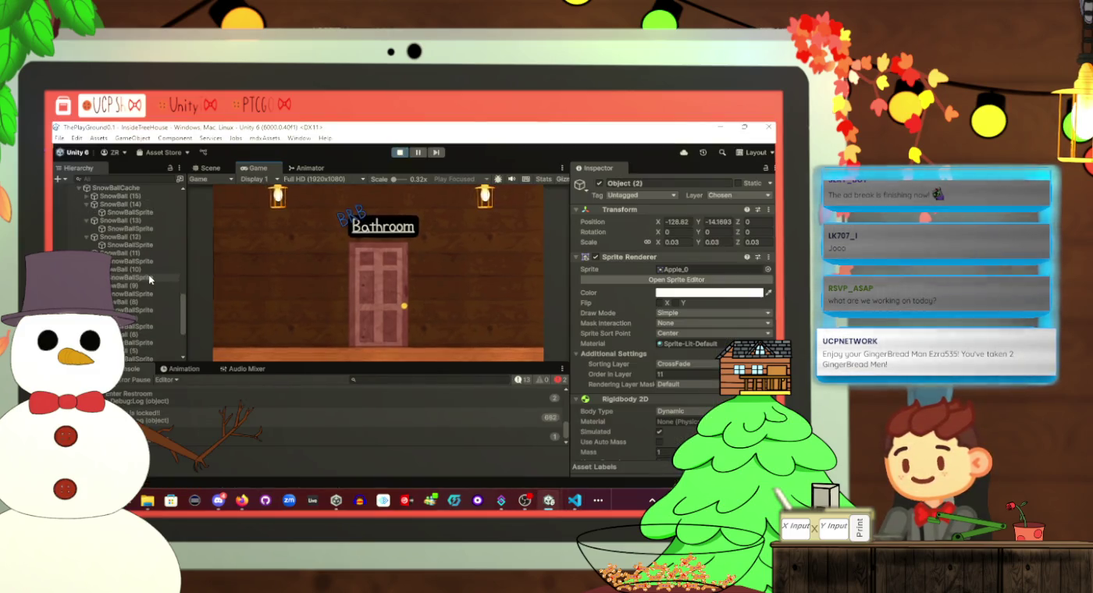
scroll(137, 258, up, 5)
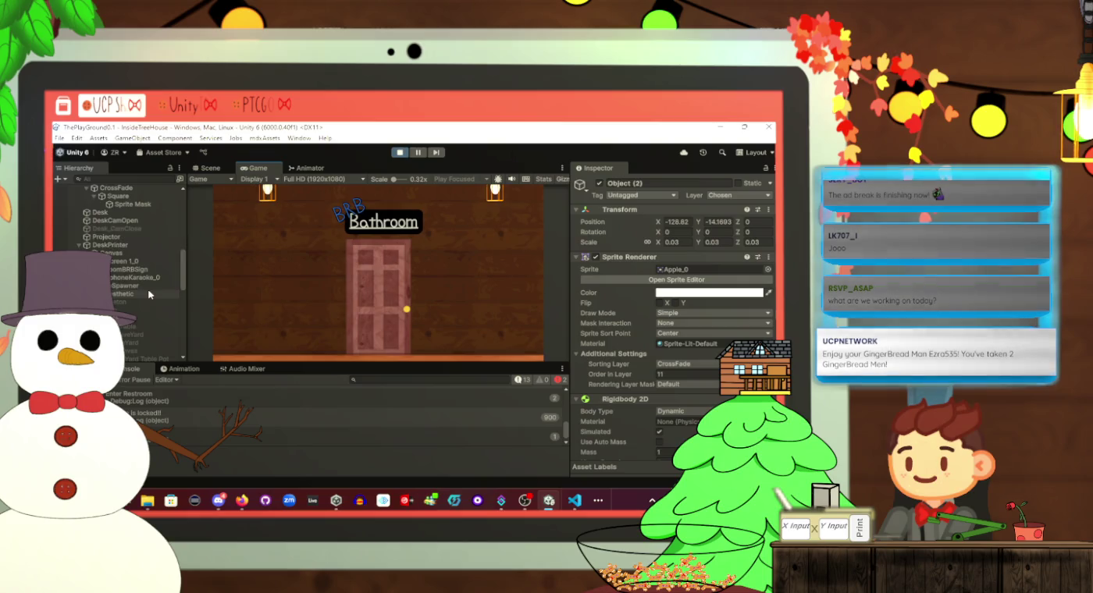
click(102, 214)
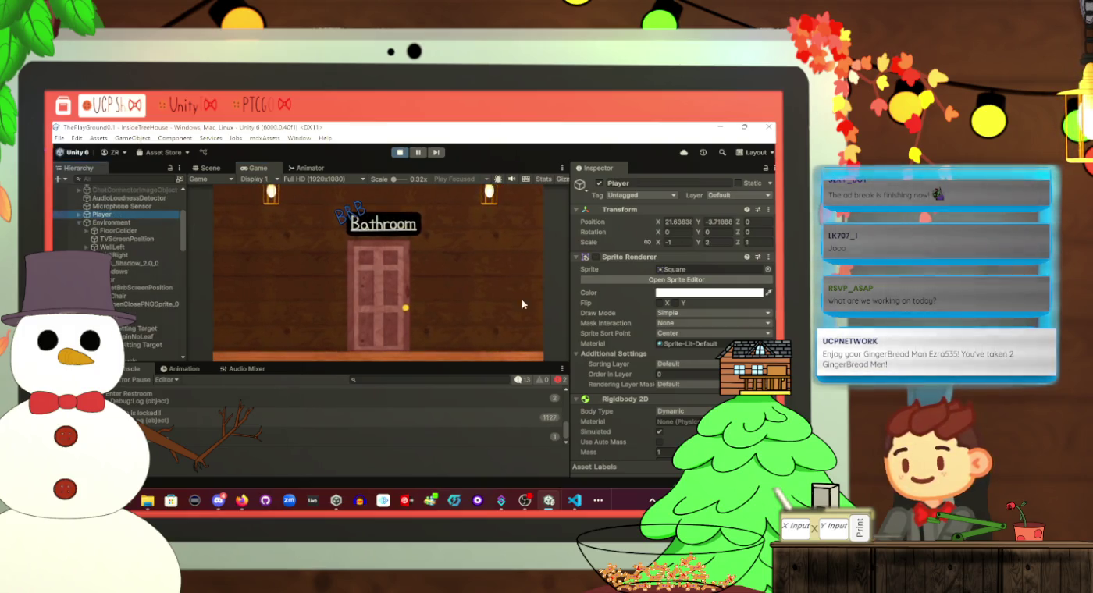
scroll(684, 387, down, 4)
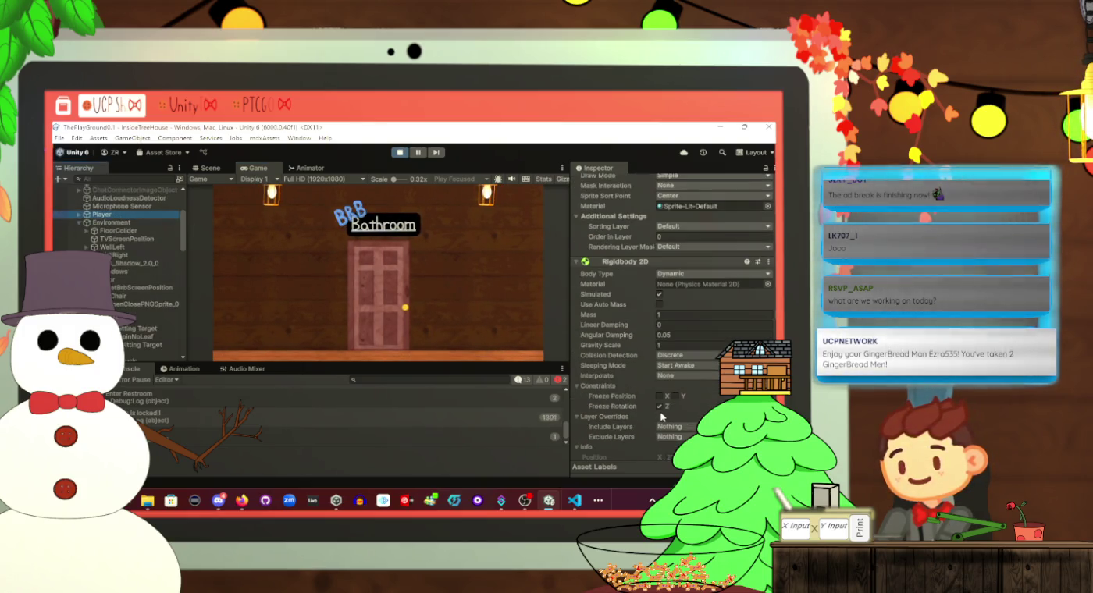
scroll(661, 413, down, 1)
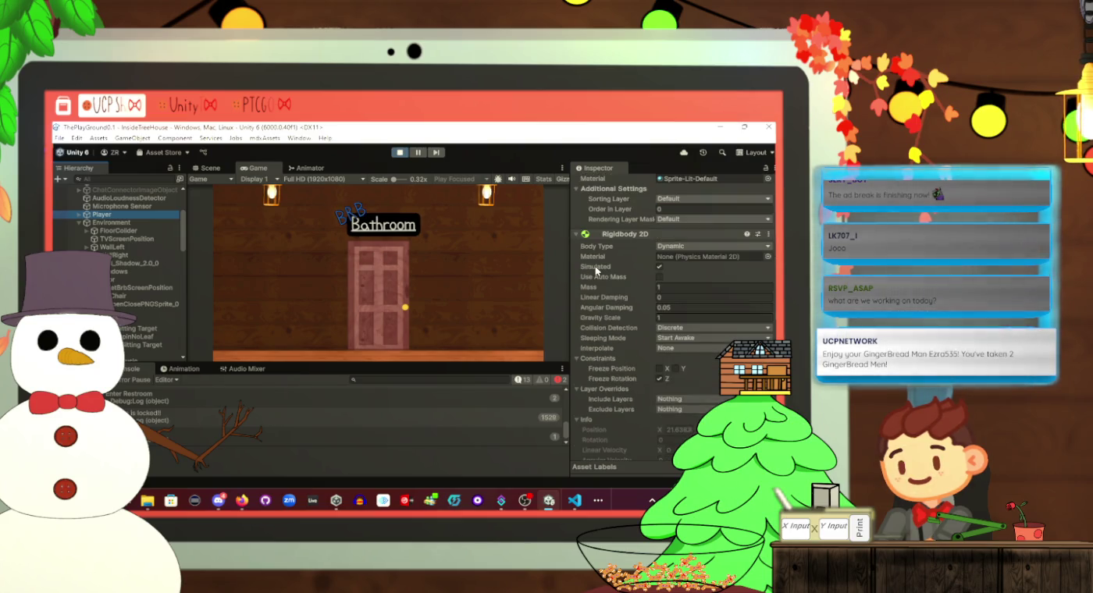
scroll(681, 346, down, 3)
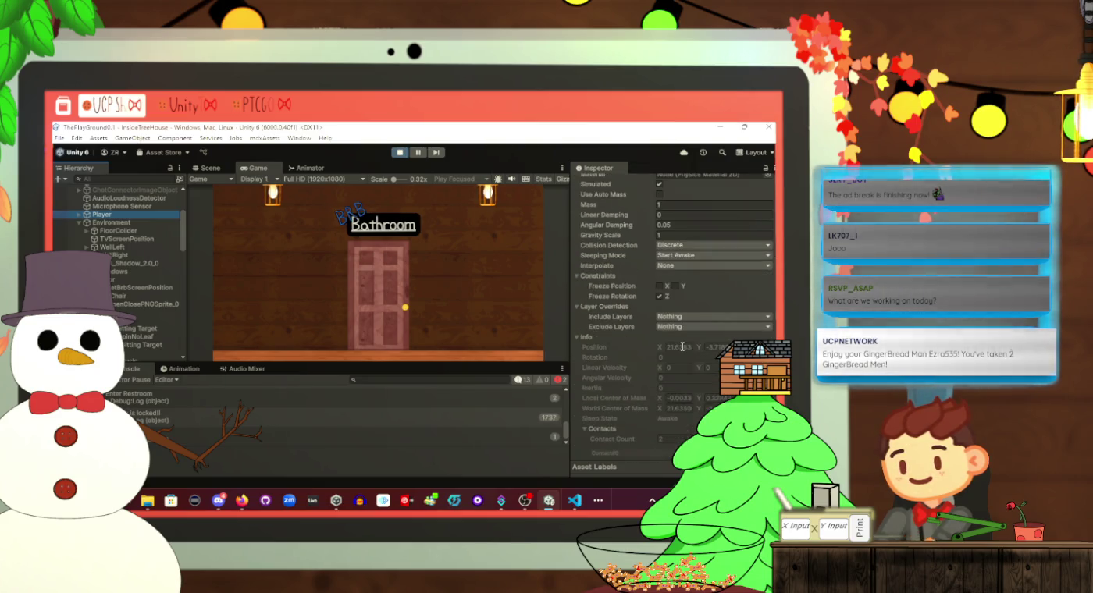
scroll(679, 343, down, 4)
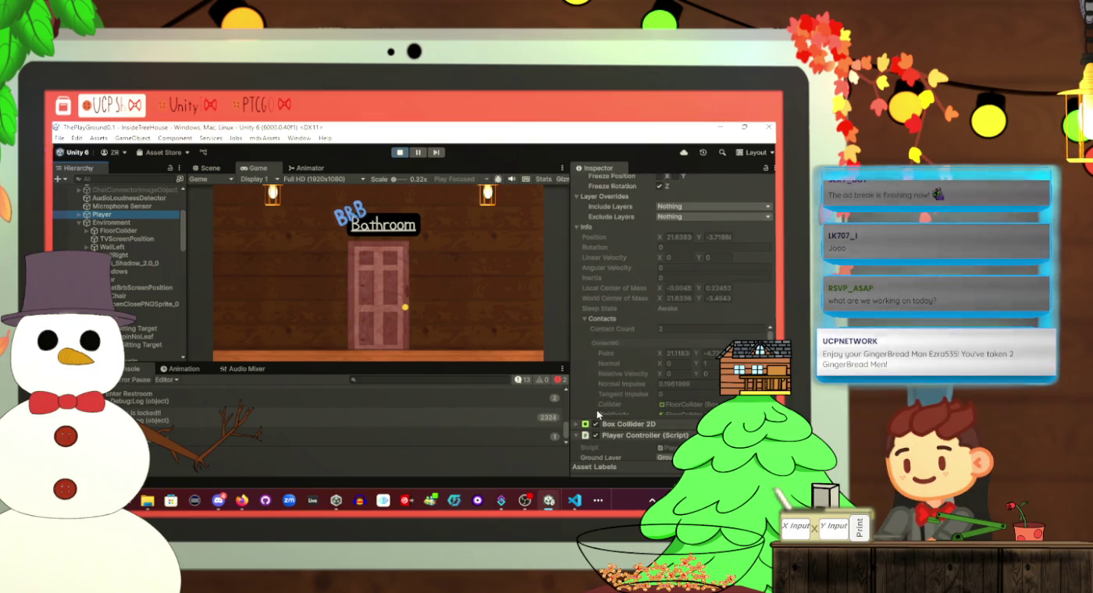
scroll(615, 277, up, 5)
scroll(615, 278, down, 5)
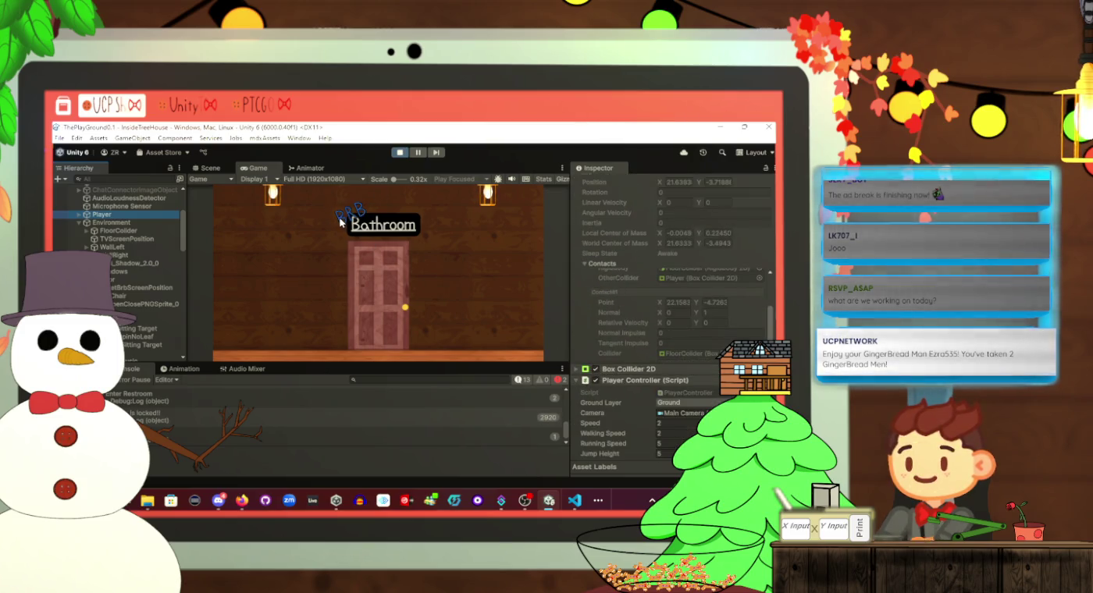
click(577, 369)
Scroll to the Box Collider 2D's Force Receive Layers and view its extra options without applying any
scroll(625, 338, down, 1)
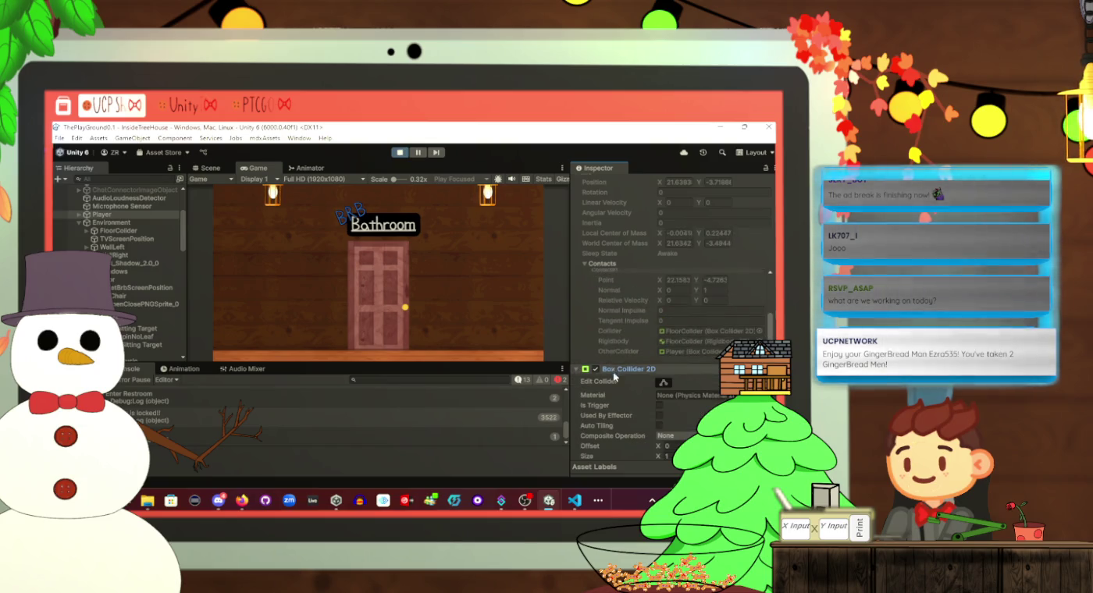
scroll(624, 367, down, 3)
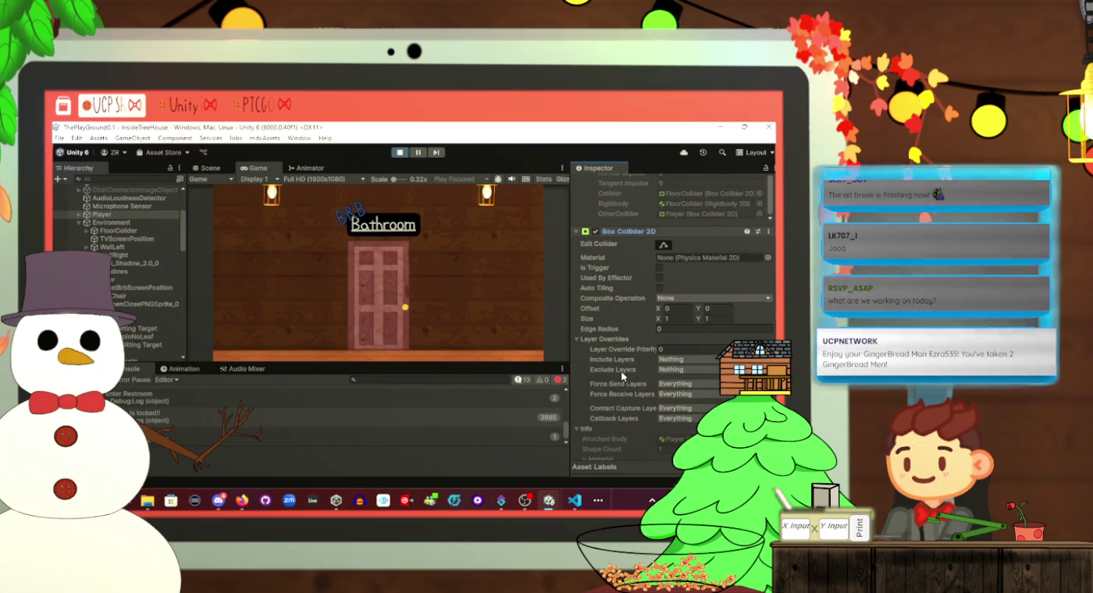
scroll(622, 371, down, 1)
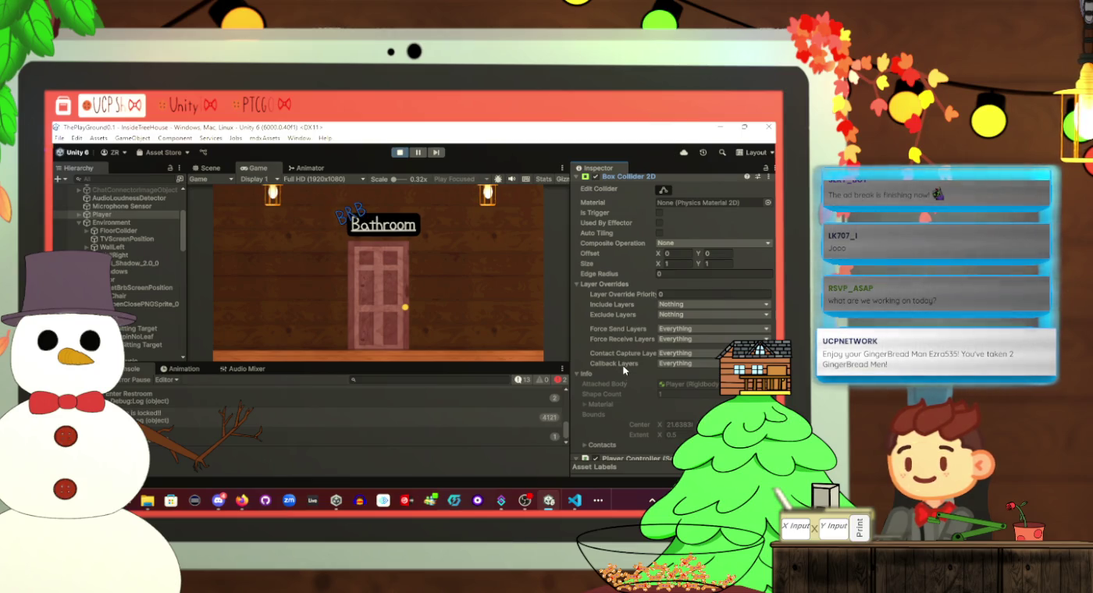
right_click(628, 340)
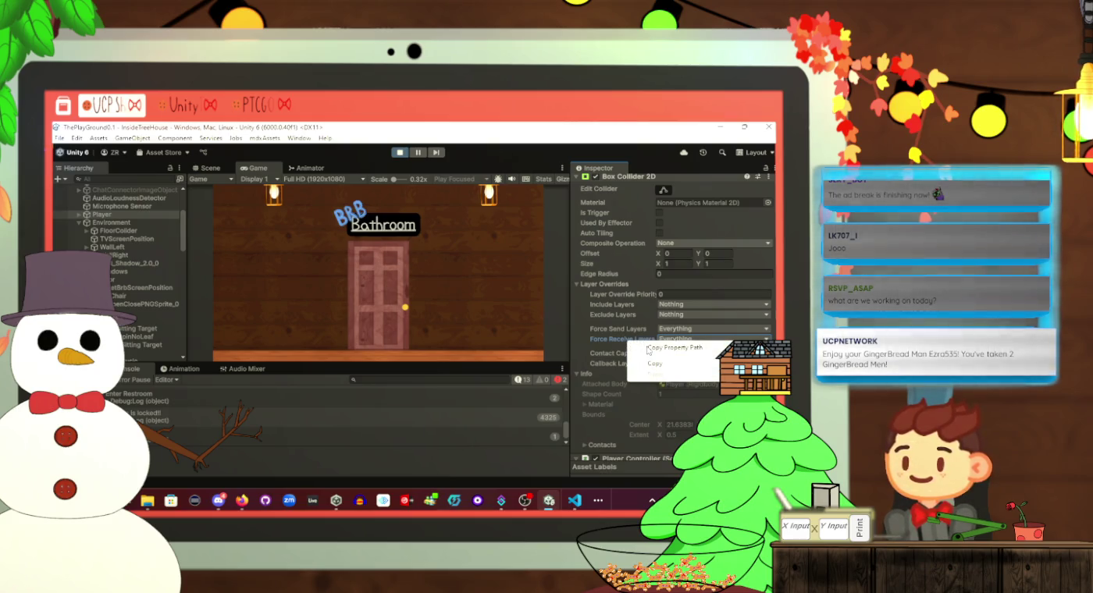
click(647, 349)
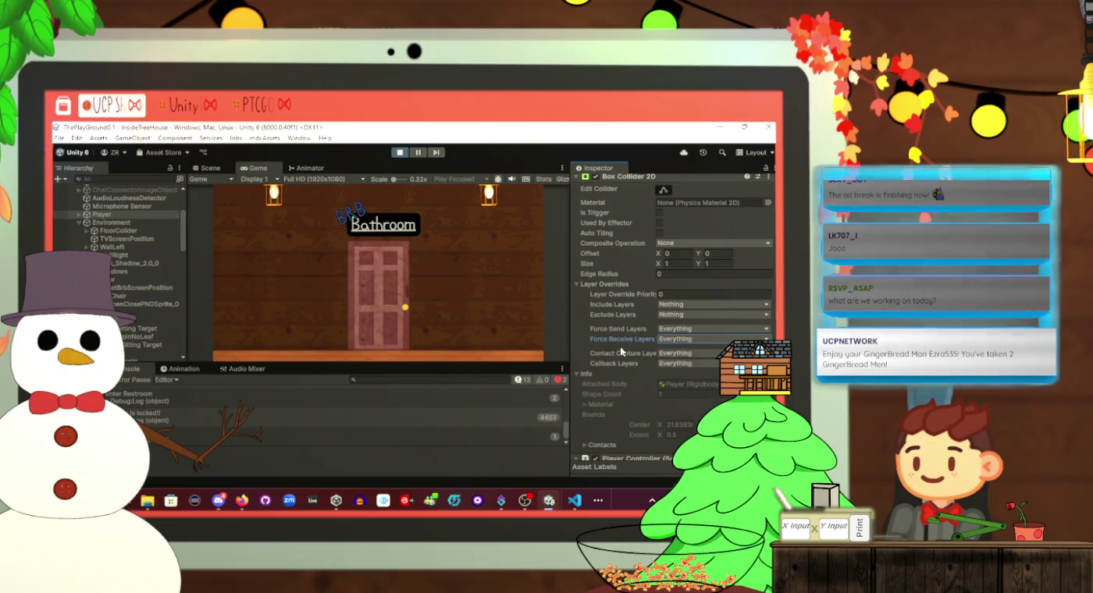
Collapse the Rigidbody 2D and Sprite Renderer components and expand Player's children in the Hierarchy
scroll(620, 342, down, 2)
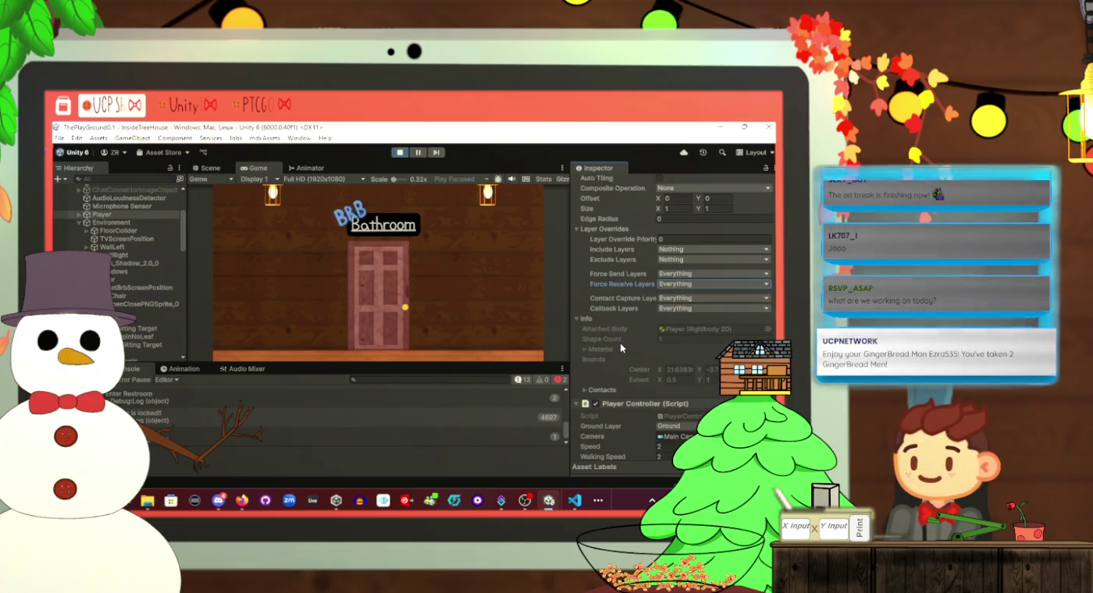
scroll(620, 342, down, 2)
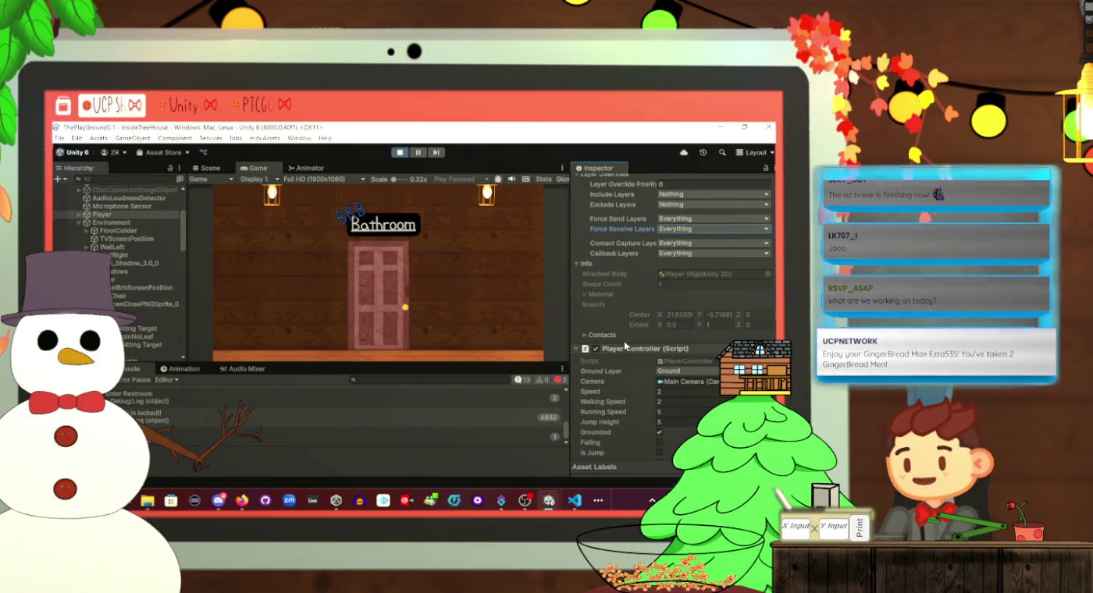
scroll(625, 340, up, 6)
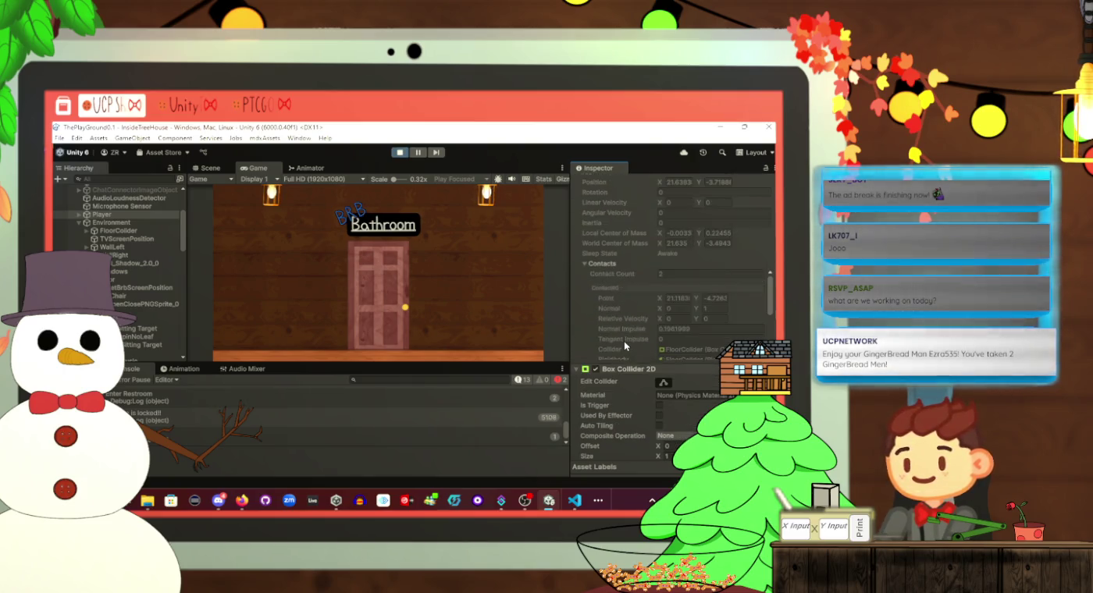
scroll(588, 251, up, 8)
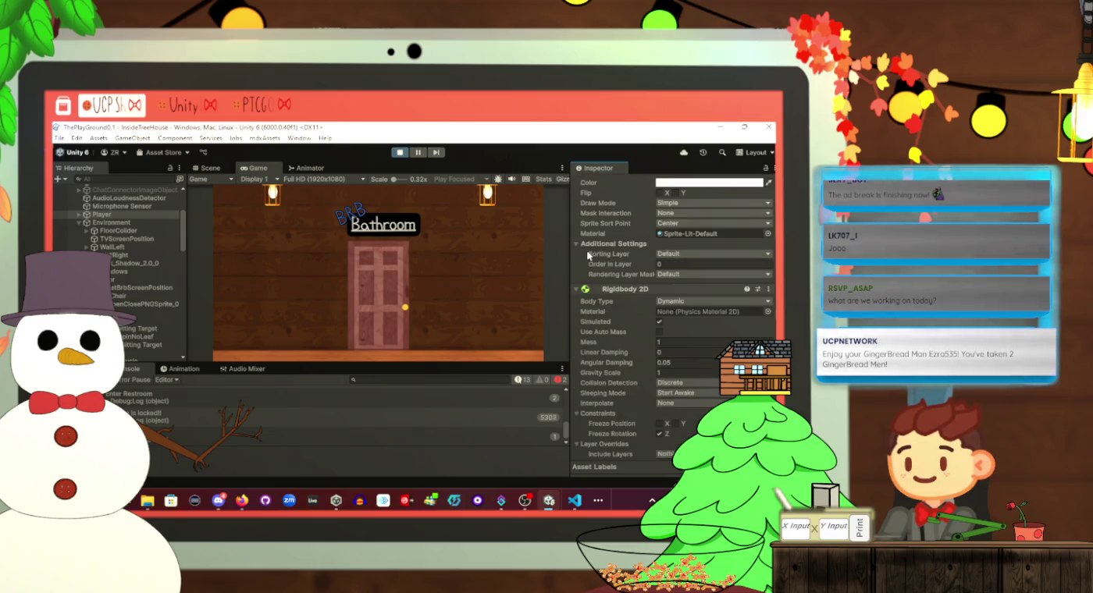
click(575, 289)
scroll(575, 289, up, 3)
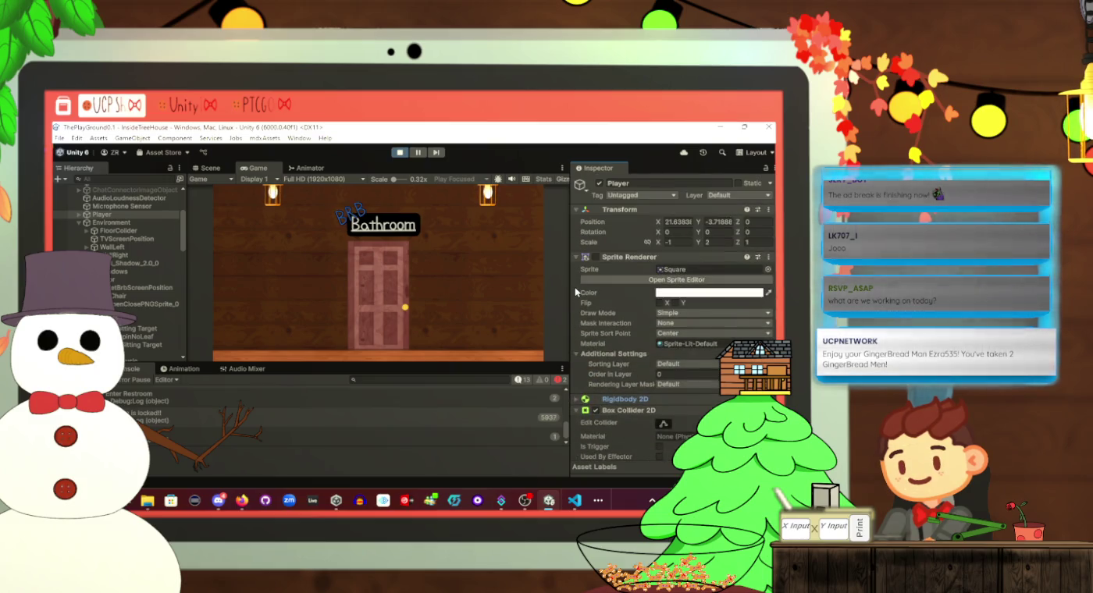
click(576, 258)
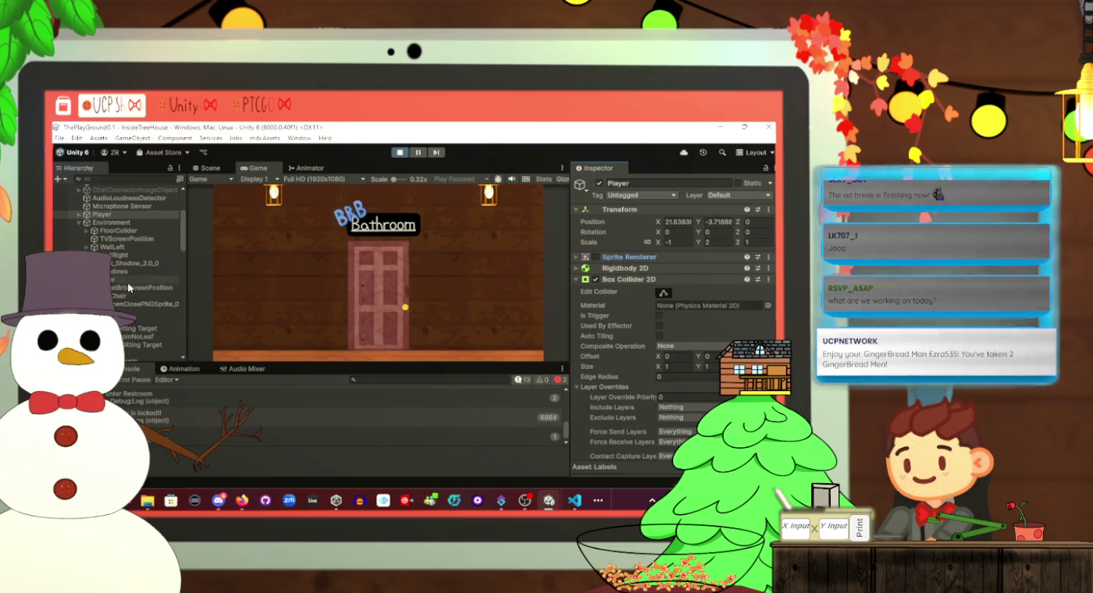
click(79, 215)
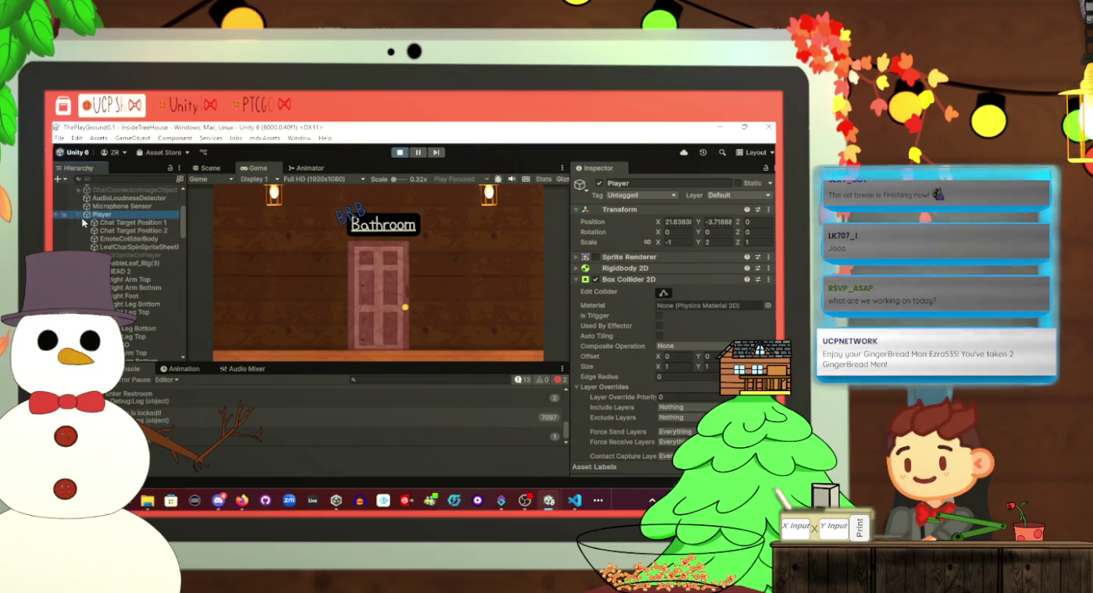
Disable EmoteColliderBody's Capsule Collider 2D, then view EmoteColliderHead's Circle Collider 2D
click(129, 239)
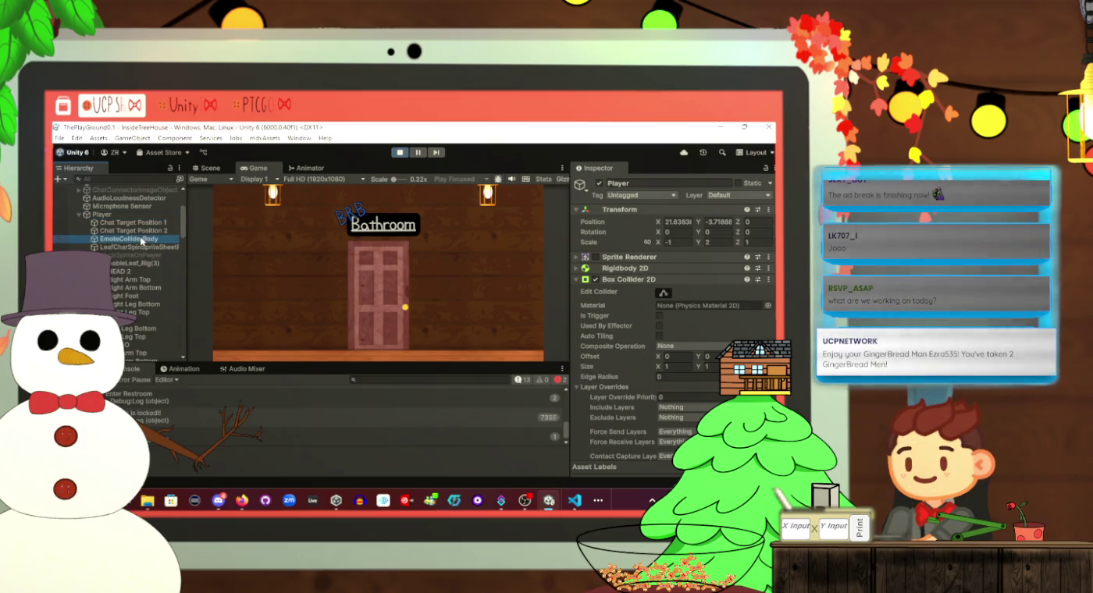
scroll(711, 331, down, 3)
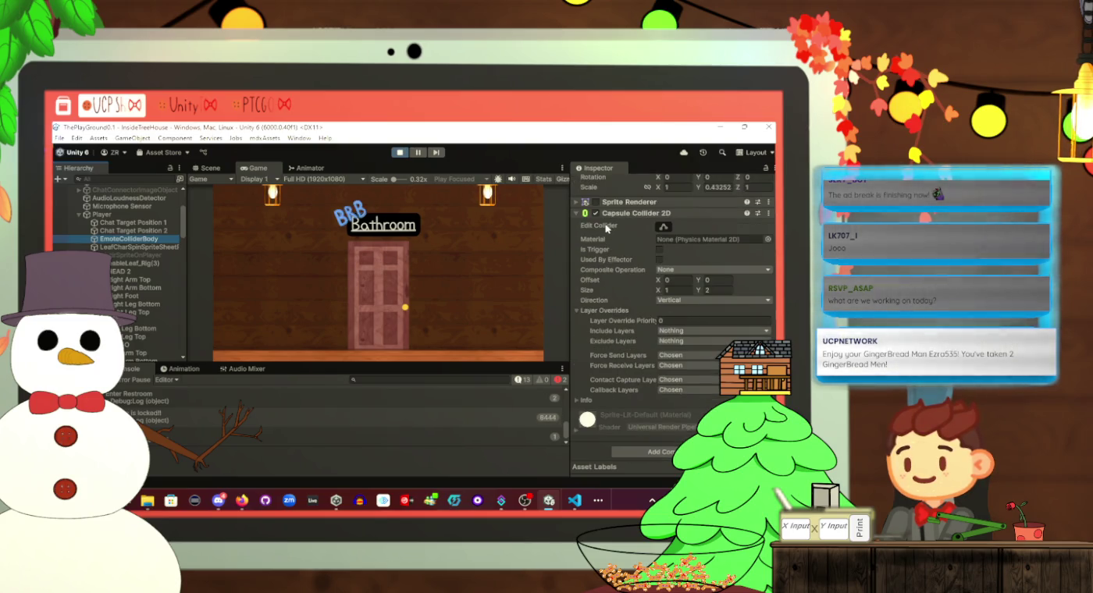
scroll(605, 252, up, 2)
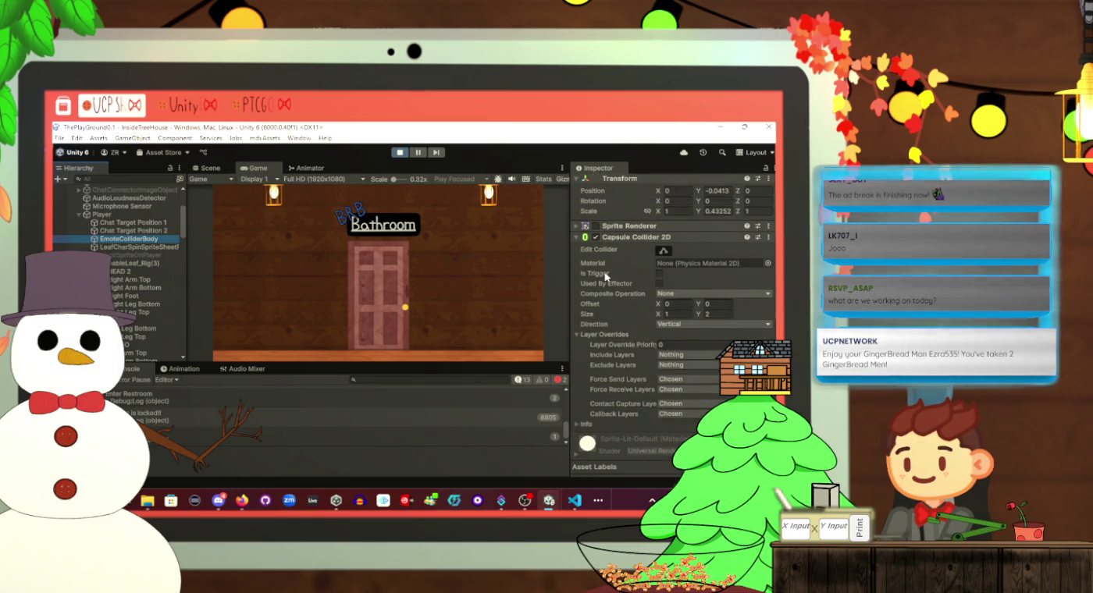
scroll(597, 283, up, 2)
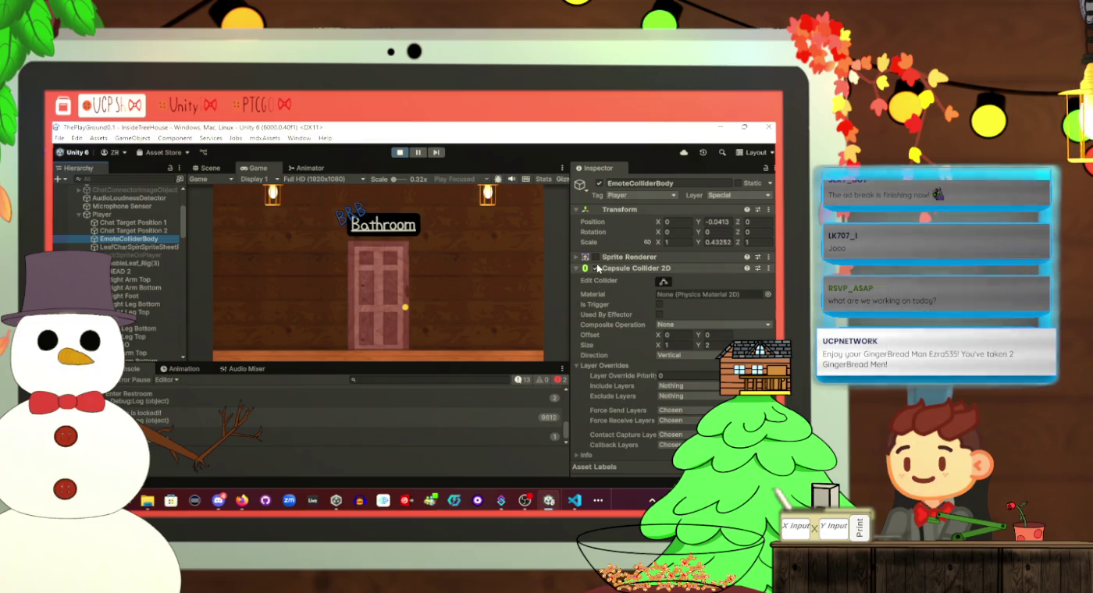
click(597, 269)
scroll(136, 257, down, 5)
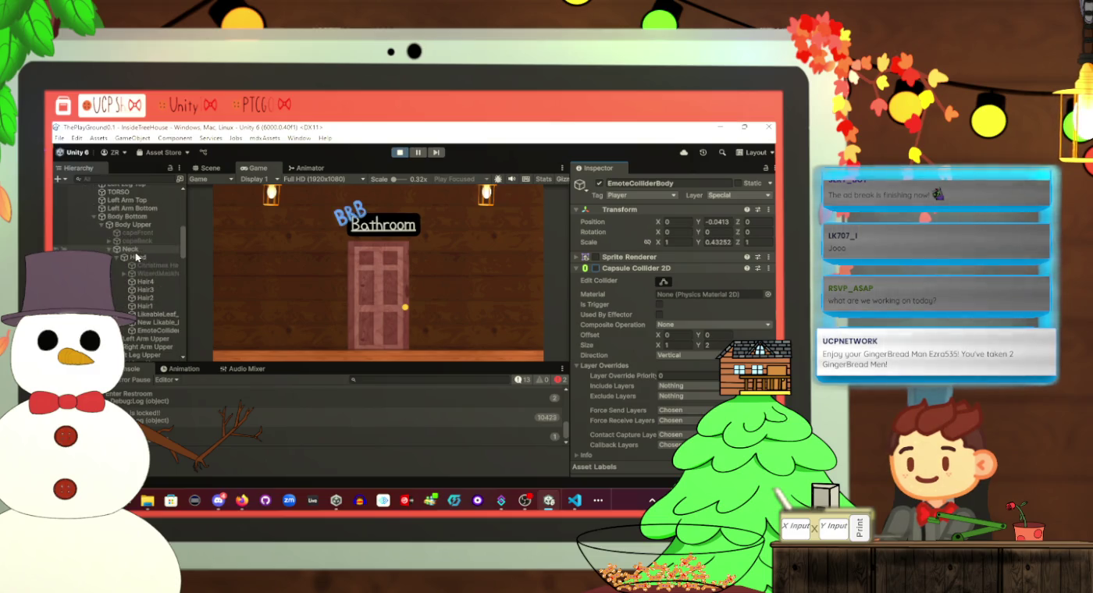
click(152, 332)
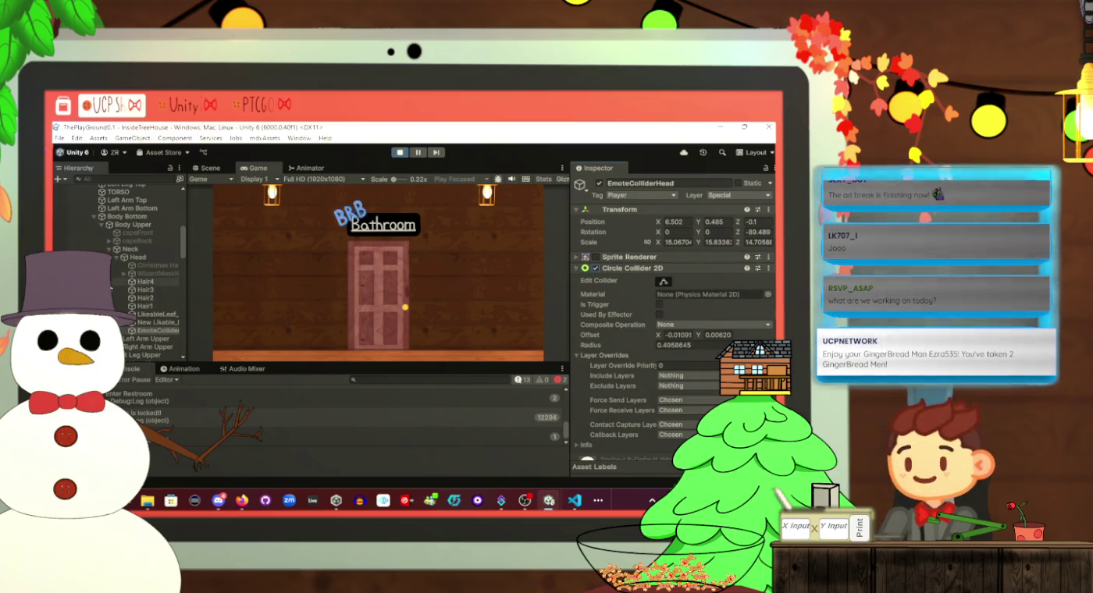
scroll(131, 272, up, 3)
scroll(128, 250, up, 3)
Re-enable EmoteColliderBody's Capsule Collider 2D and attempt saving the scene, which play mode blocks
click(130, 208)
click(594, 268)
key(ctrl+s)
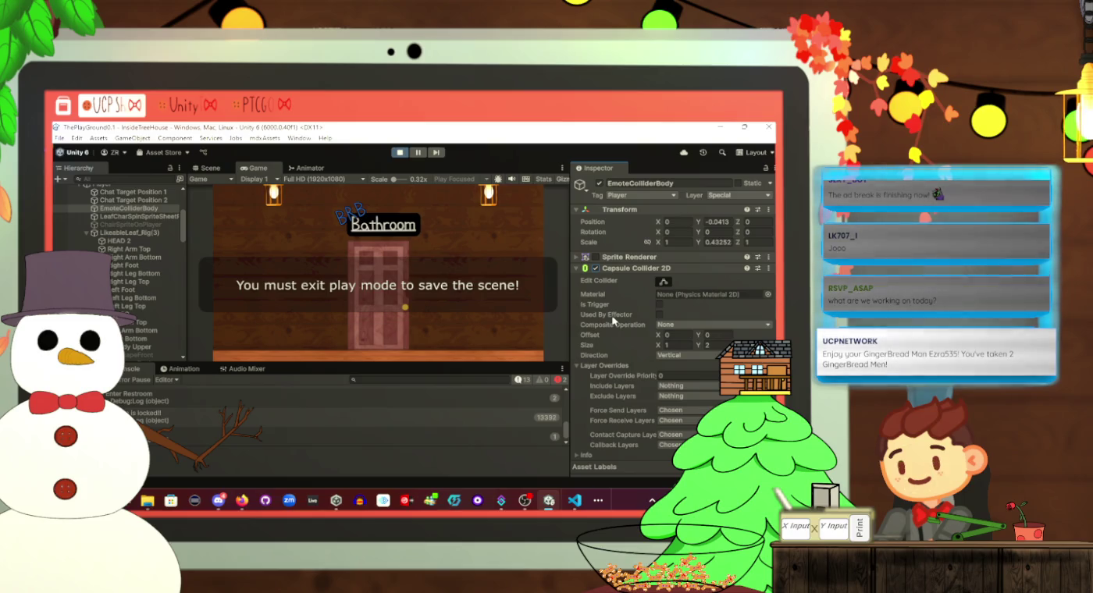
scroll(687, 326, down, 2)
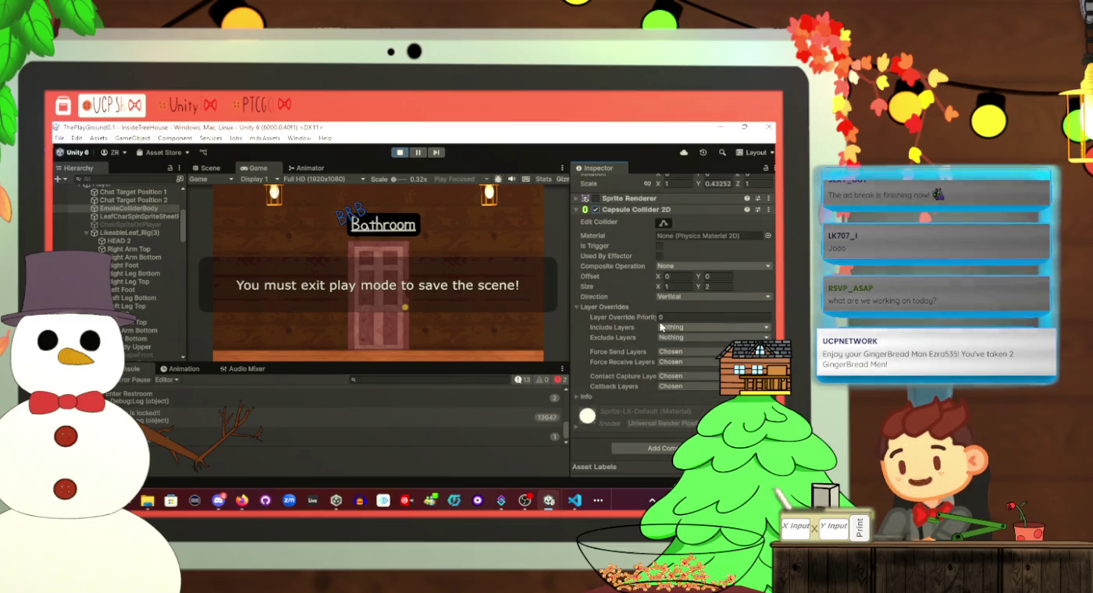
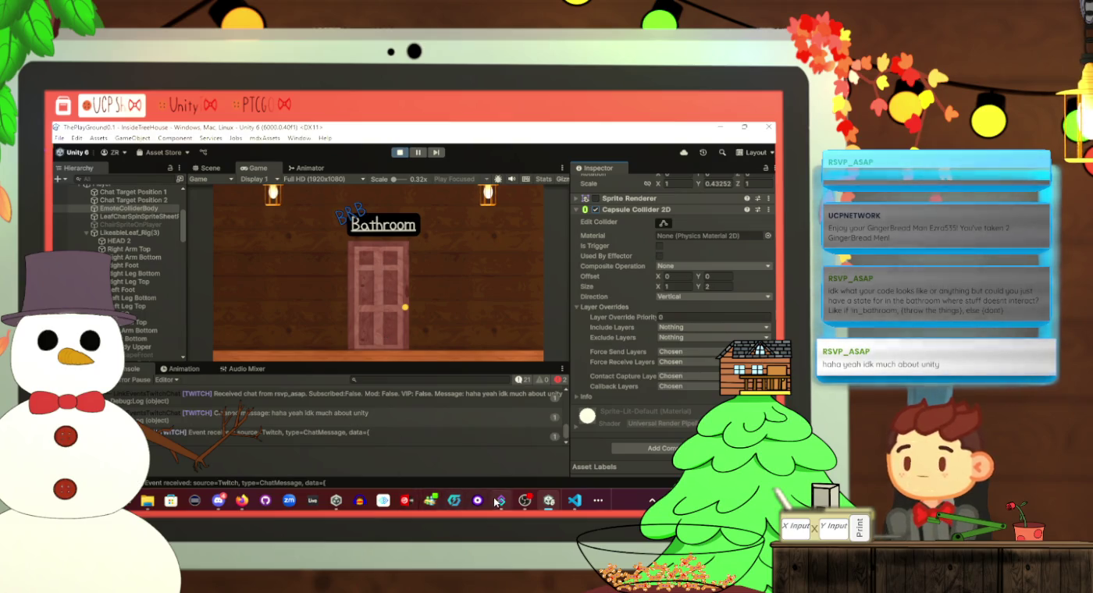
Review the getIsToilet if block in PlayerController.cs, glance at Unity, then return to the code
click(570, 502)
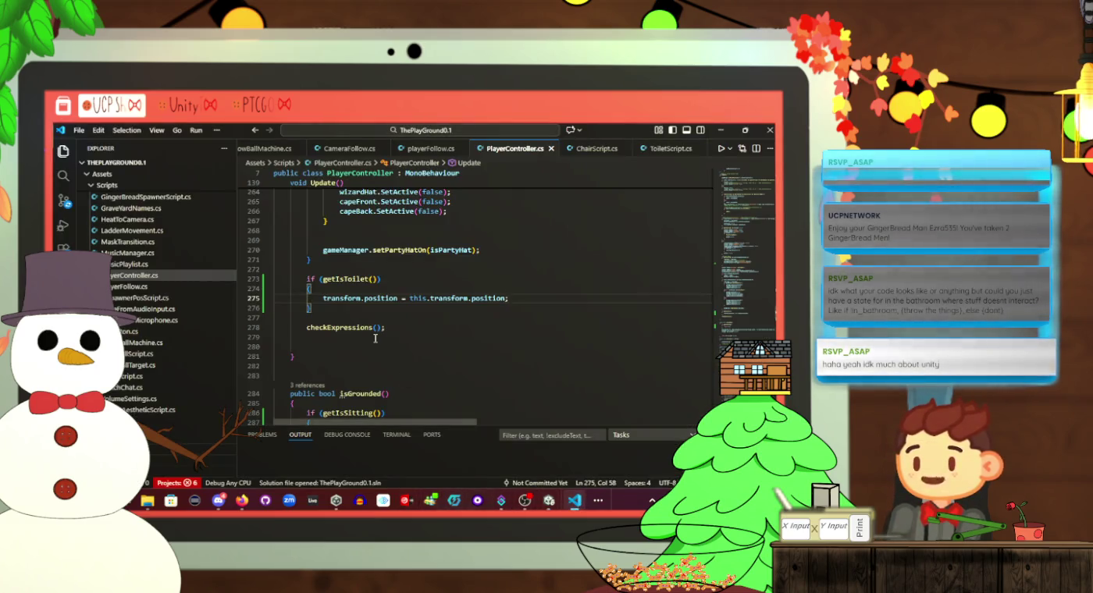
scroll(380, 311, up, 1)
click(353, 305)
double_click(353, 304)
drag(419, 305, 287, 306)
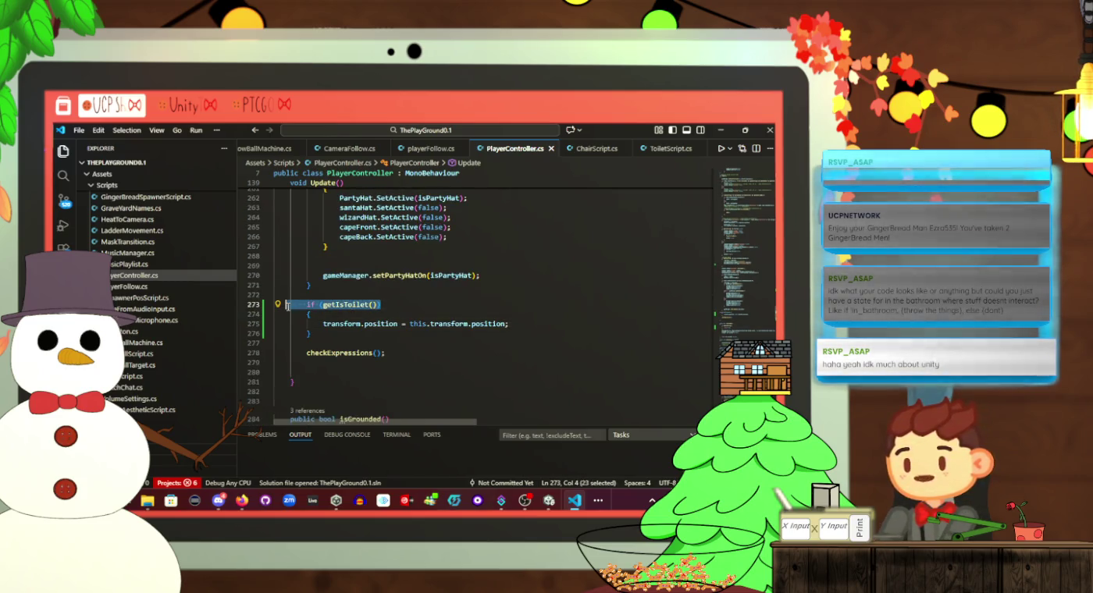
click(349, 338)
mouse_move(349, 338)
mouse_down()
mouse_move(288, 314)
mouse_move(297, 305)
mouse_up()
click(323, 313)
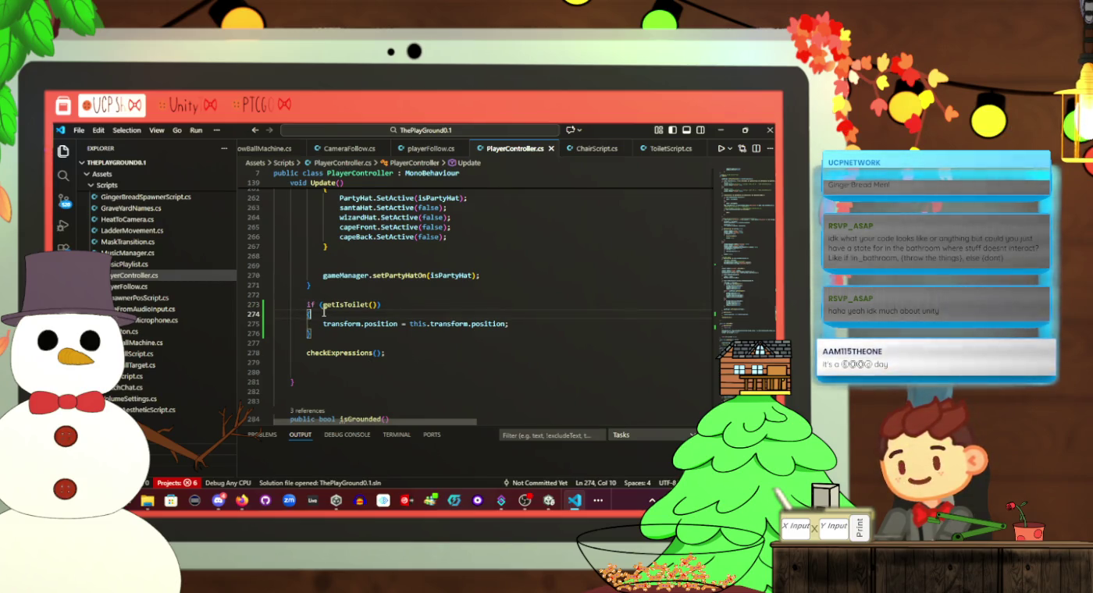
click(548, 502)
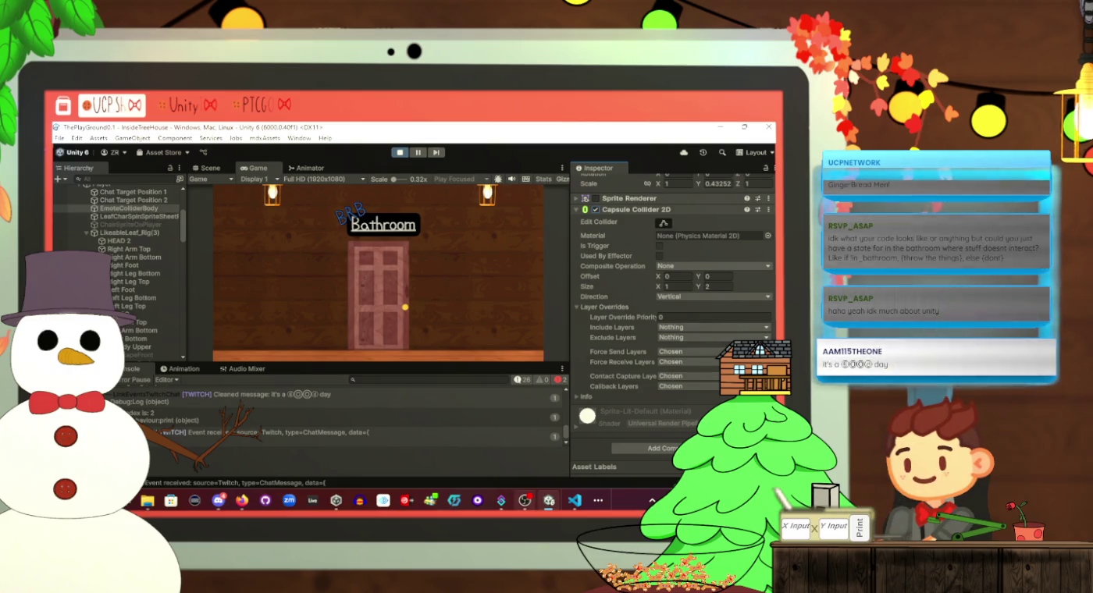
click(574, 502)
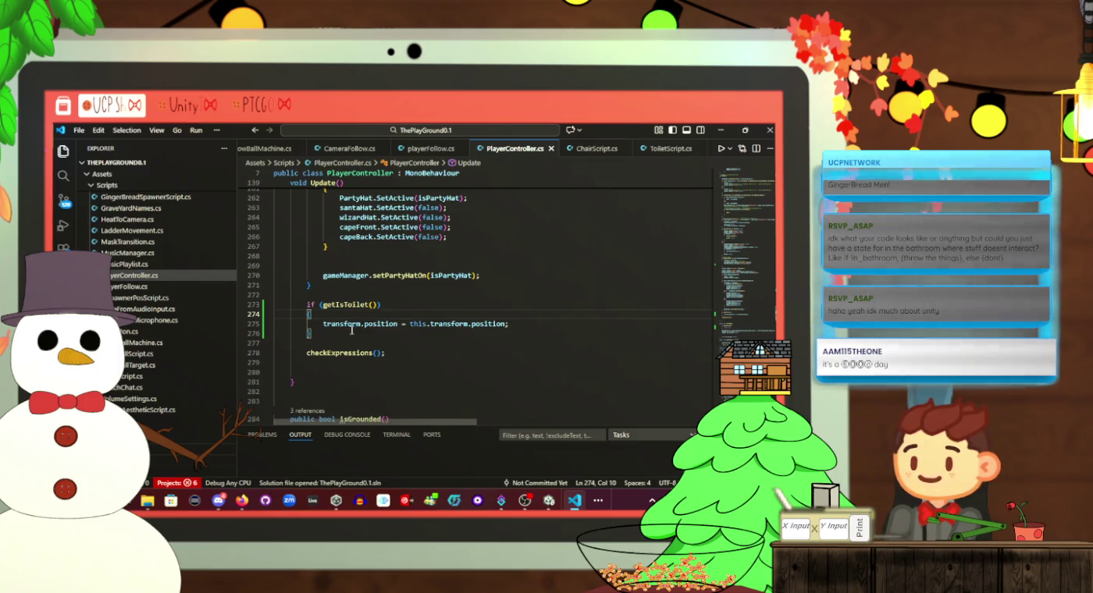
Check the toilet branch's position assignment and Update(), then return to Unity's scene
click(496, 323)
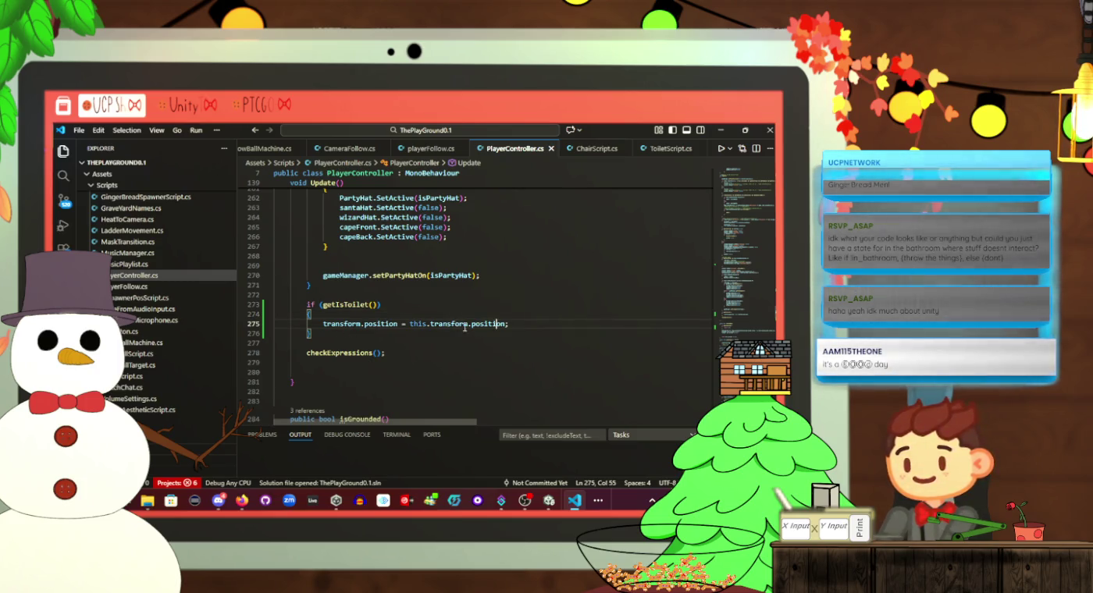
click(442, 324)
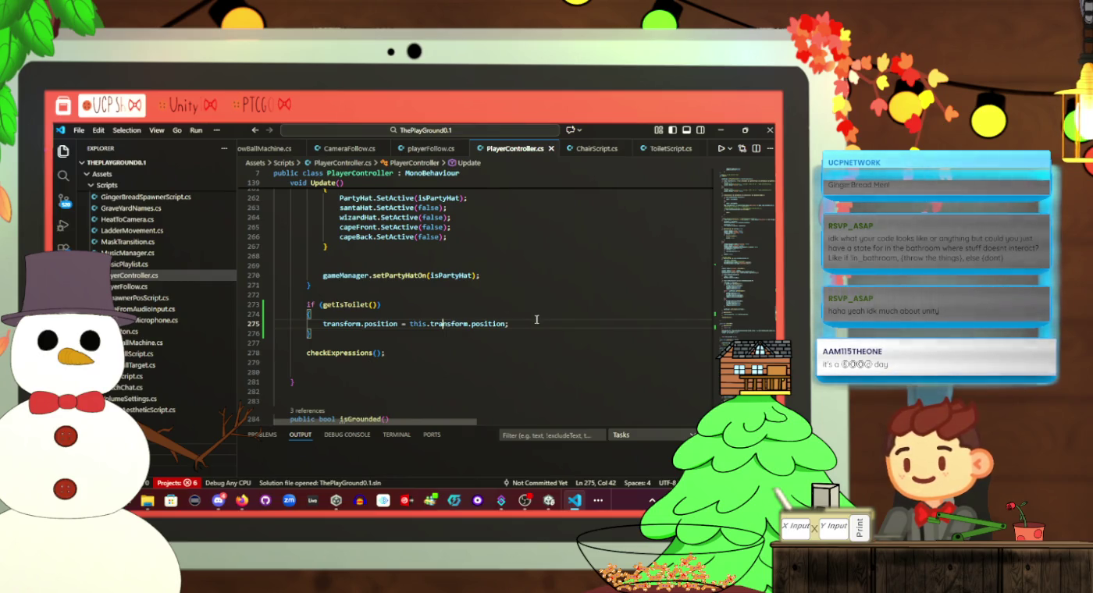
scroll(536, 319, up, 2)
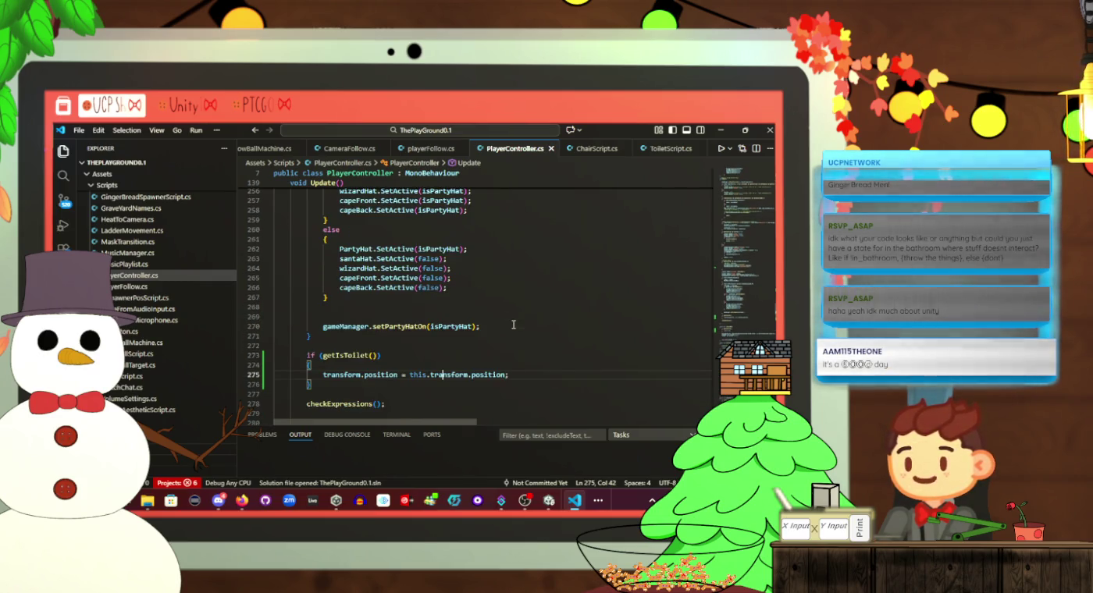
scroll(514, 323, up, 3)
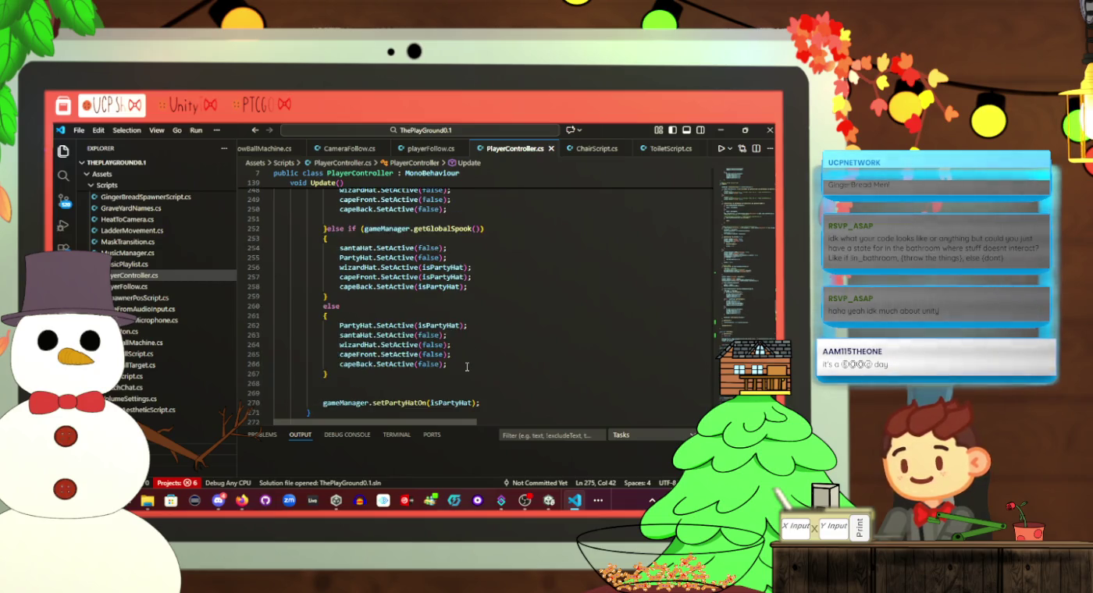
key(alt+Tab)
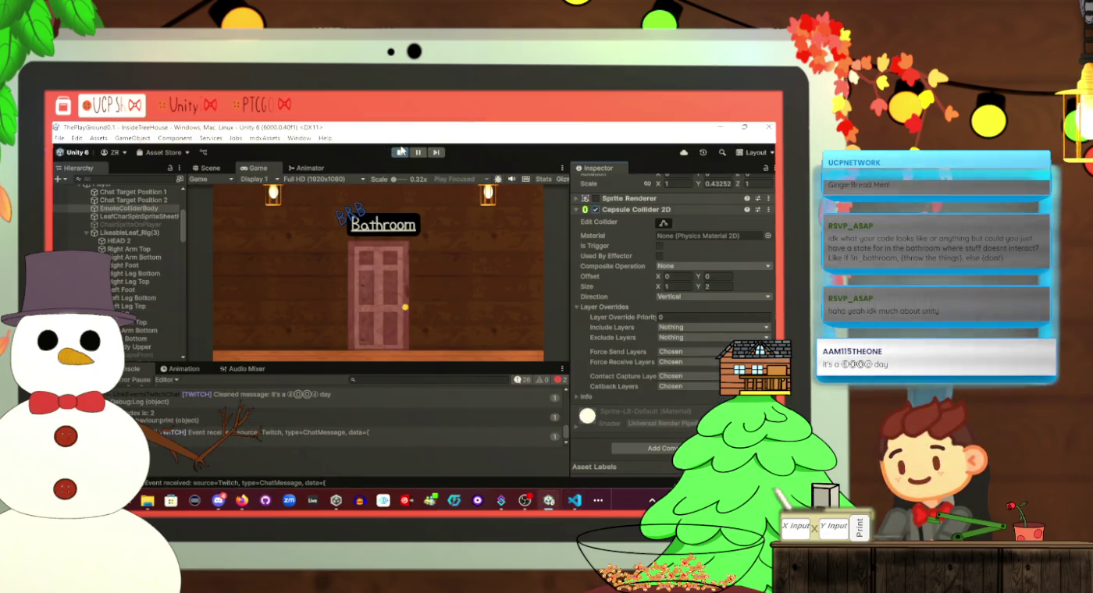
click(209, 169)
Frame the player in the Scene view and select the DoorOpenClosePNGSprite_0 door object
key(f)
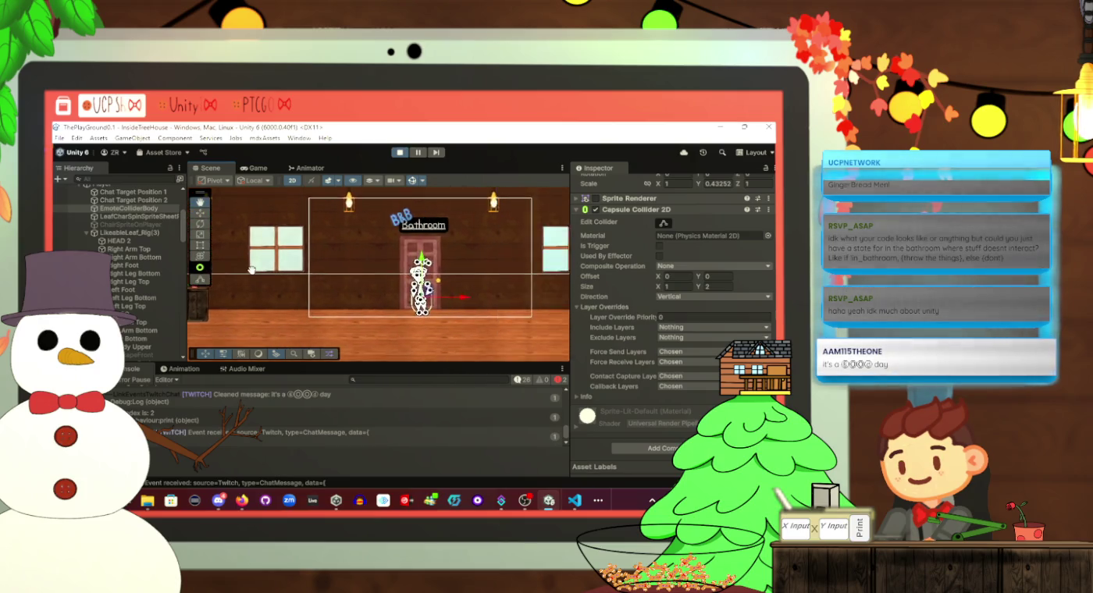
click(387, 279)
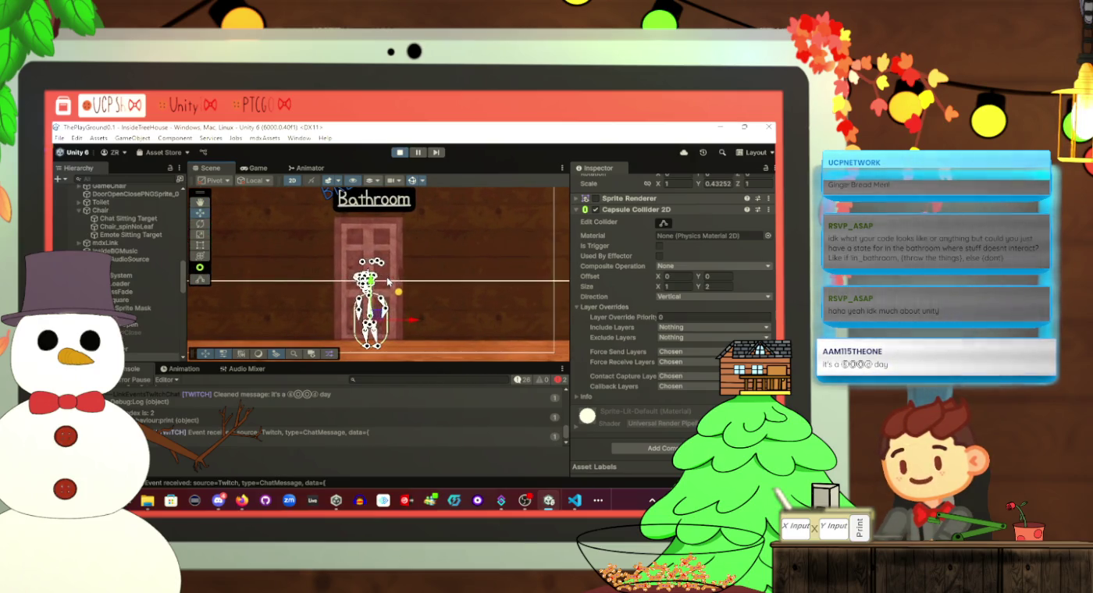
click(361, 285)
click(361, 285)
click(363, 284)
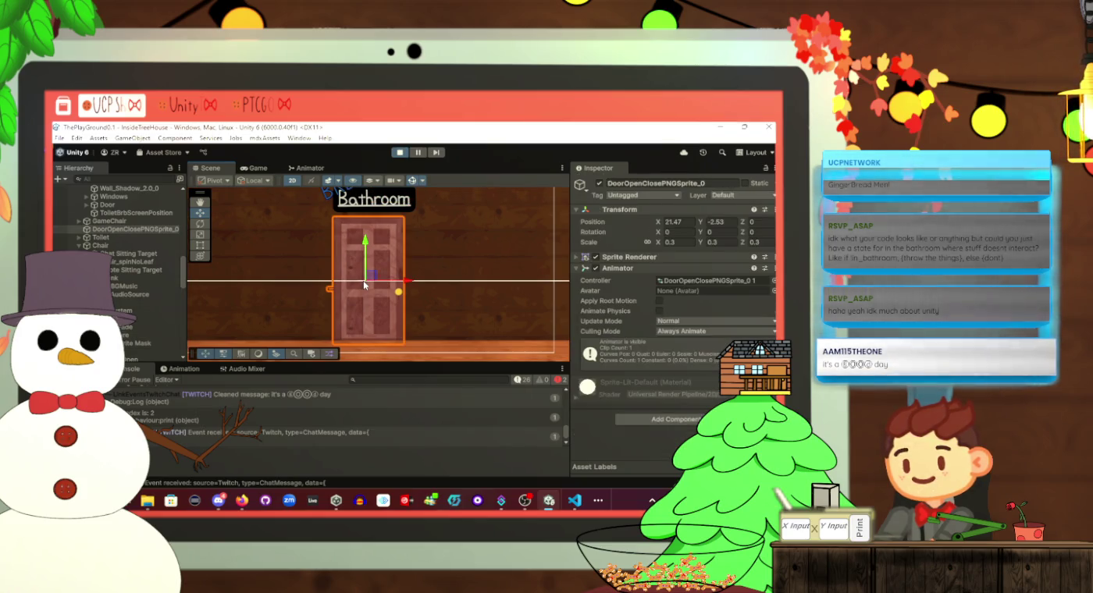
Compare the door object in Unity with the getIsToilet block in PlayerController.cs
key(alt+Tab)
key(alt+Tab)
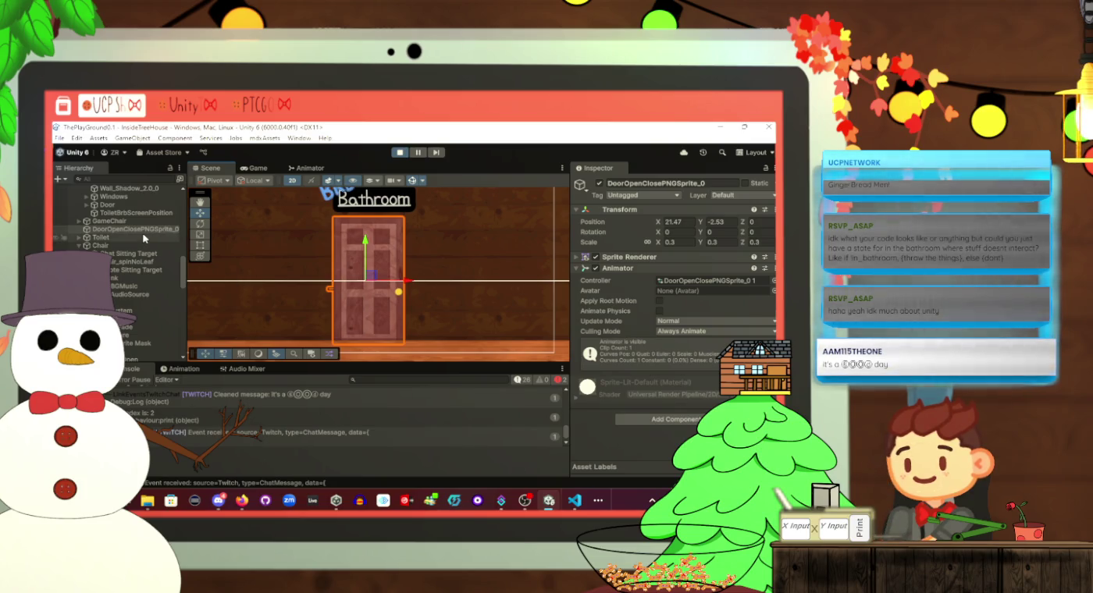
scroll(143, 238, up, 3)
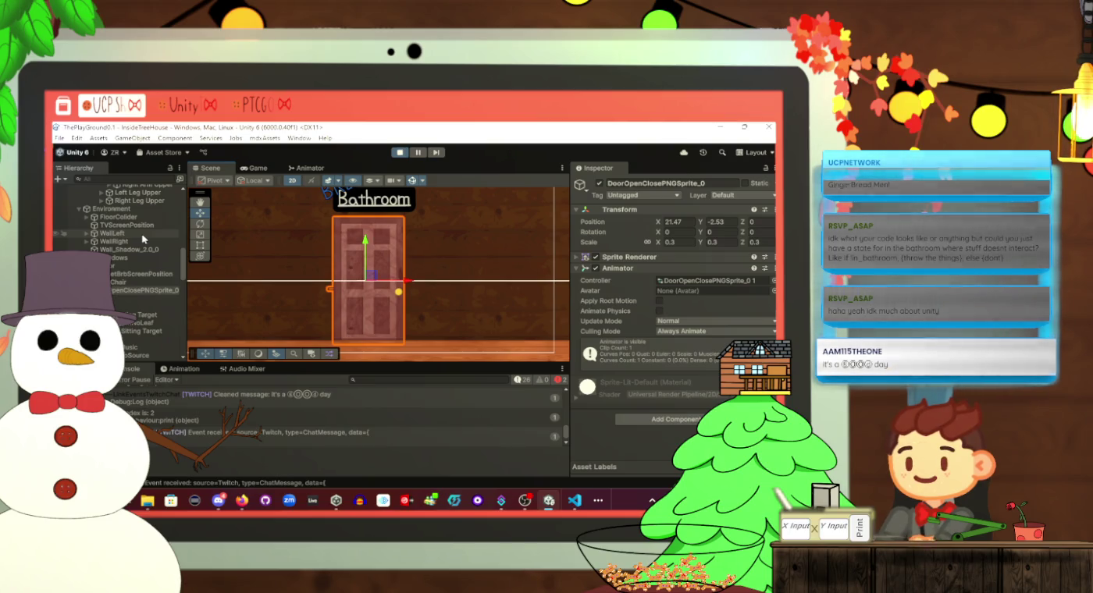
key(alt+Tab)
scroll(423, 348, down, 4)
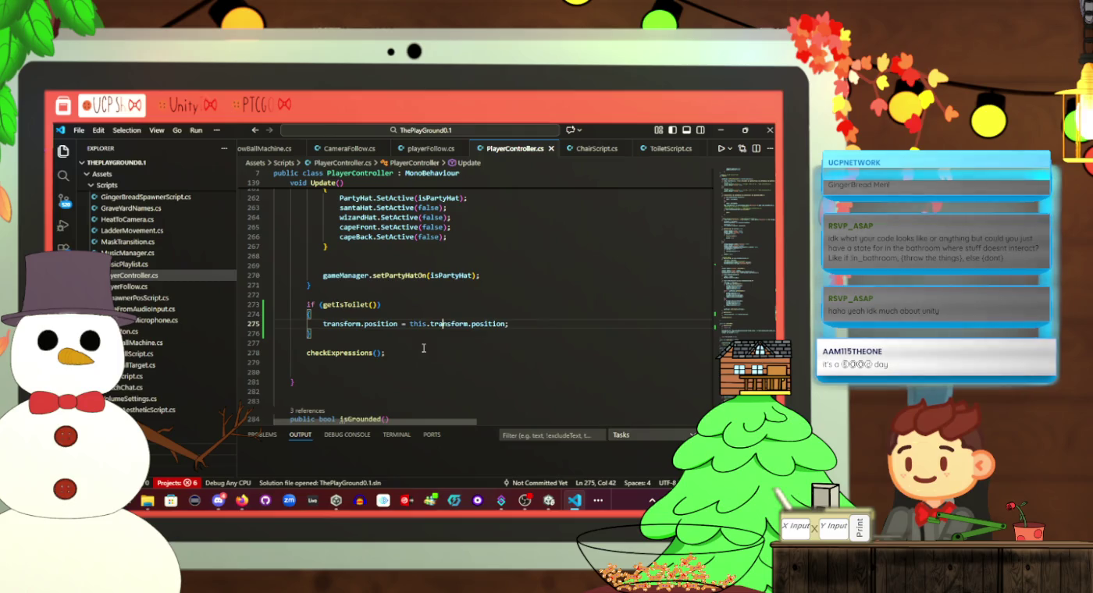
key(alt+Tab)
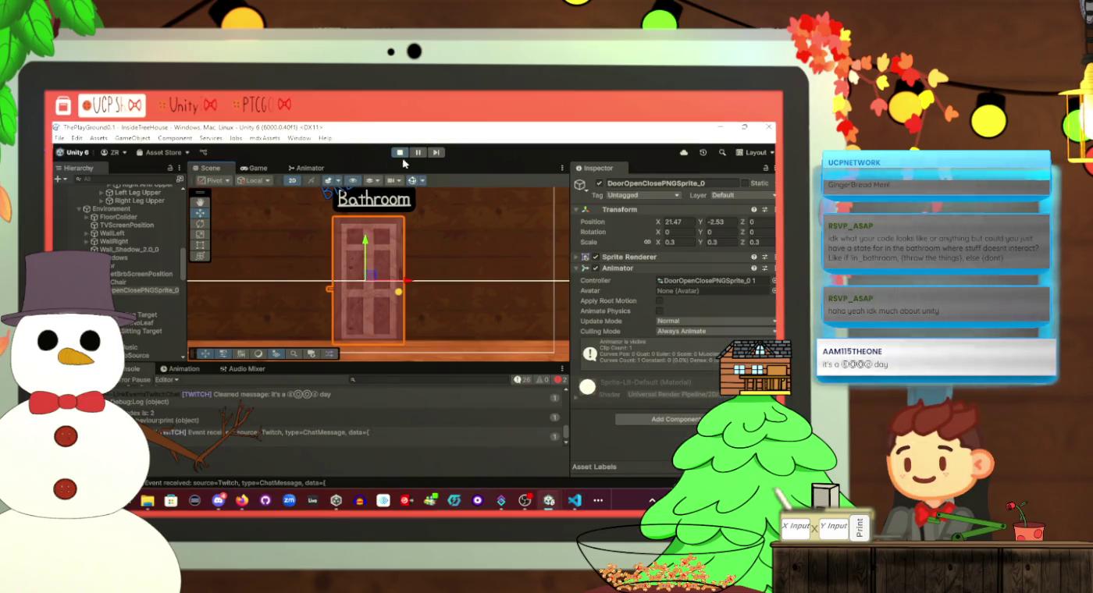
key(alt+Tab)
Replace this.transform.position in the toilet branch with bathroomDoorTransform and save
mouse_move(521, 324)
mouse_down()
mouse_move(401, 324)
mouse_move(411, 326)
mouse_up()
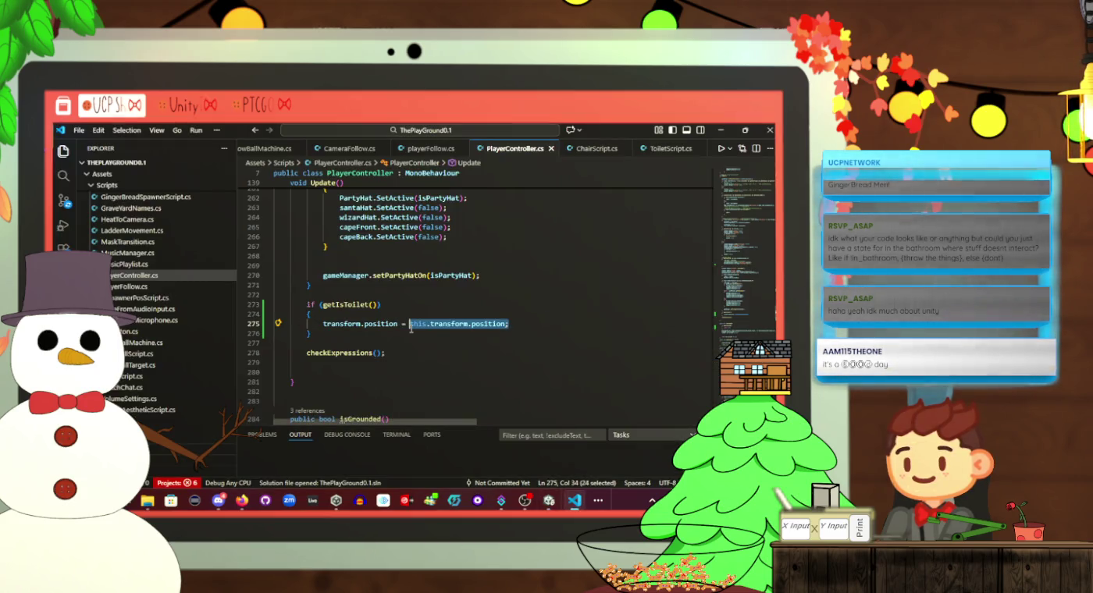
text(door)
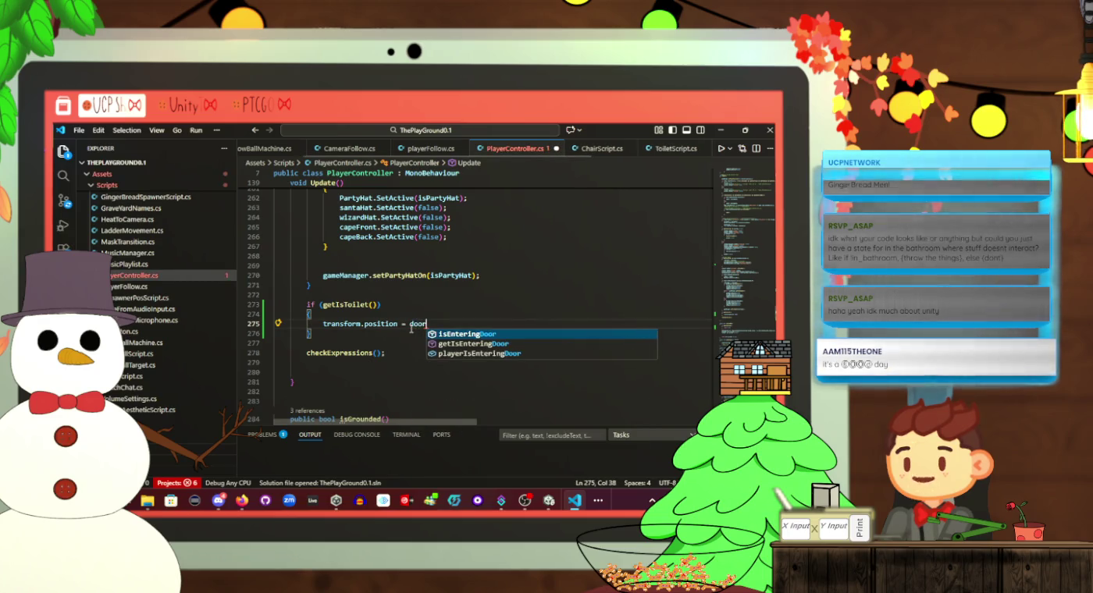
key(BackSpace)
key(BackSpace)
key(BackSpace)
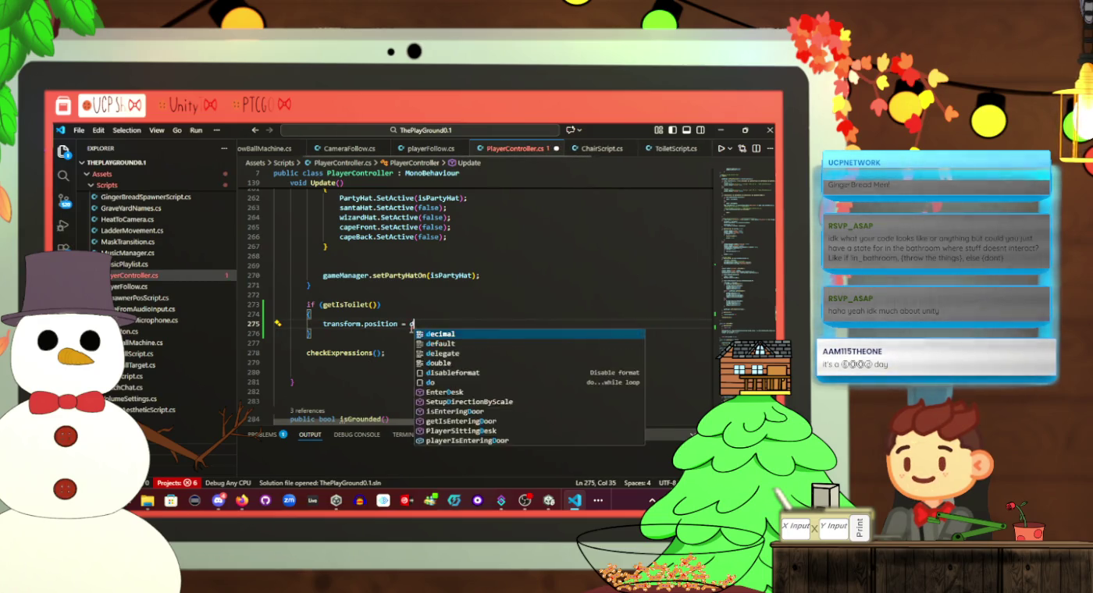
text(bathroo)
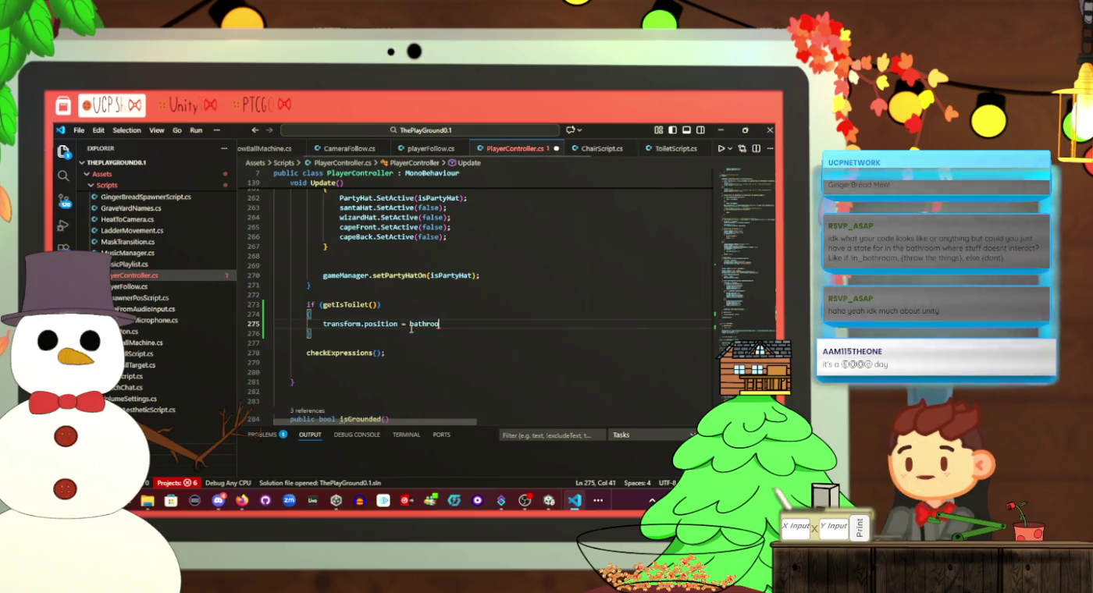
text(mDoorTransform;)
key(ctrl+s)
Scroll from the bathroomDoorTransform reference up to the script's field declarations
double_click(441, 320)
scroll(441, 320, up, 15)
scroll(443, 320, up, 20)
scroll(444, 322, up, 15)
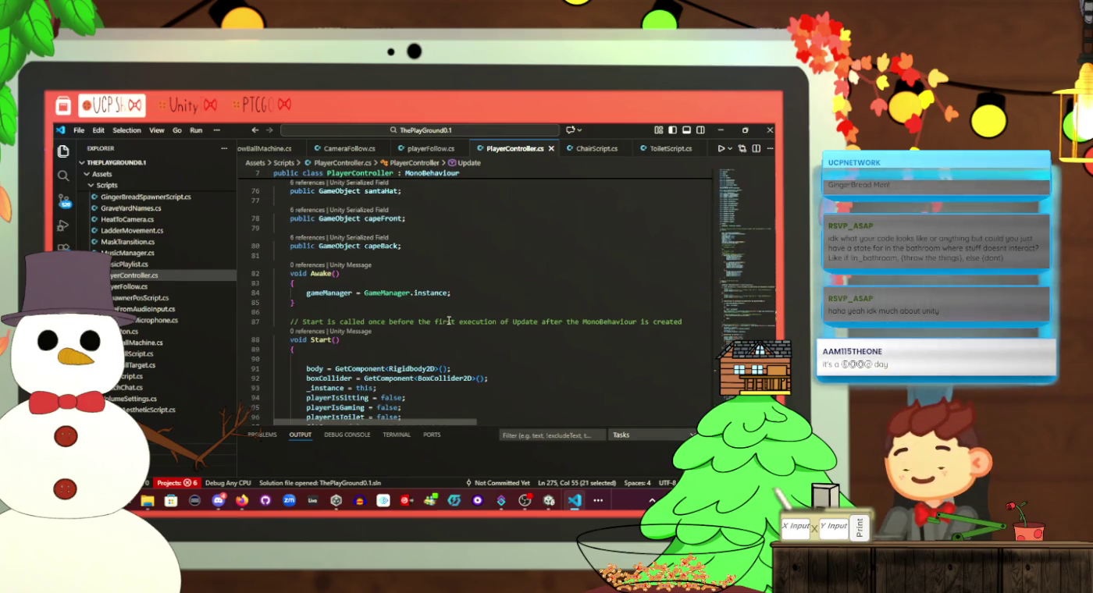
scroll(449, 321, down, 3)
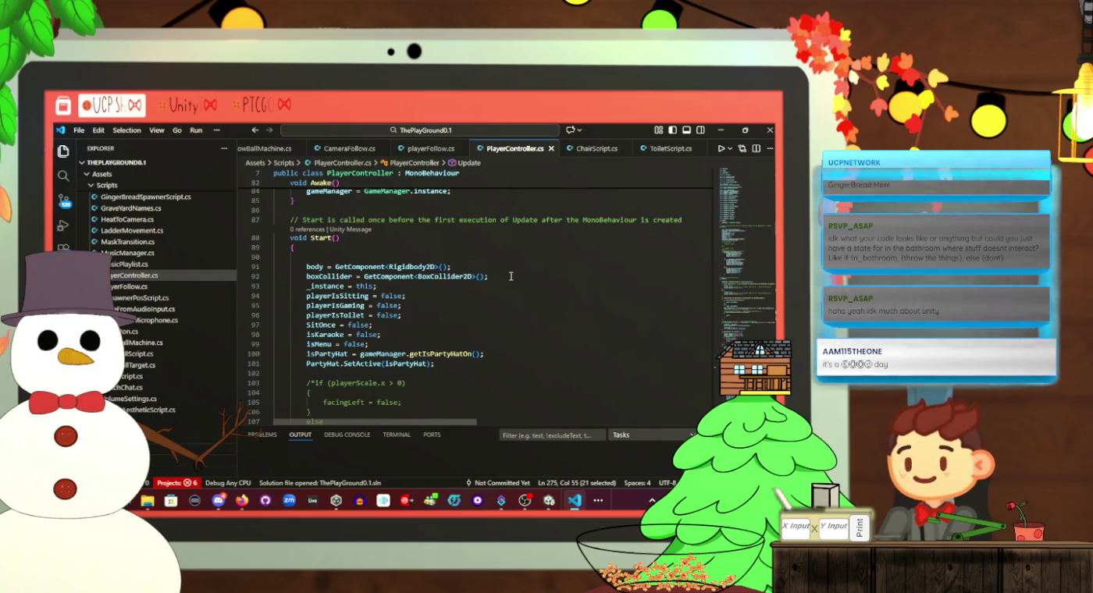
scroll(504, 289, up, 12)
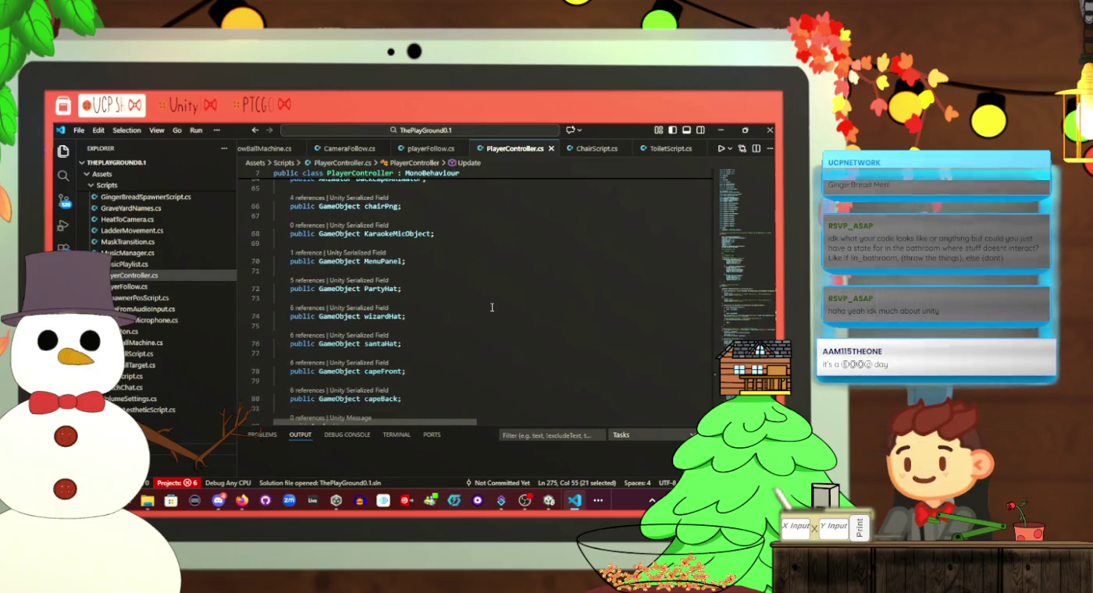
scroll(491, 307, up, 8)
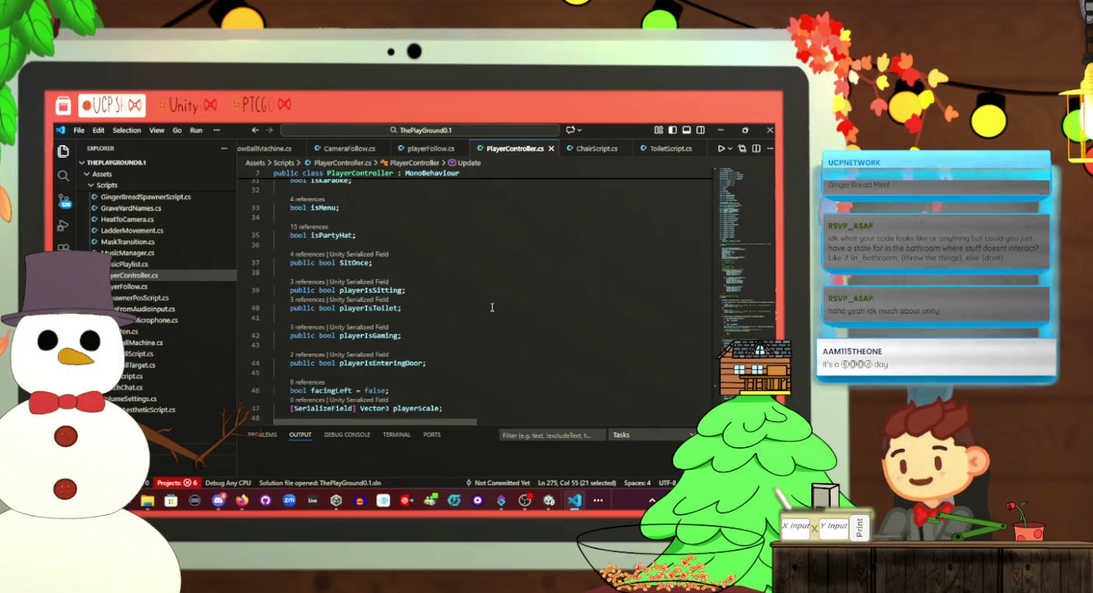
scroll(492, 306, up, 5)
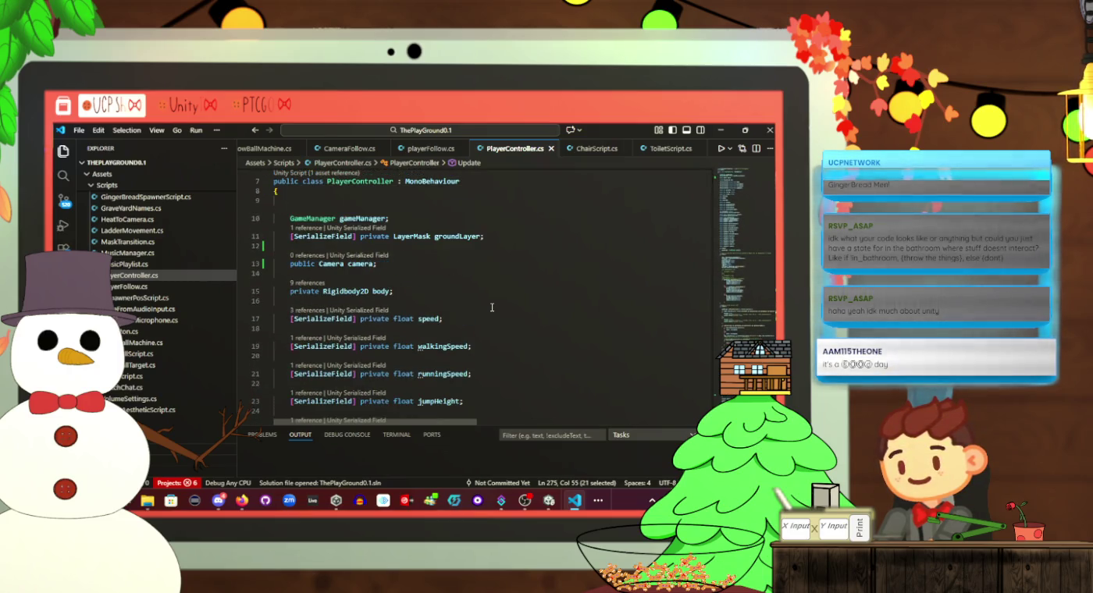
scroll(493, 285, down, 3)
scroll(450, 293, up, 3)
Add 'public transform bathroomDoorTransform;' below the Rigidbody2D body field, save, and return to Unity
click(452, 293)
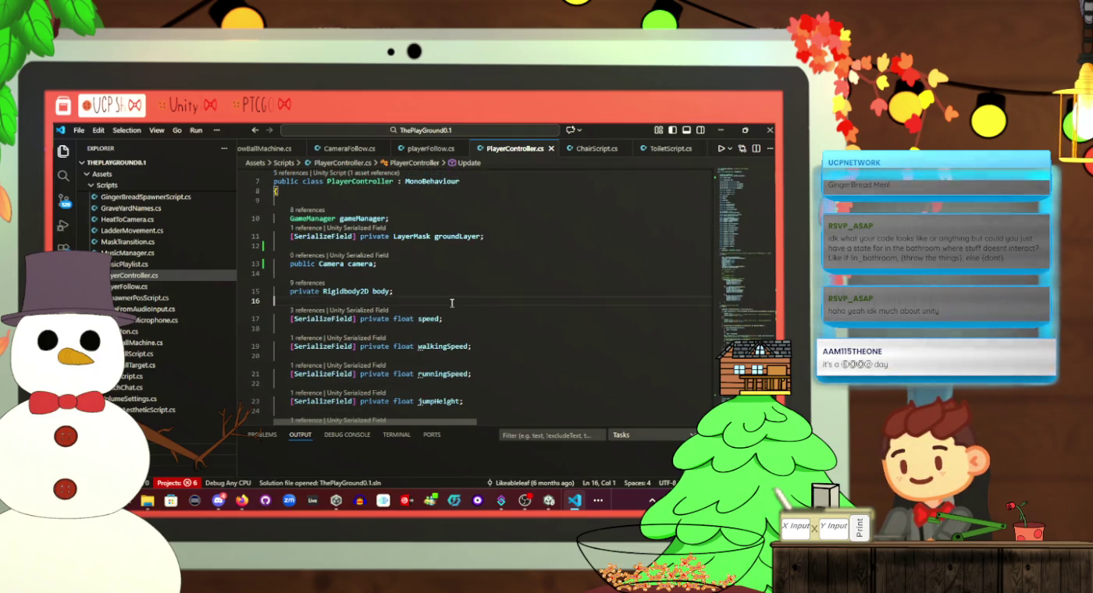
key(Return)
text(bathroomDoorTransform)
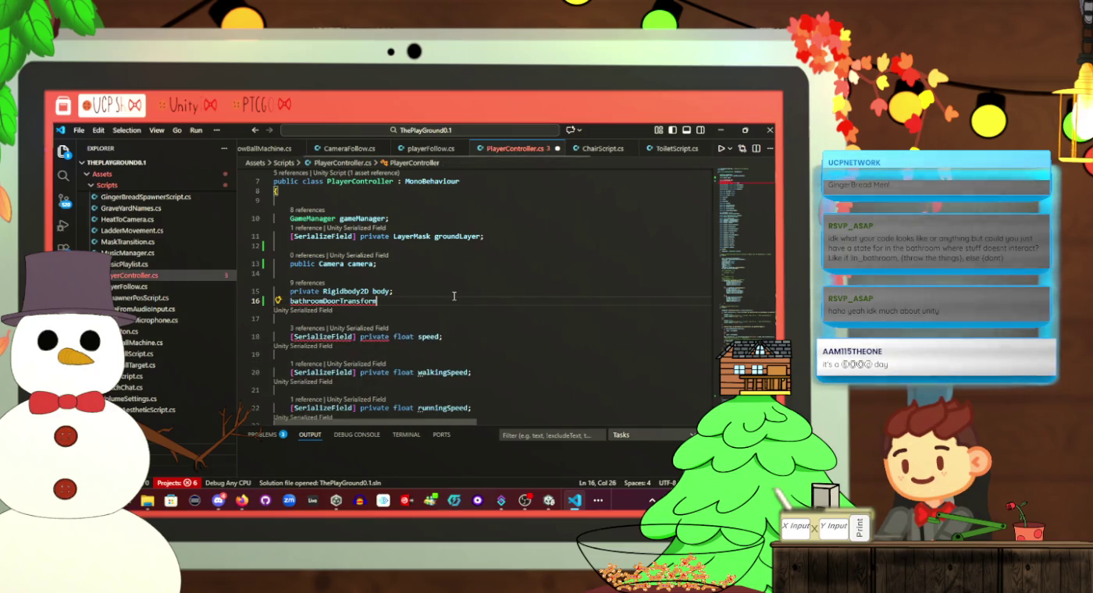
key(Left)
key(Left)
key(Left)
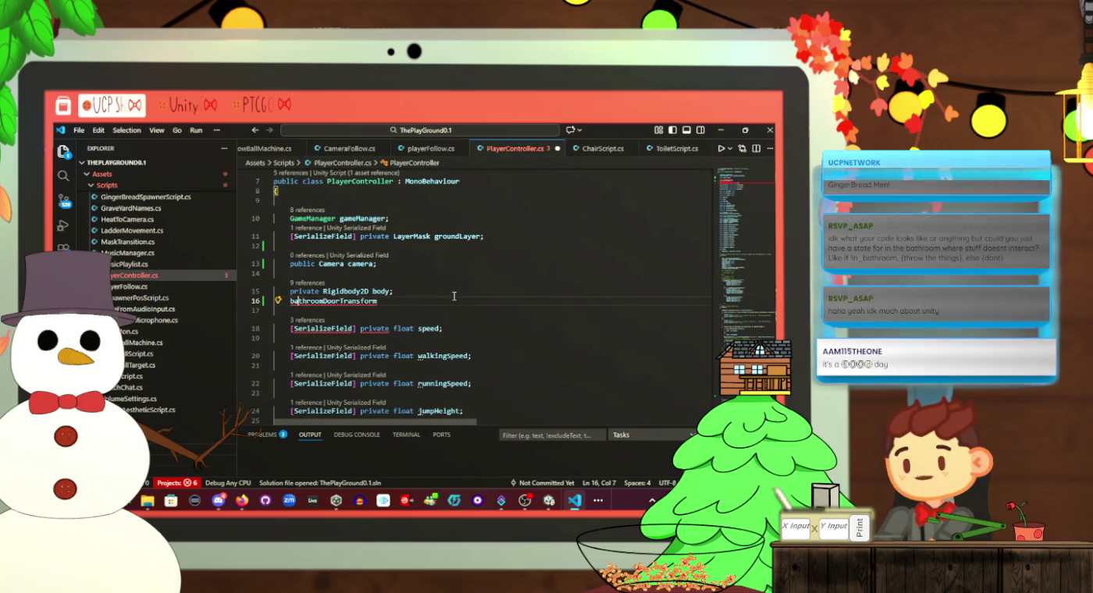
text(public tr)
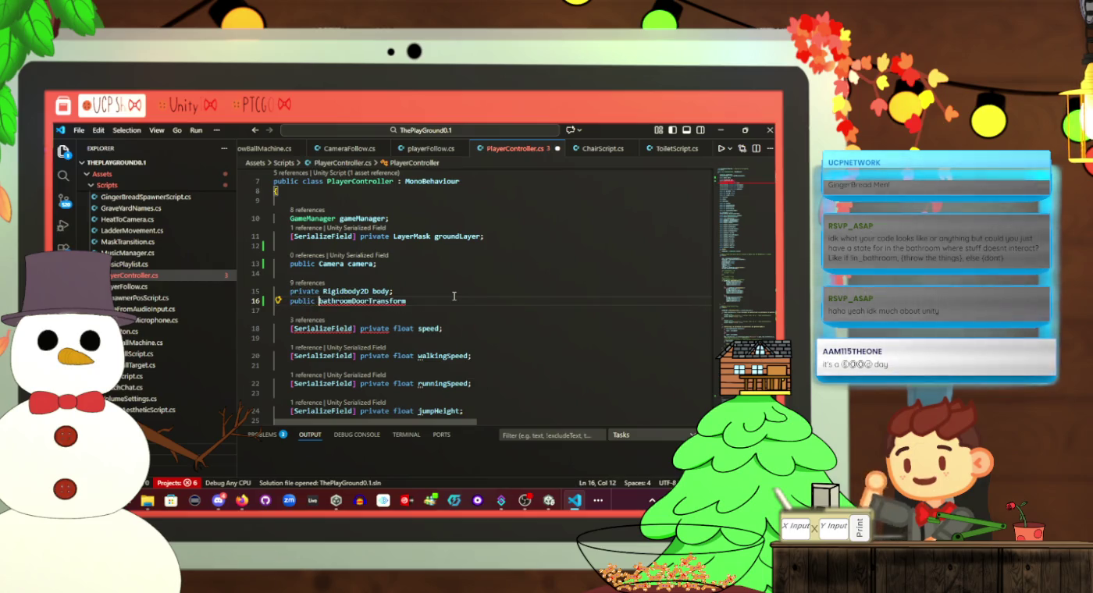
text(ansform)
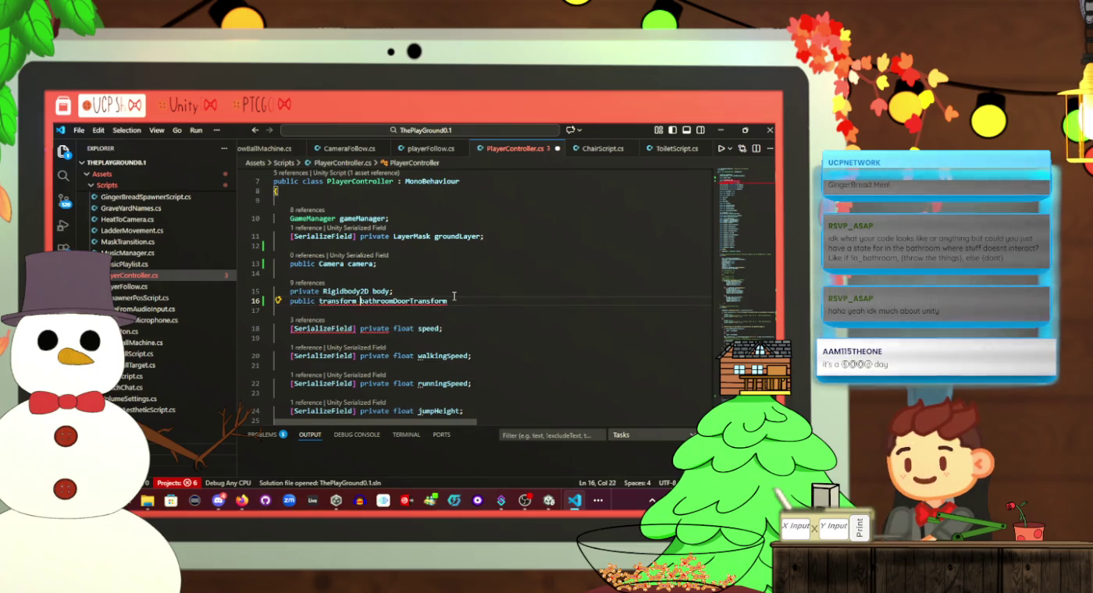
key(Right)
key(Right)
key(Right)
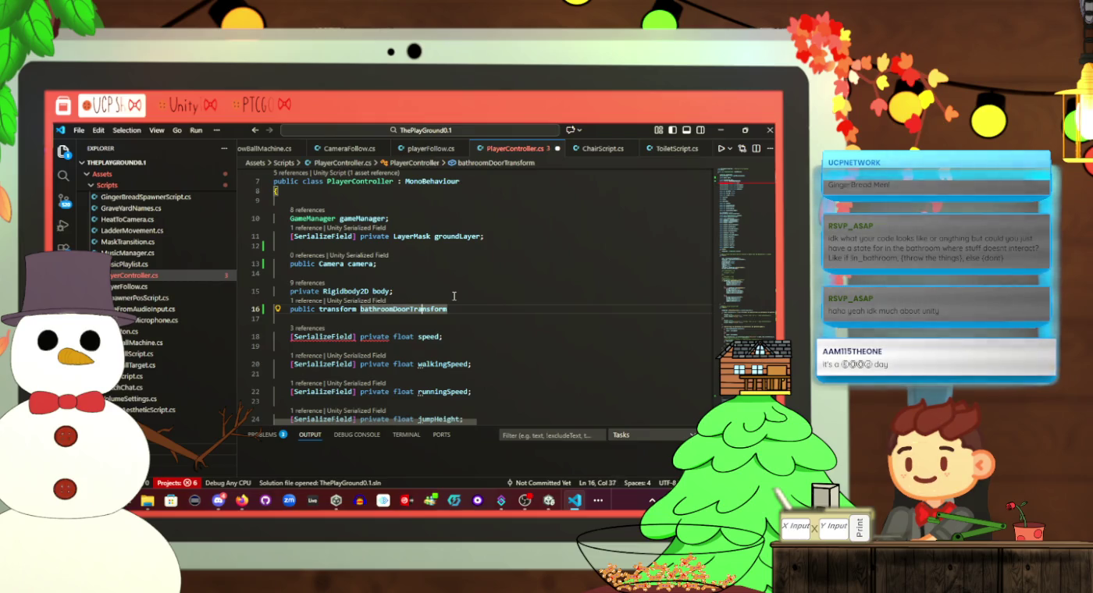
key(Right)
key(Right)
key(Right)
text(;)
key(ctrl+s)
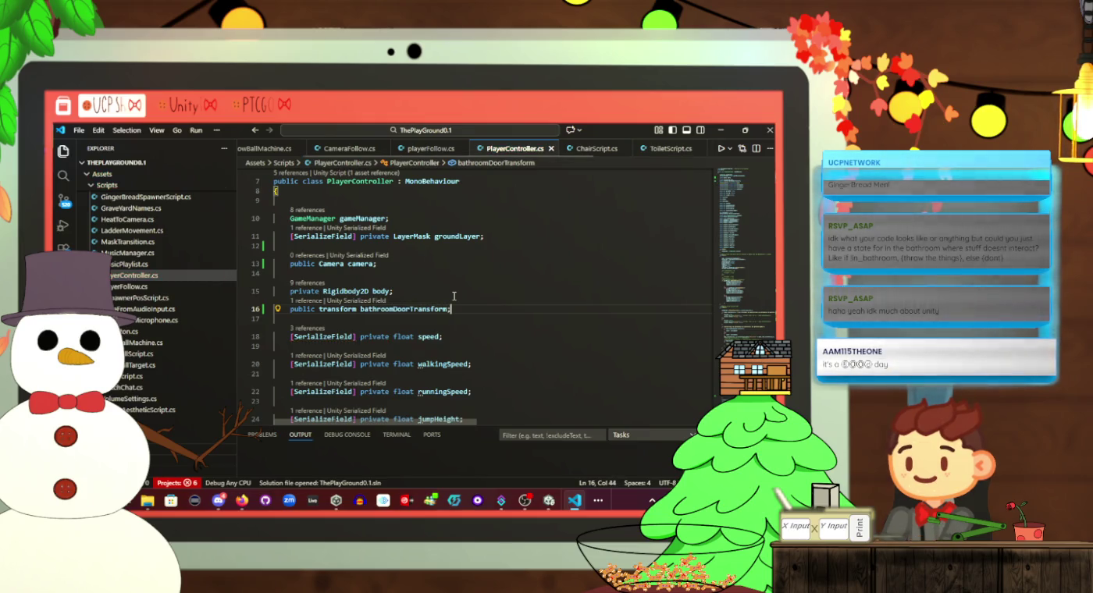
key(alt+Tab)
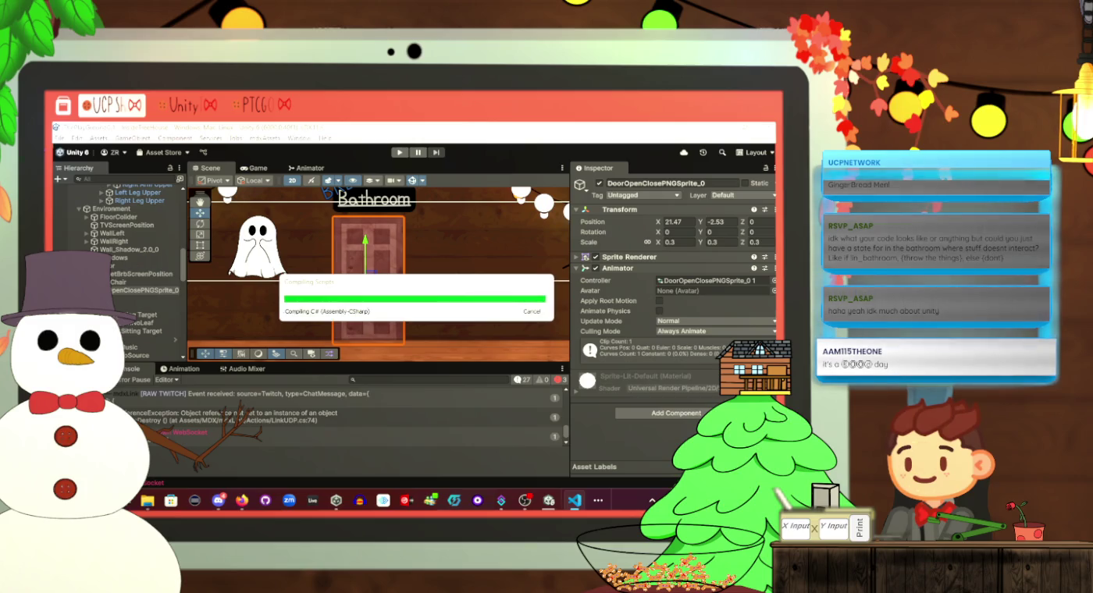
Select Player and look over its Player Controller (Script) settings in the Inspector
scroll(124, 297, up, 10)
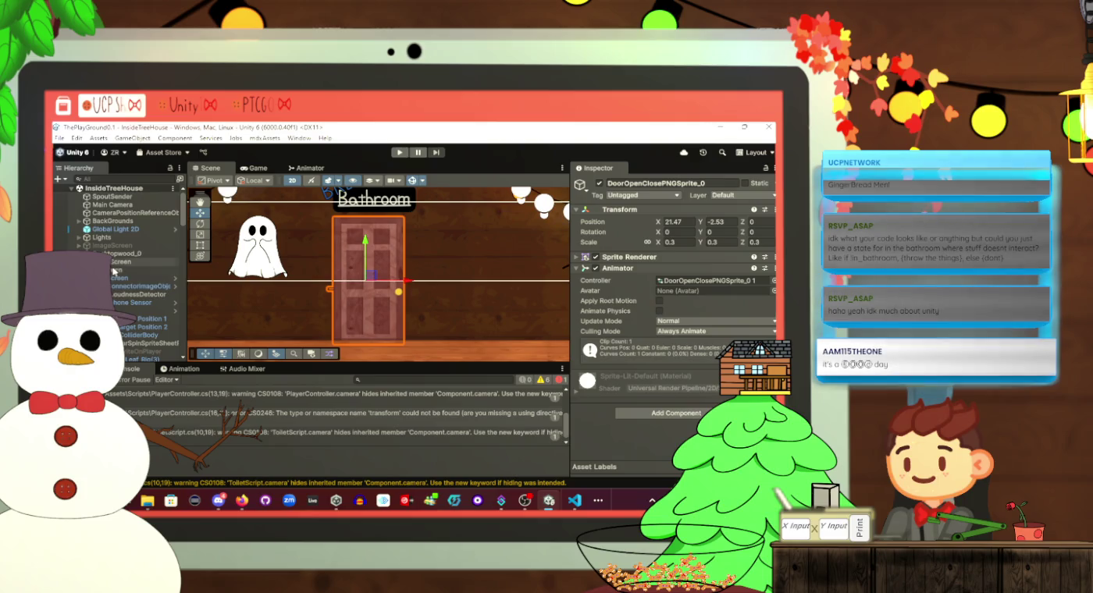
click(149, 318)
scroll(124, 312, down, 5)
scroll(129, 249, down, 4)
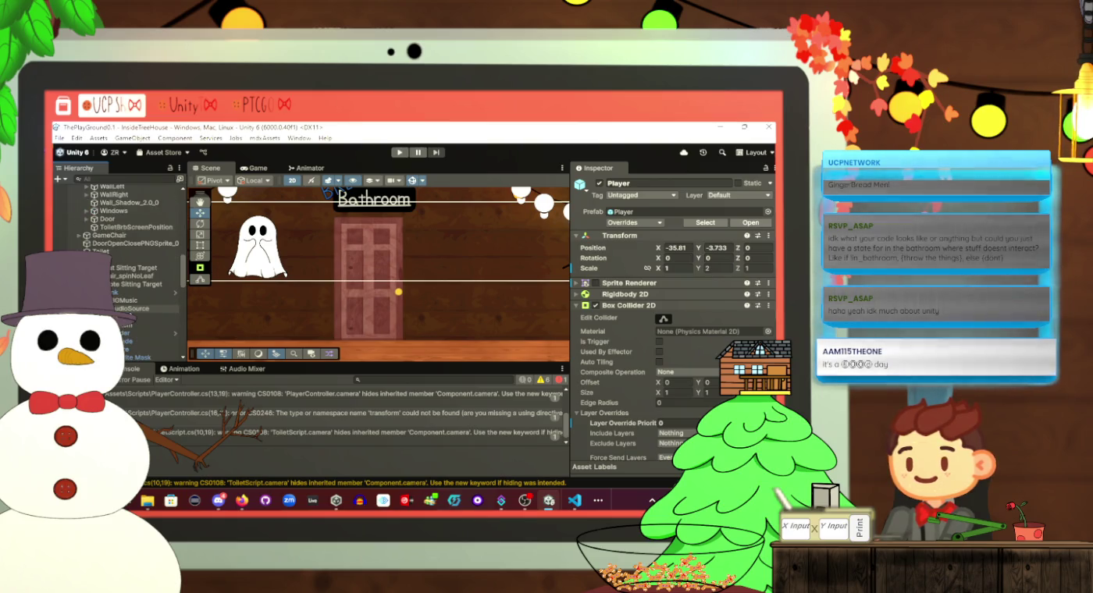
scroll(125, 250, up, 1)
scroll(643, 348, down, 8)
scroll(644, 348, down, 10)
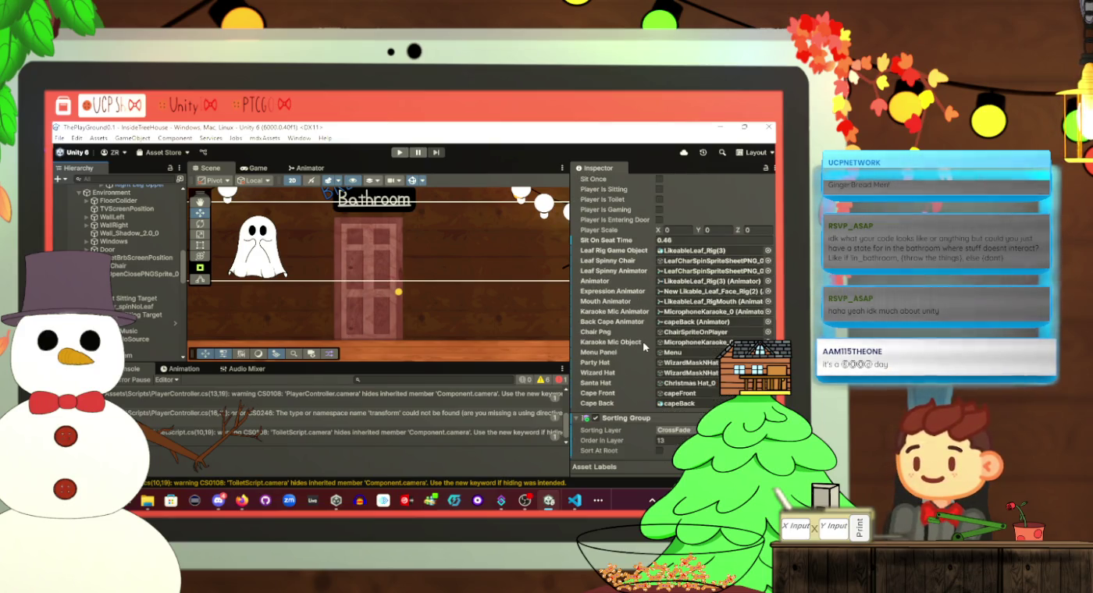
scroll(644, 347, up, 1)
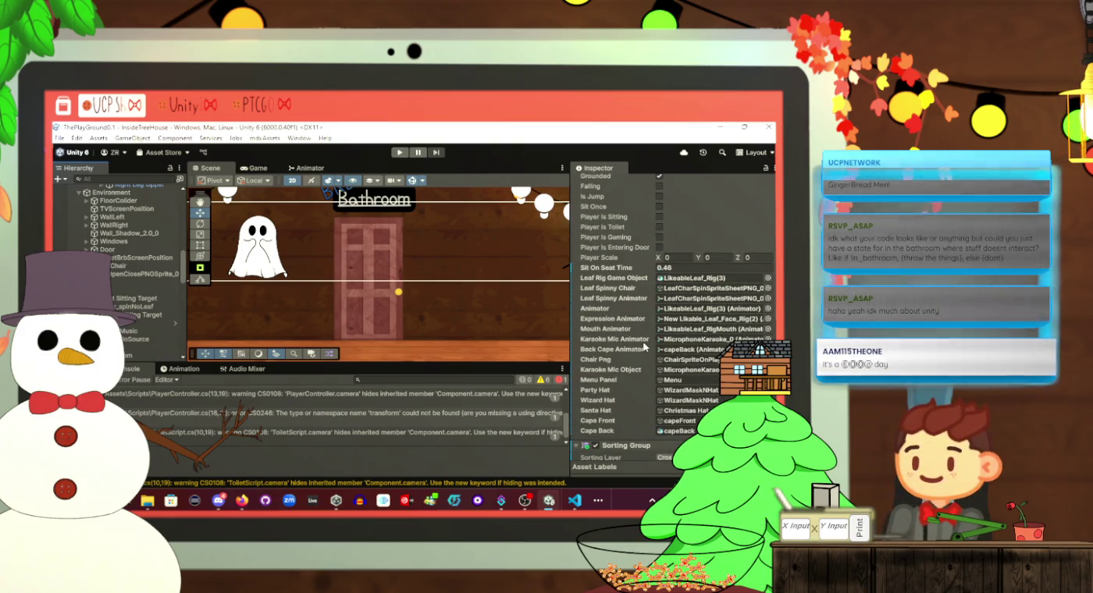
scroll(644, 348, up, 6)
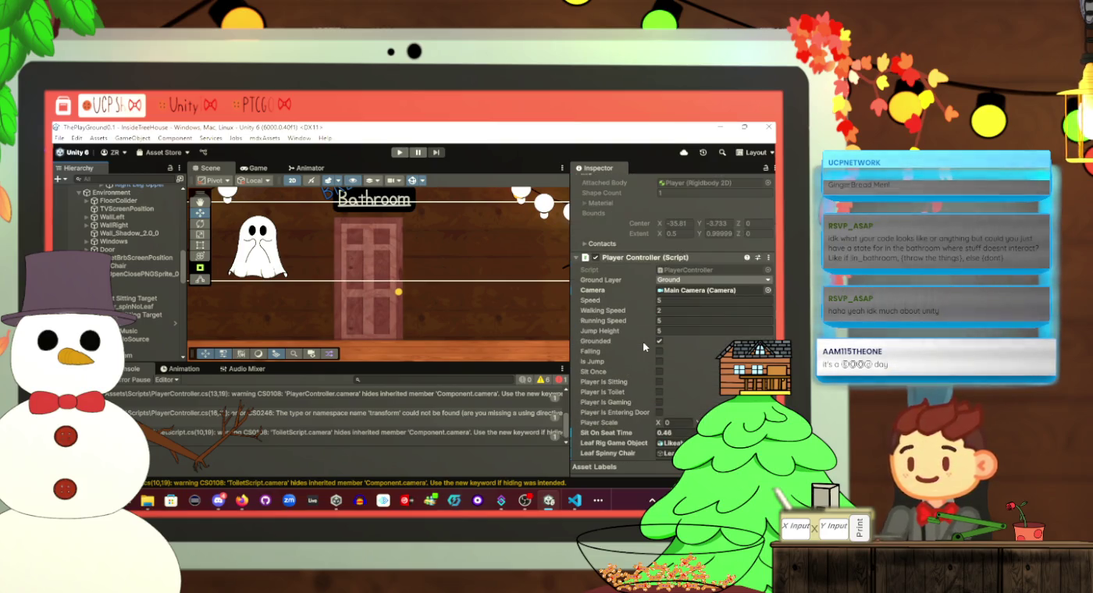
scroll(644, 348, up, 4)
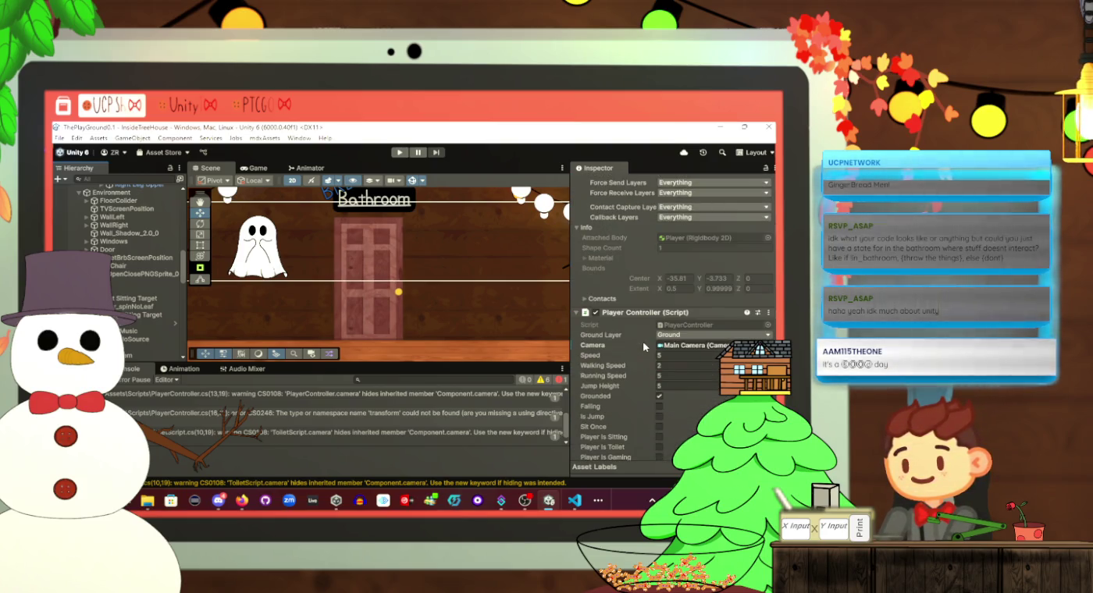
Return to PlayerController.cs and locate the line 16 field declaration
key(alt+Tab)
key(alt+Tab)
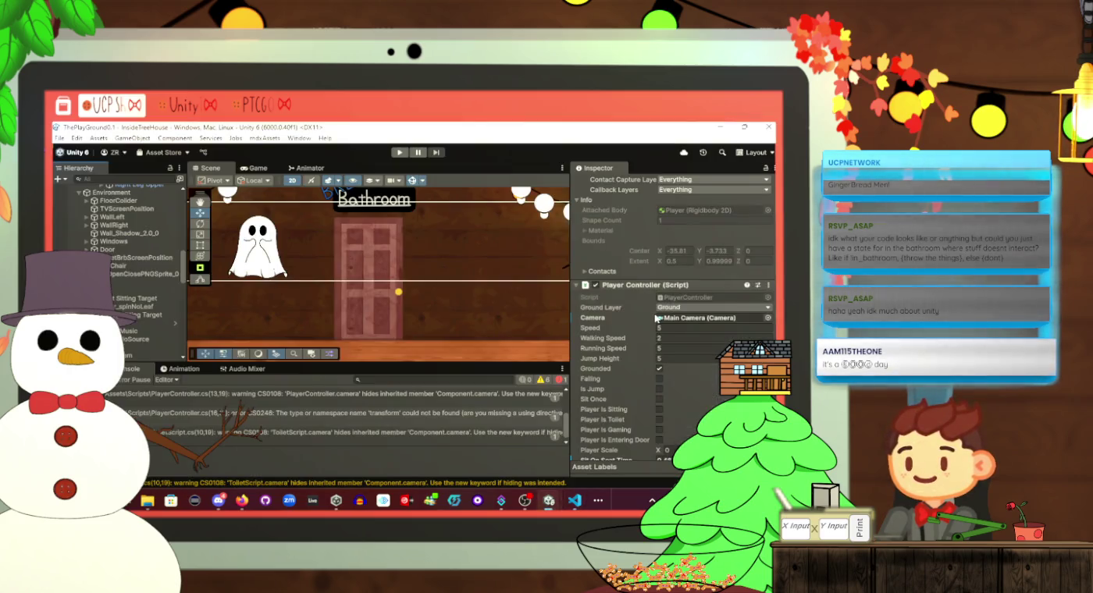
scroll(656, 318, down, 1)
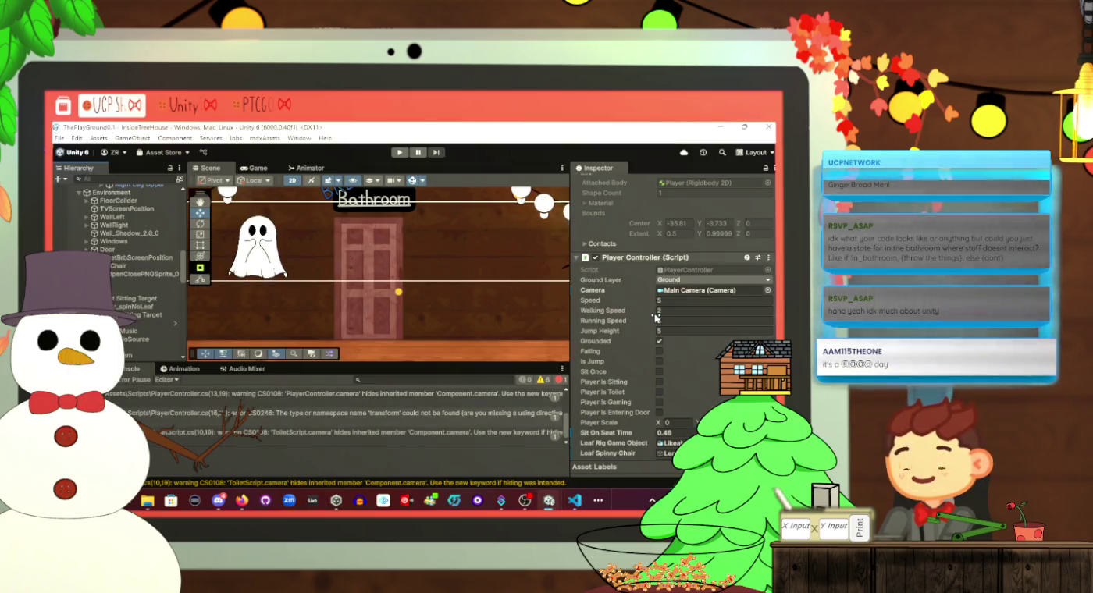
scroll(678, 316, down, 3)
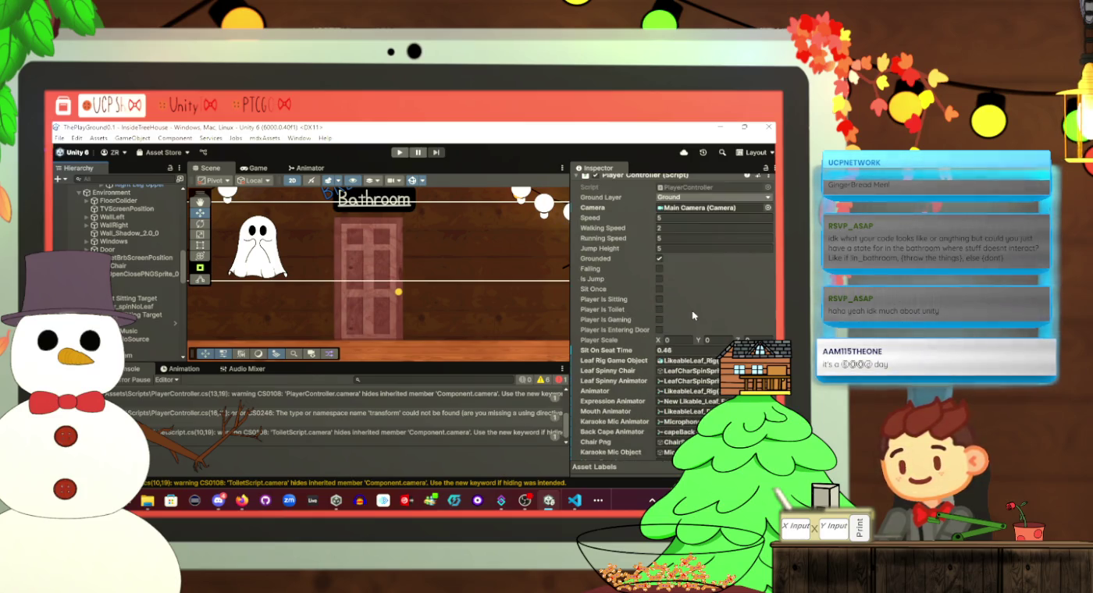
scroll(691, 312, down, 1)
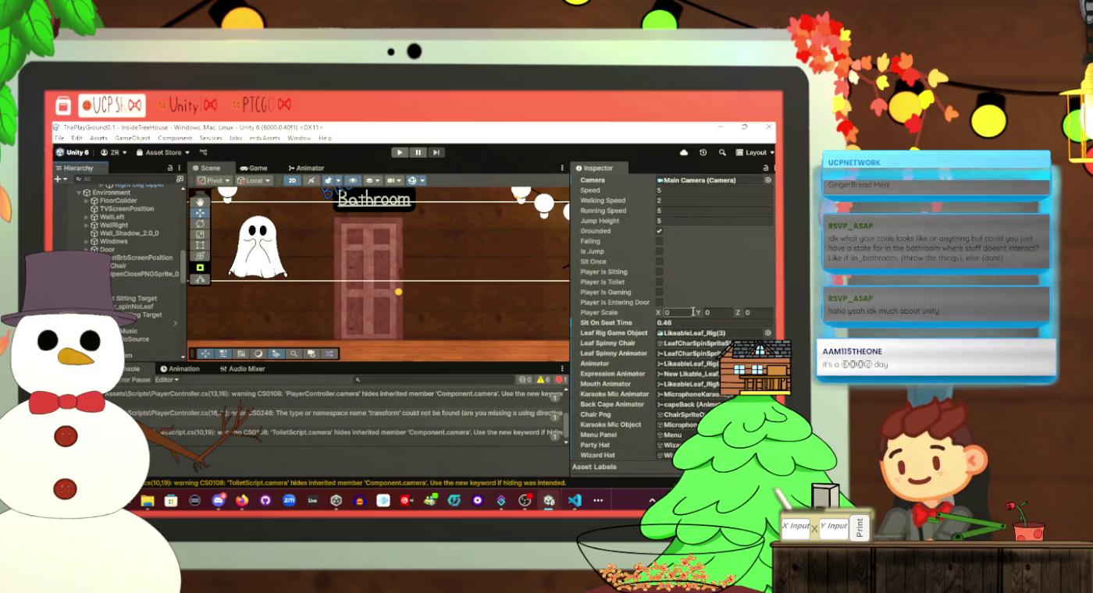
scroll(692, 312, down, 1)
key(alt+Tab)
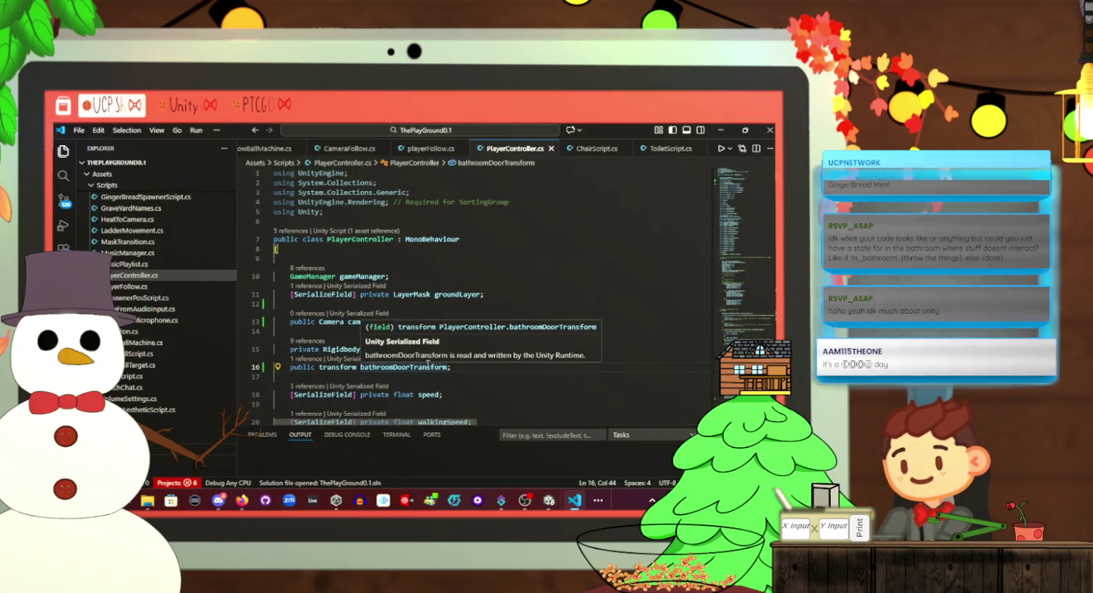
Compare the CS0246 'transform' not found error in Unity's console with line 16
key(alt+Tab)
scroll(697, 294, up, 1)
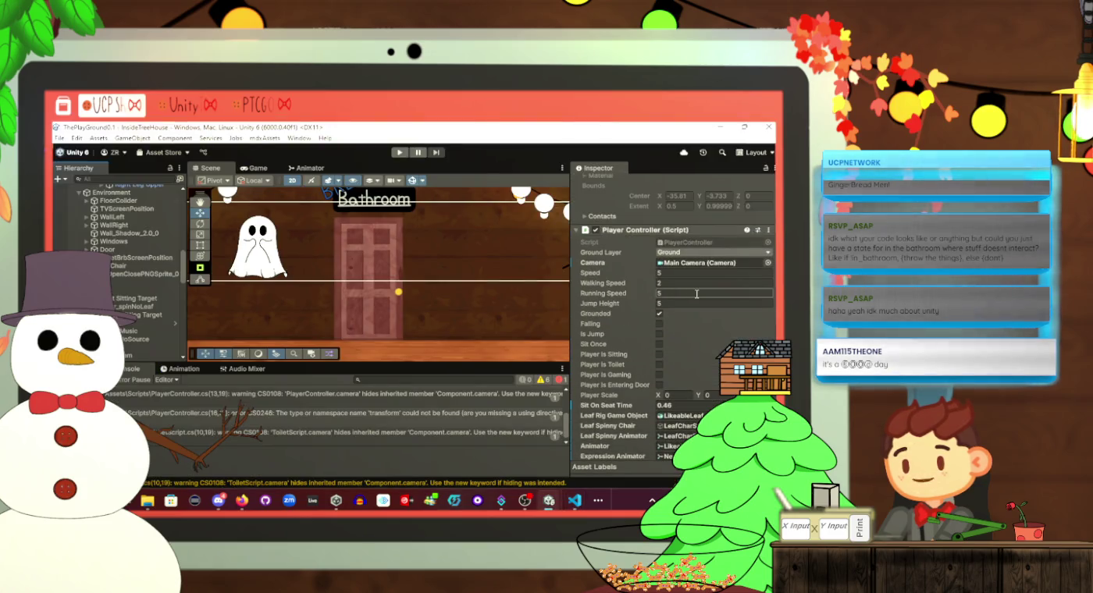
key(alt+Tab)
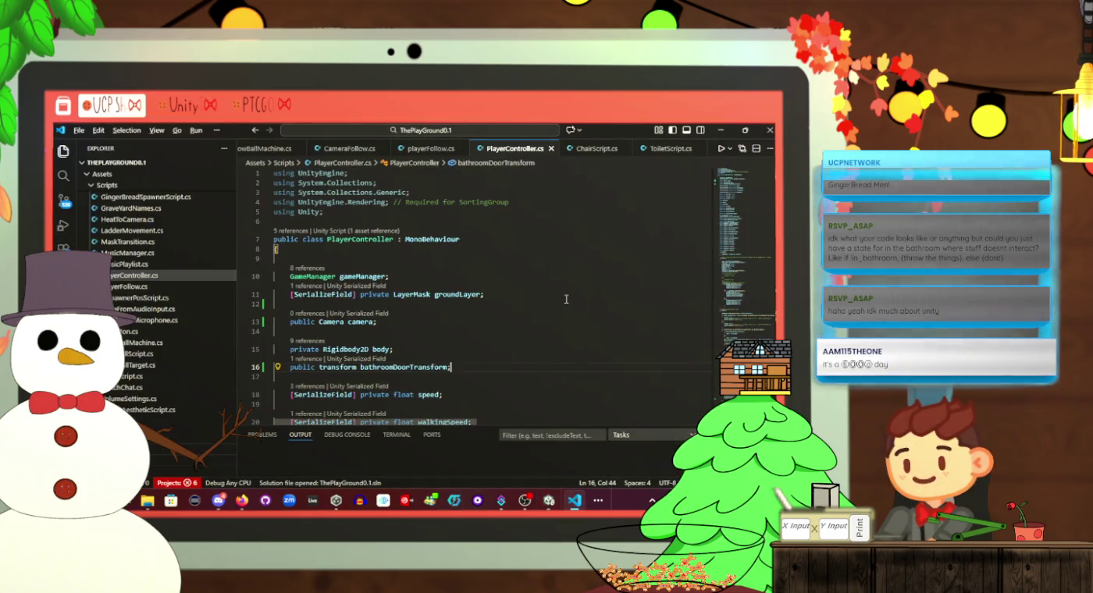
key(alt+Tab)
scroll(657, 320, down, 1)
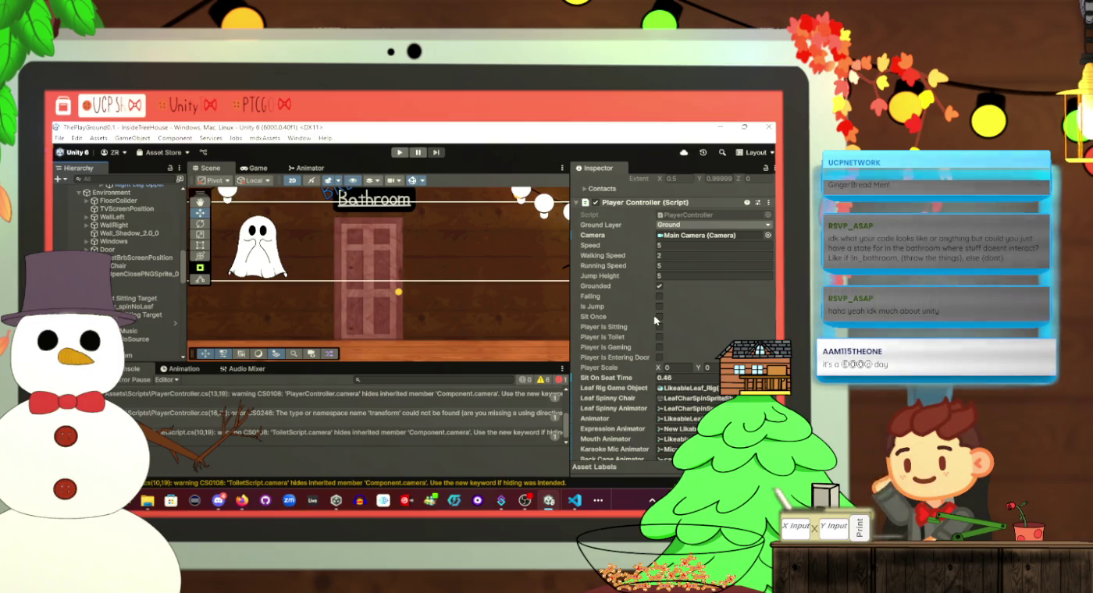
key(alt+Tab)
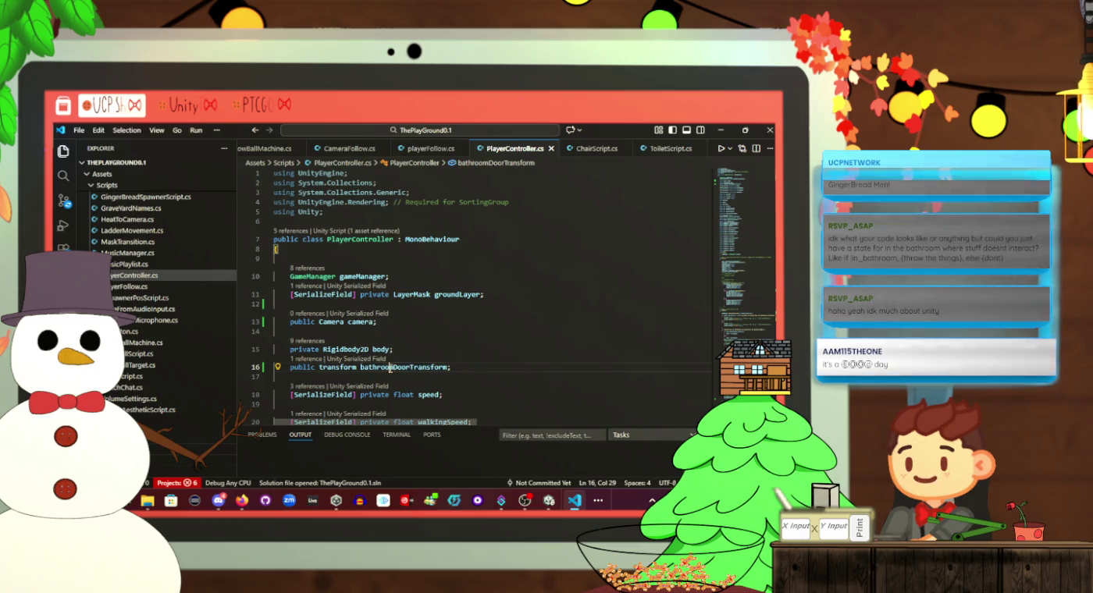
Capitalise the field type to Transform, save, and pick out the resulting CS0029 error in Unity
click(326, 366)
key(BackSpace)
text(T)
key(shift+Left)
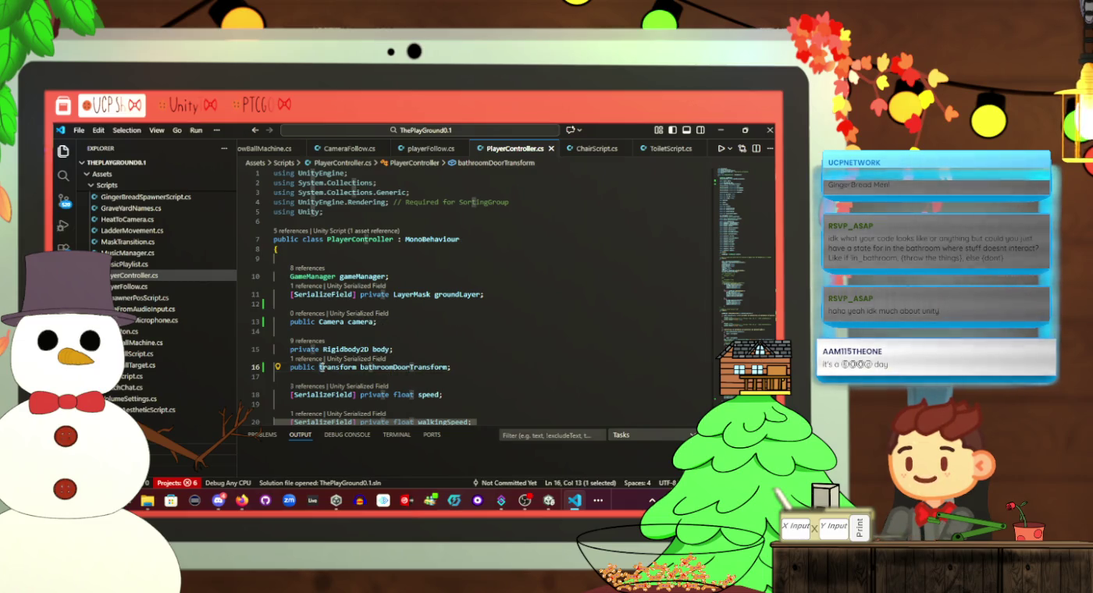
text(T)
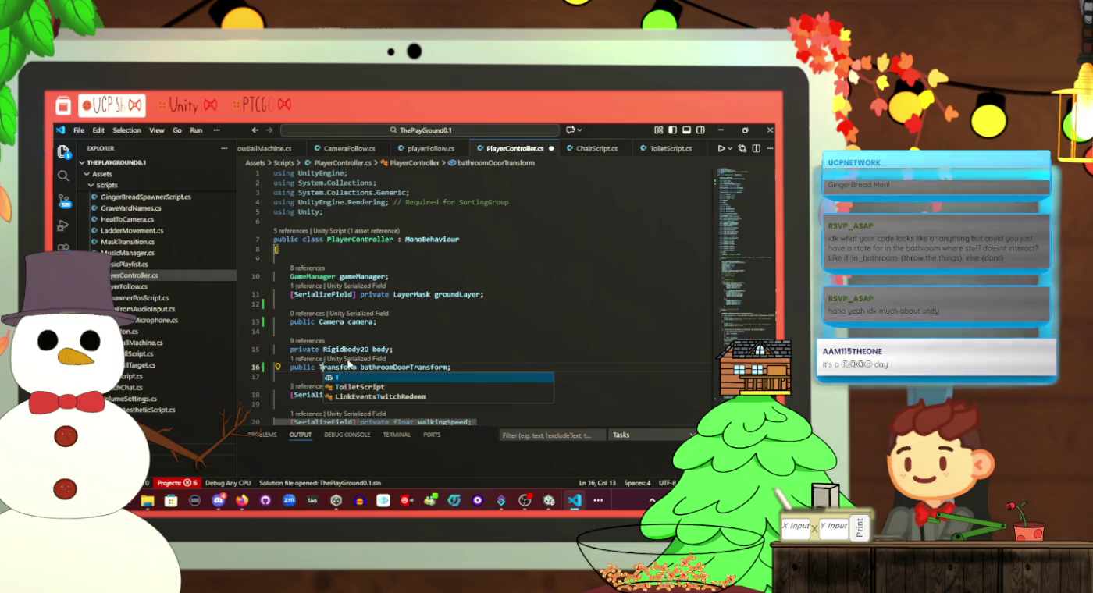
key(Escape)
key(ctrl+s)
key(alt+Tab)
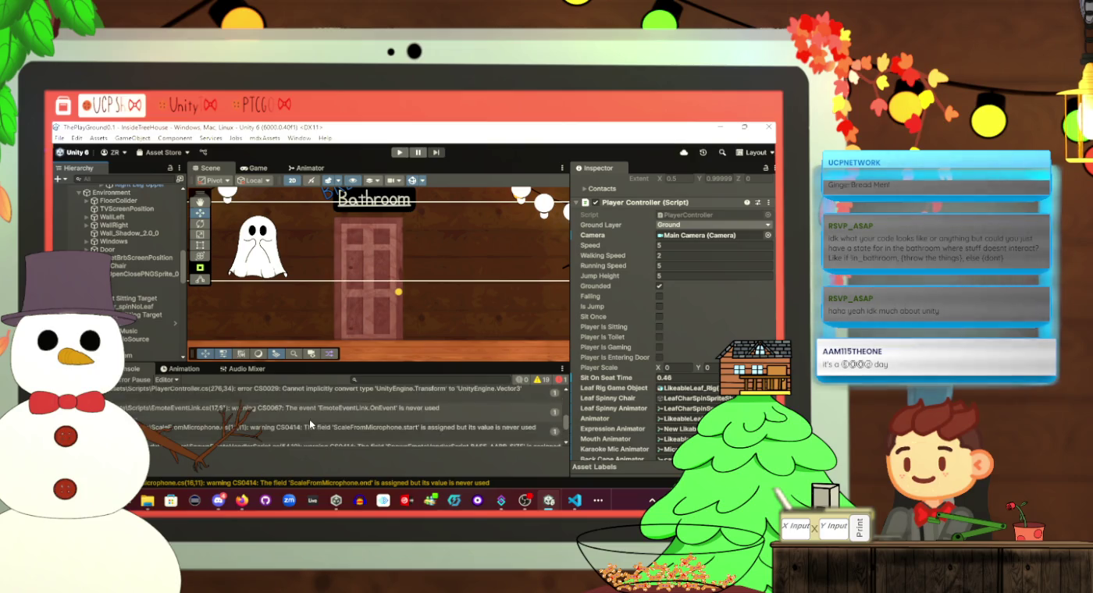
click(312, 421)
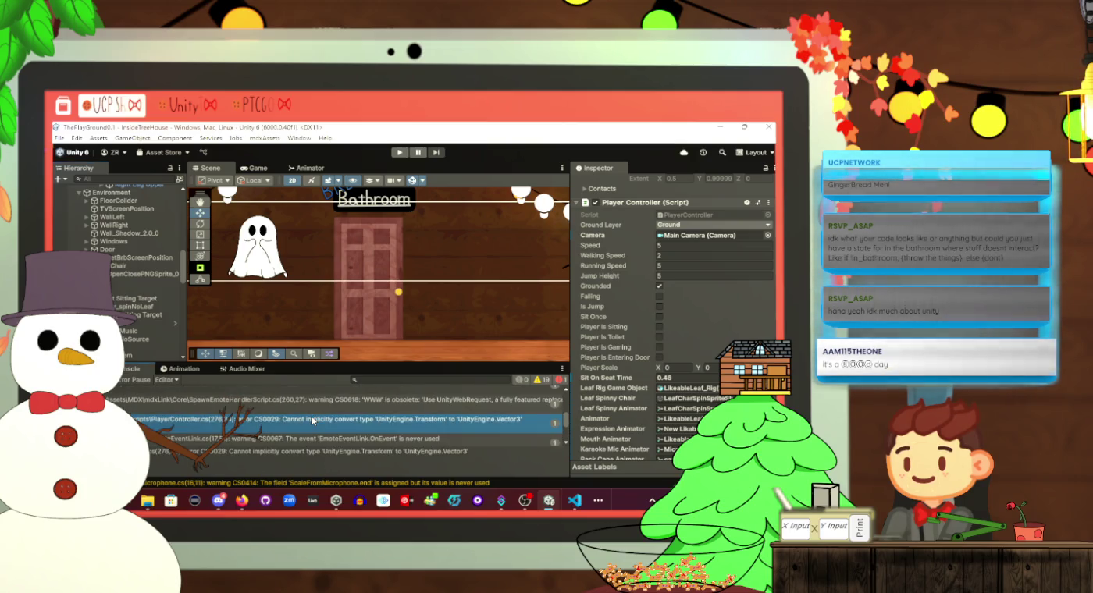
Jump to the CS0029 line and make it assign bathroomDoorTransform.position, then save
double_click(312, 421)
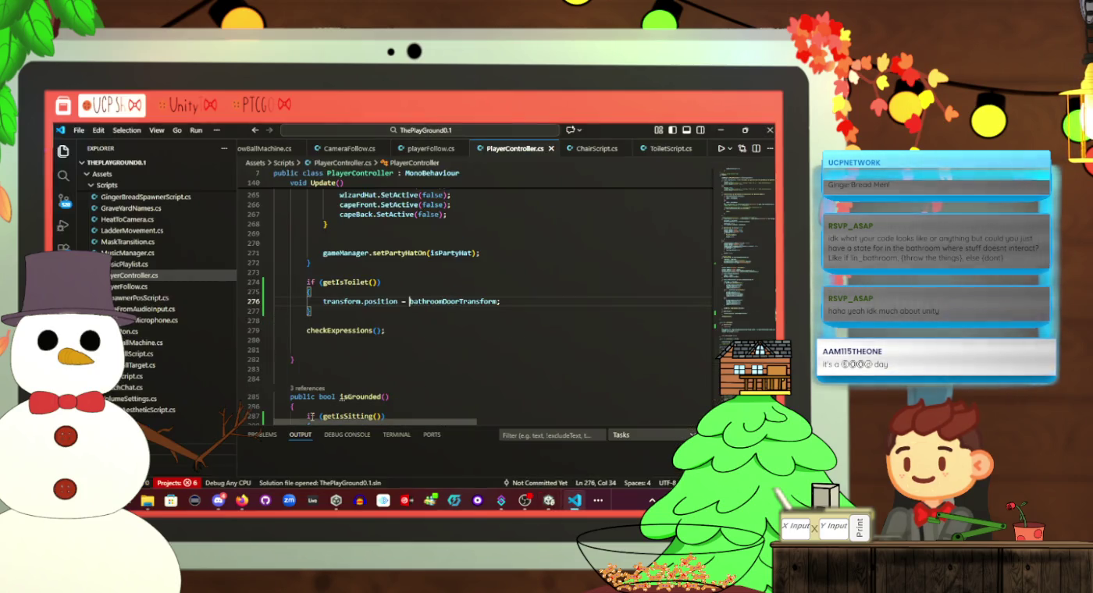
double_click(497, 301)
click(497, 301)
text(.position)
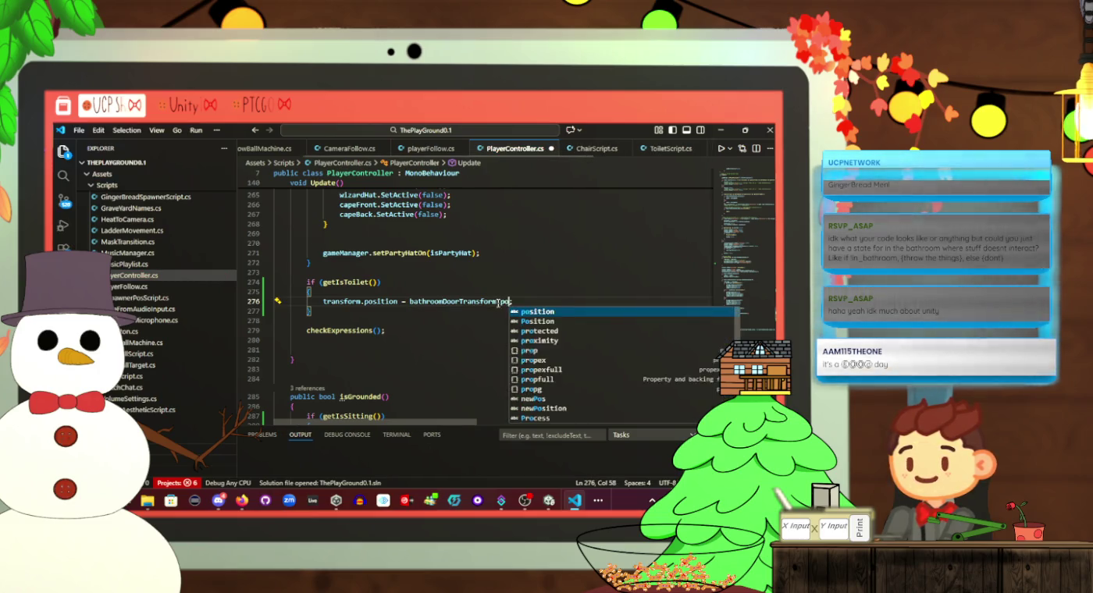
key(ctrl+s)
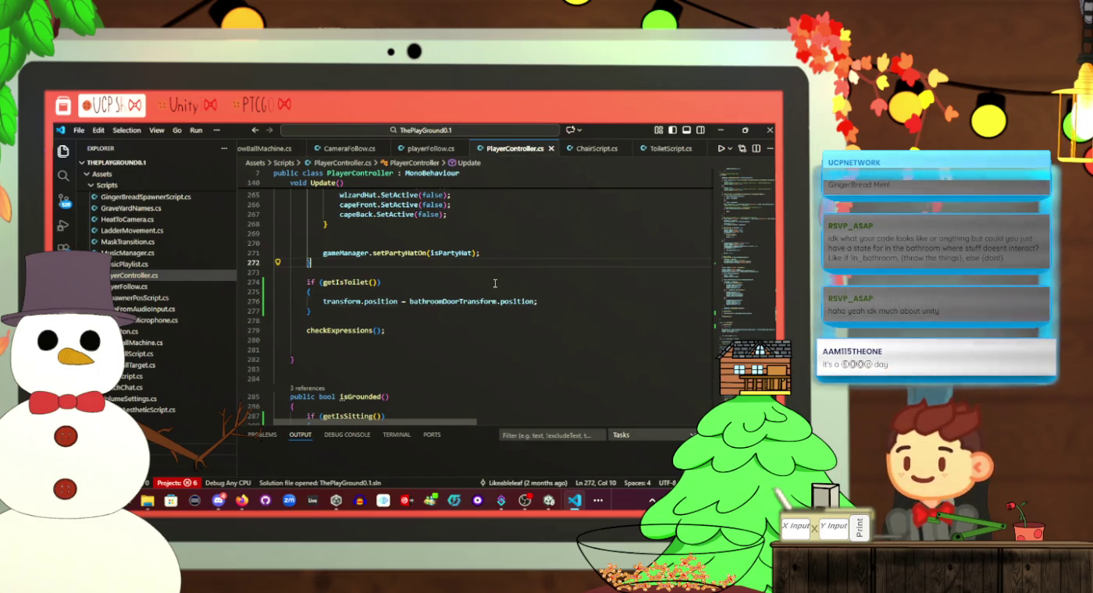
key(alt+Tab)
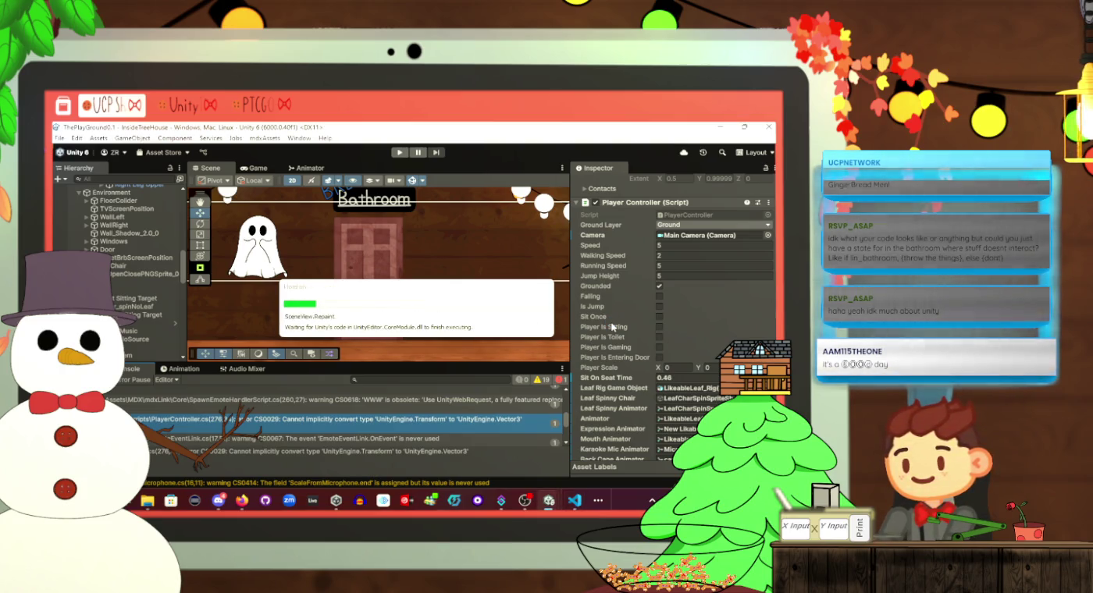
Assign DoorOpenClosePNGSprite_0 to the Player's Bathroom Door Transform slot and play the game to test
scroll(613, 326, down, 5)
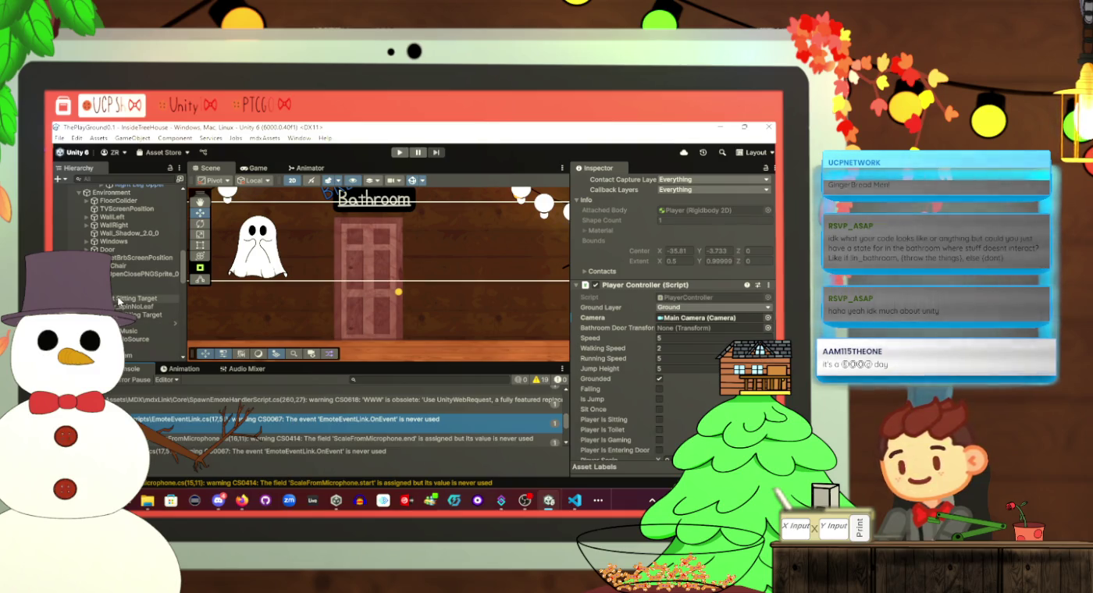
mouse_move(119, 279)
mouse_down()
mouse_move(219, 164)
mouse_move(707, 305)
mouse_move(702, 330)
mouse_up()
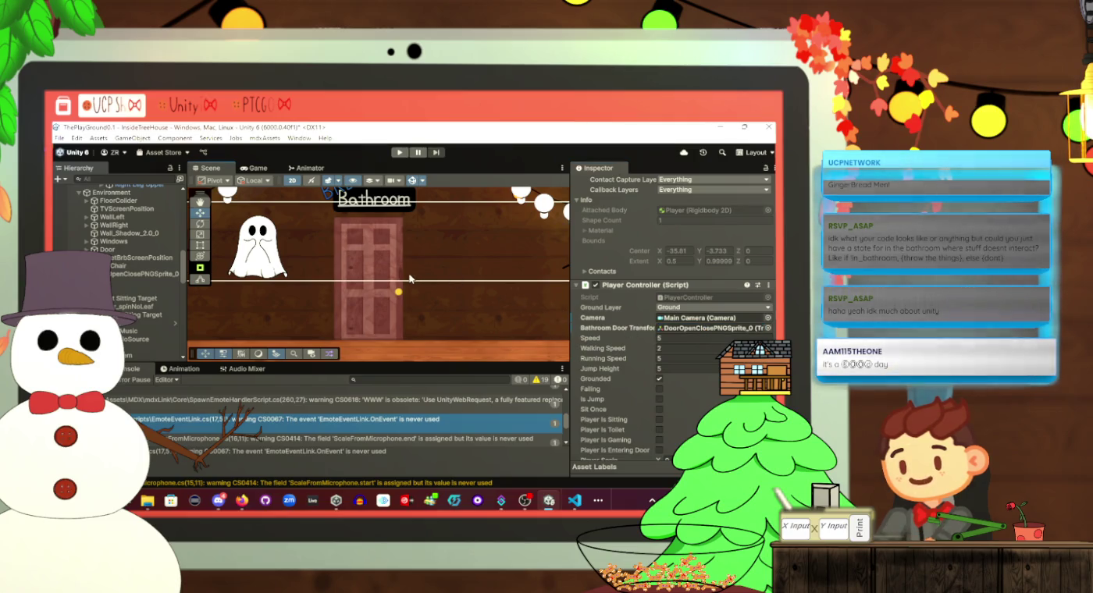
click(419, 276)
click(399, 152)
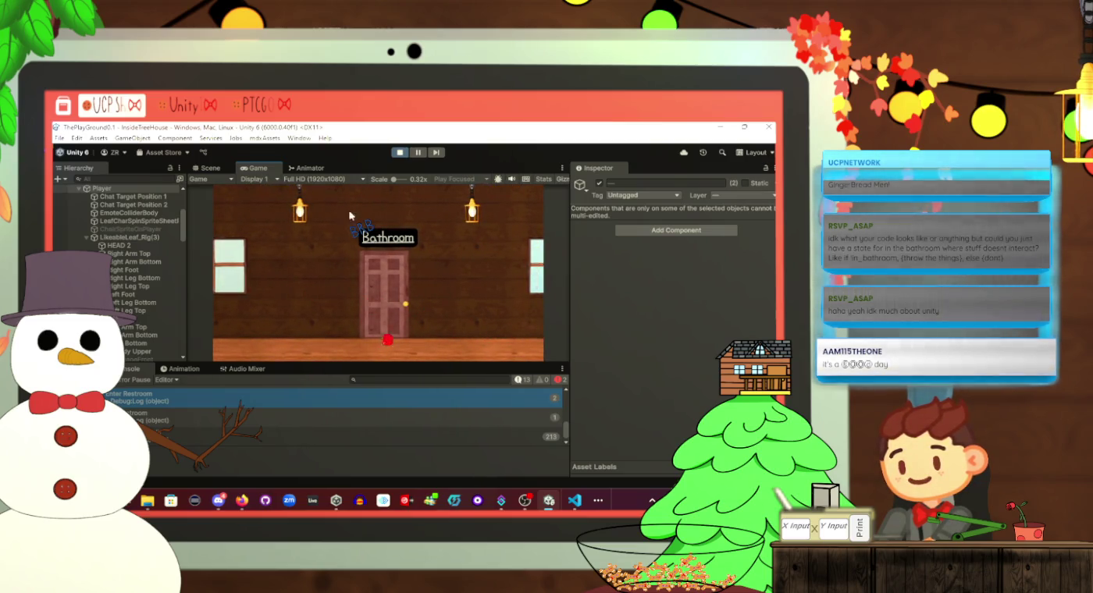
Review the bathroomDoorTransform.position assignment on line 276 of PlayerController.cs
key(alt+Tab)
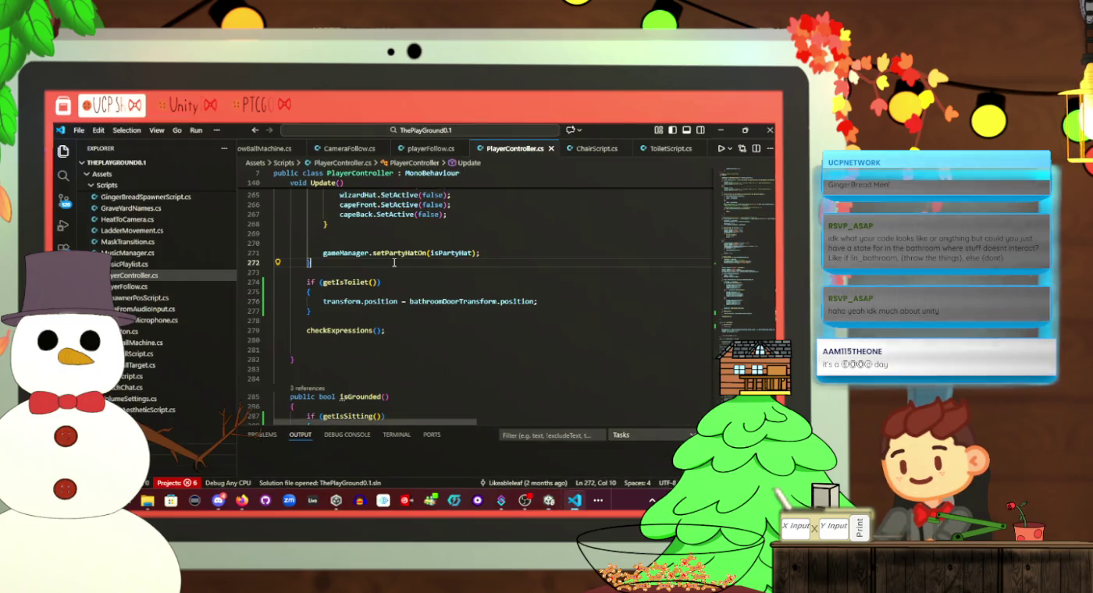
click(462, 274)
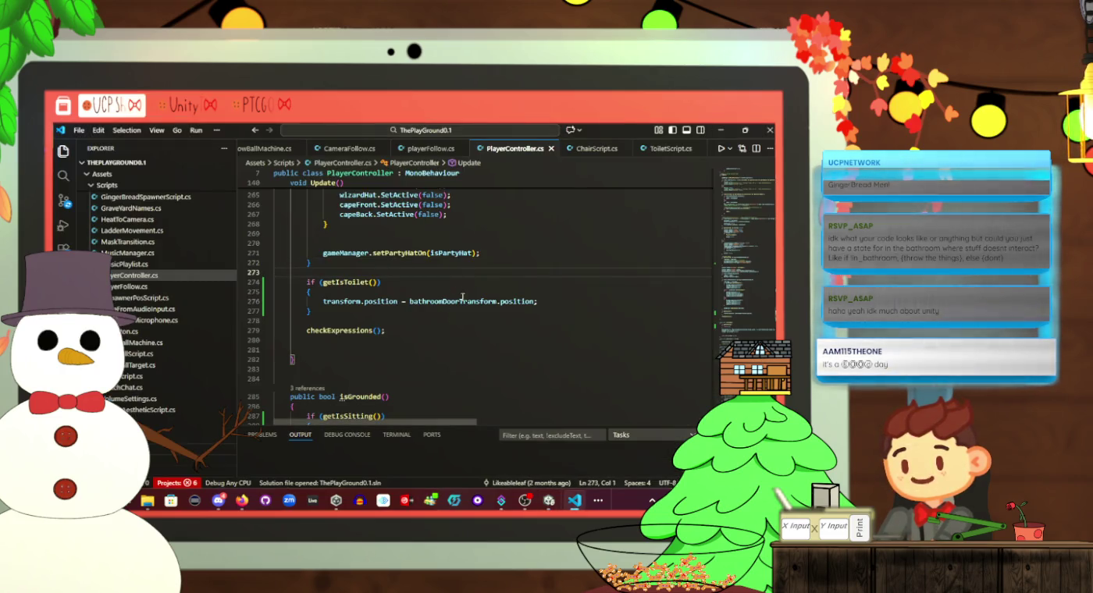
click(545, 300)
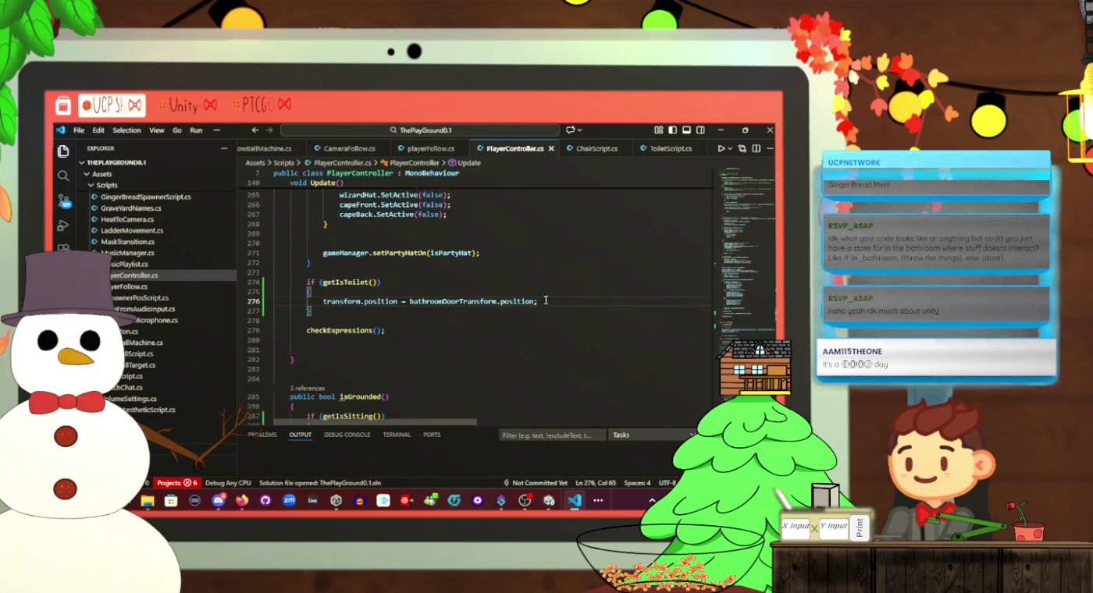
double_click(416, 302)
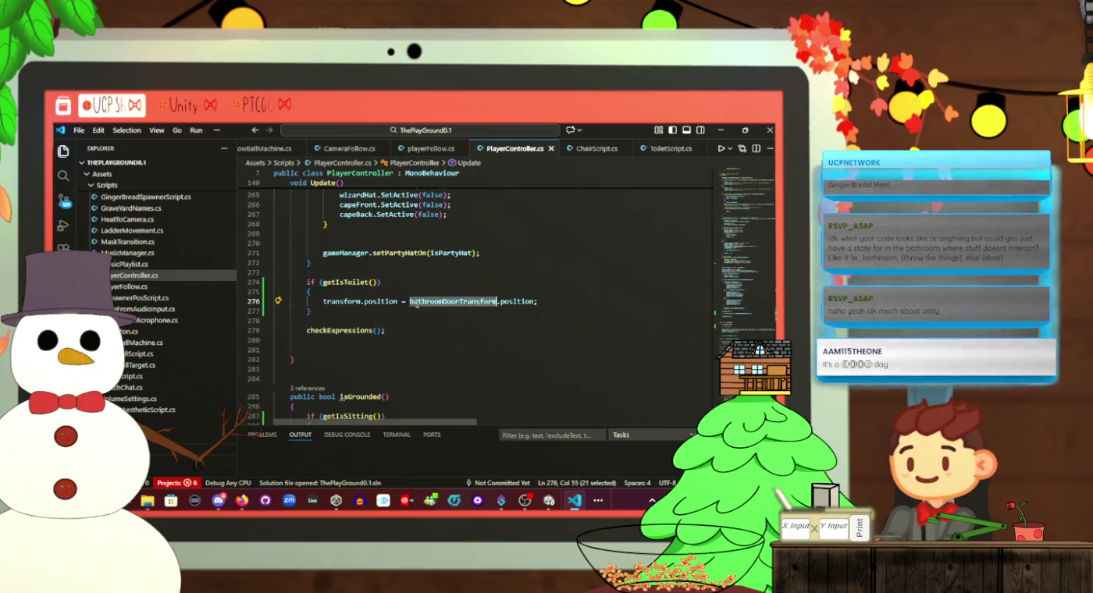
click(550, 300)
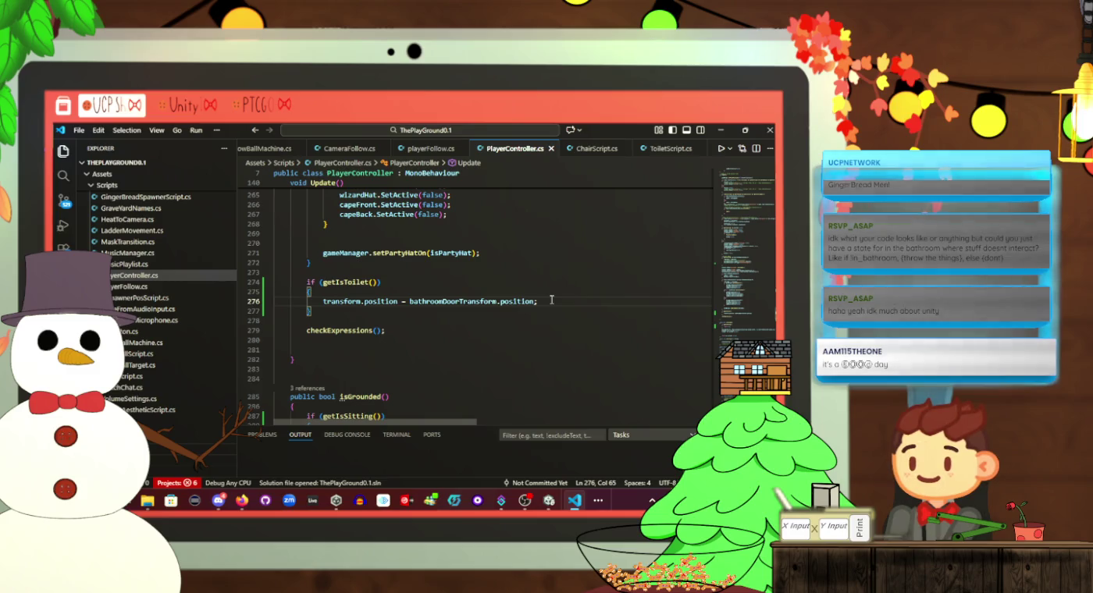
scroll(551, 301, up, 2)
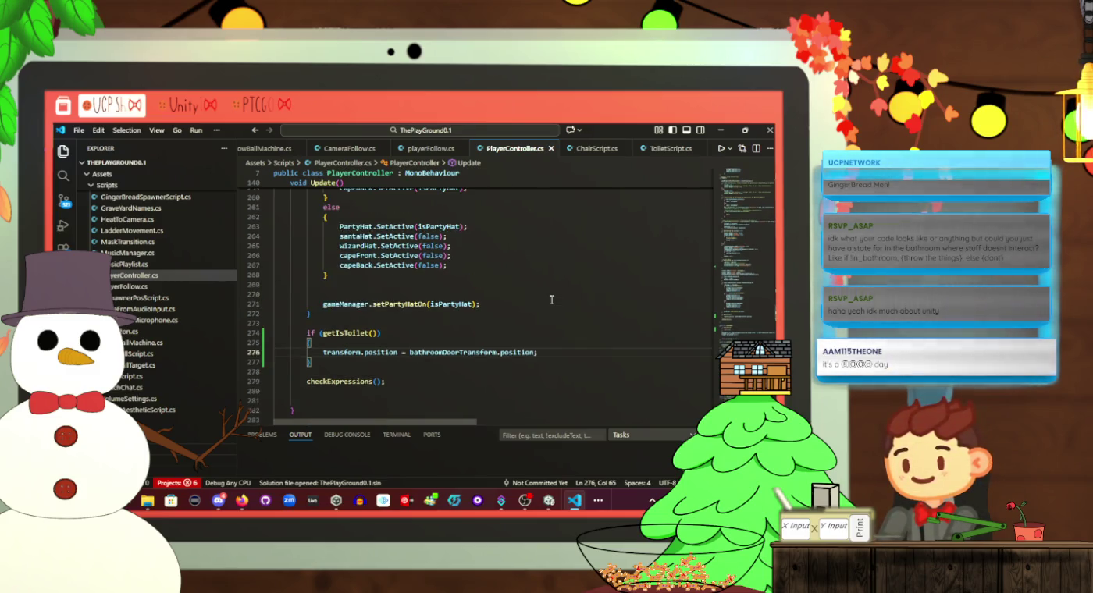
scroll(550, 300, up, 2)
scroll(550, 300, down, 2)
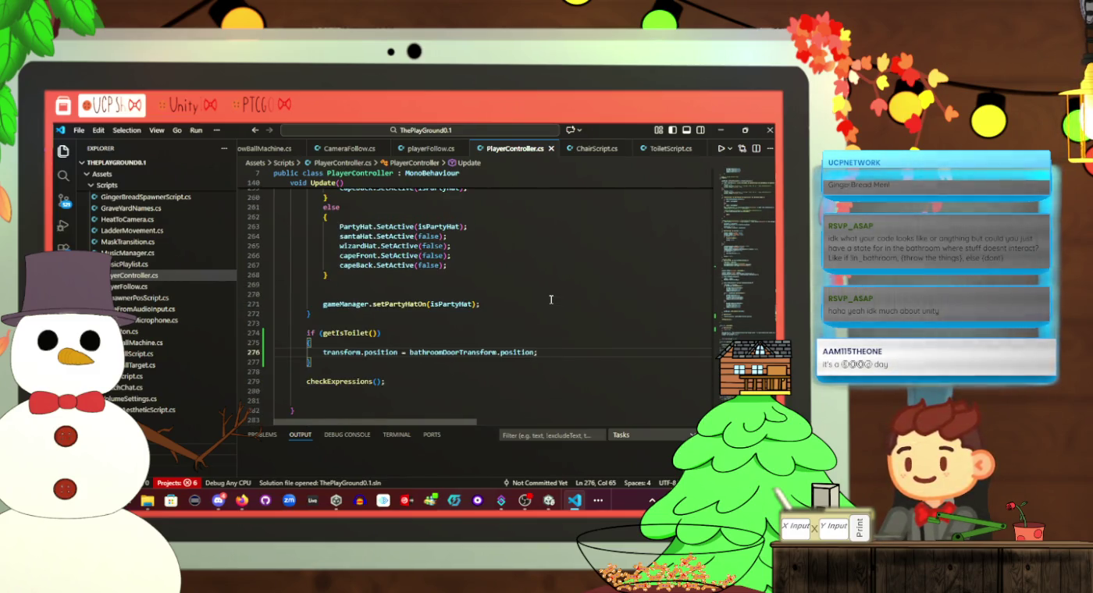
scroll(550, 300, down, 1)
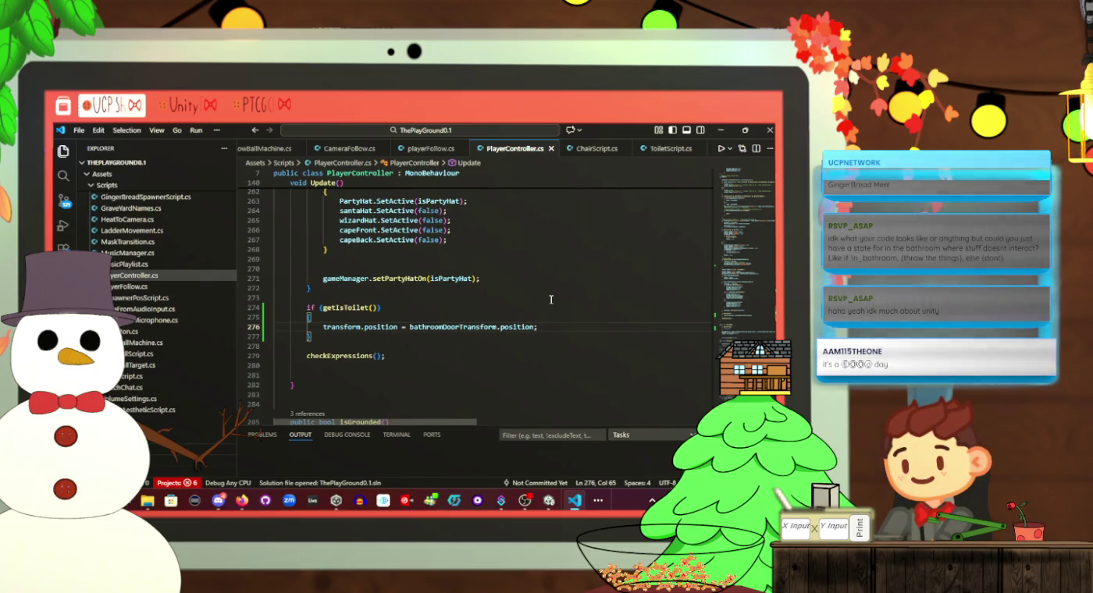
Comment out line 276's position assignment and switch to Unity to test the change
key(alt+Tab)
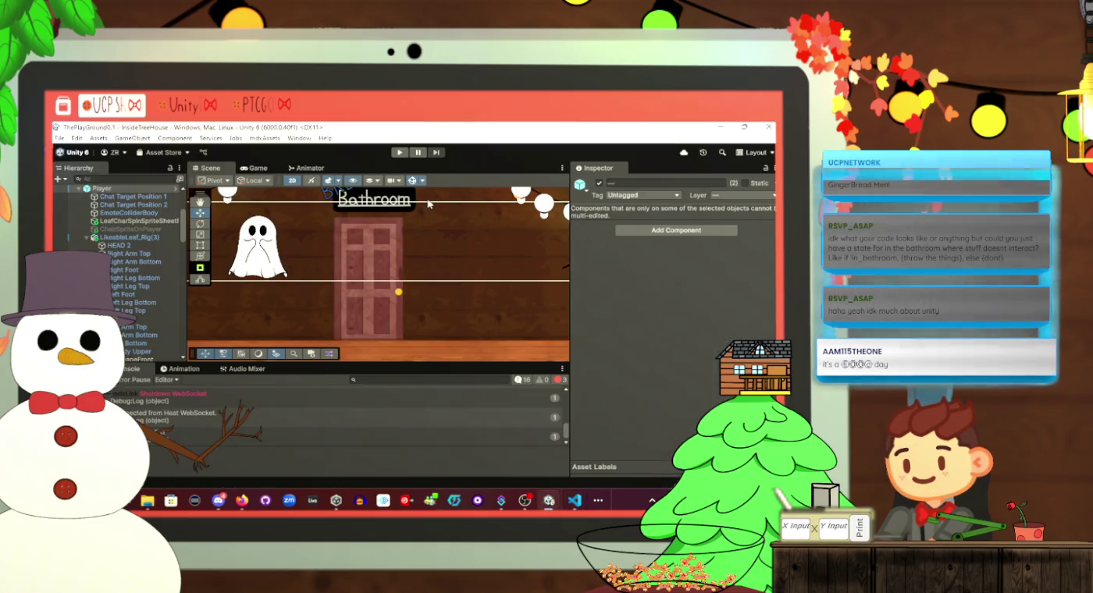
key(alt+Tab)
click(319, 326)
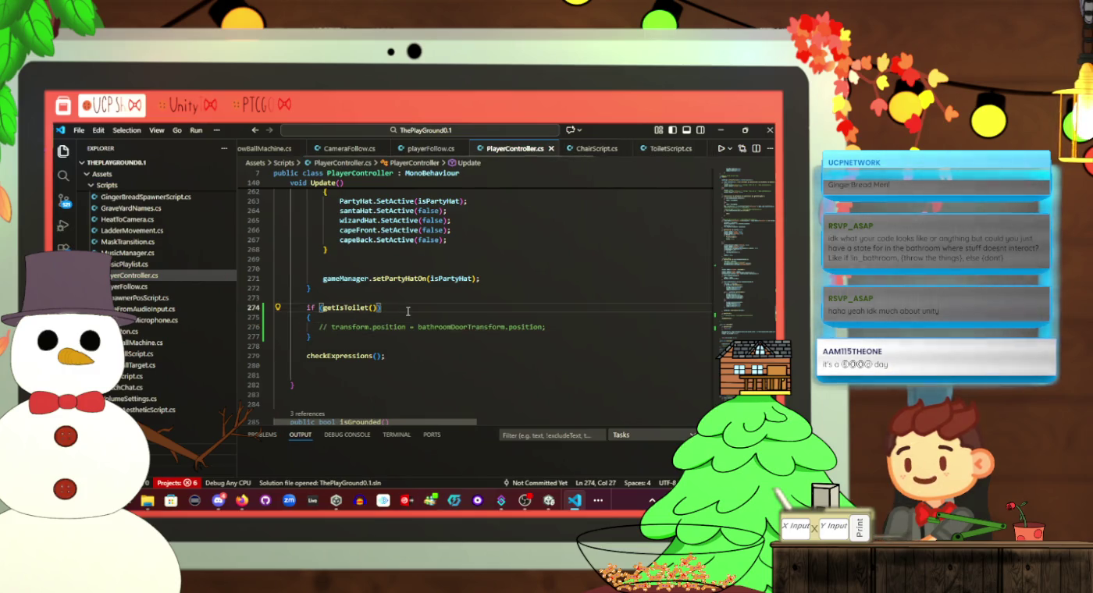
key(alt+Tab)
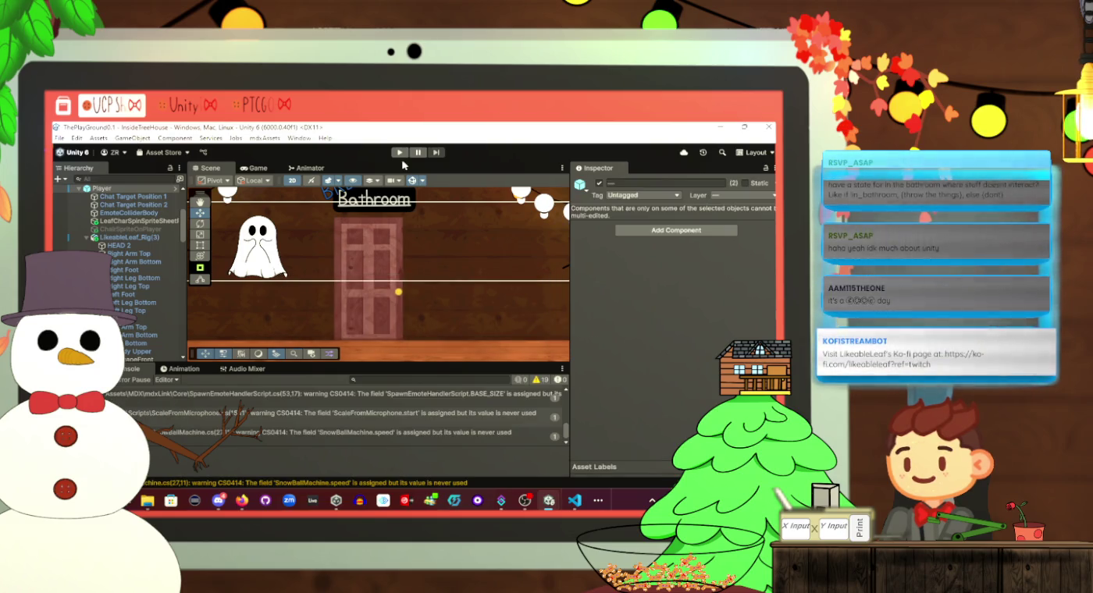
Play-test by walking the player right past the monitor into the Bathroom door, then stop
click(397, 153)
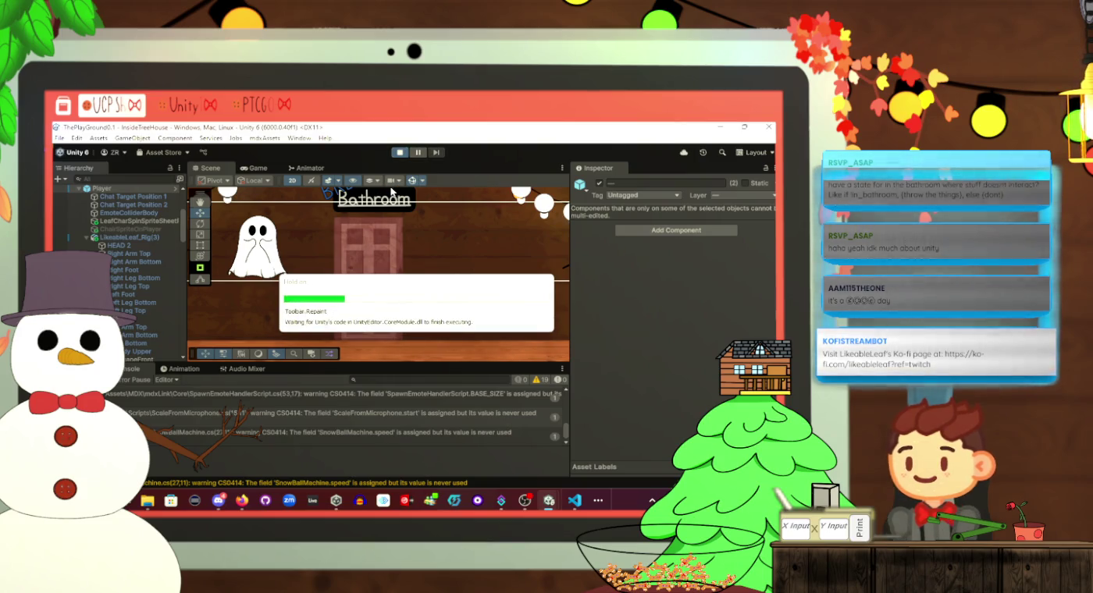
key(d)
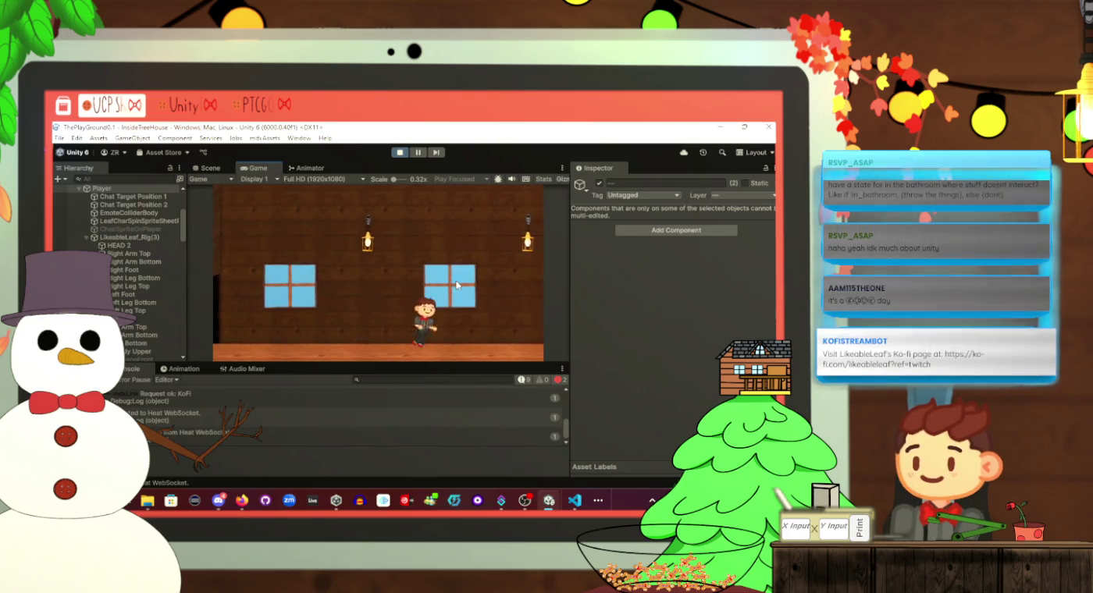
key(d)
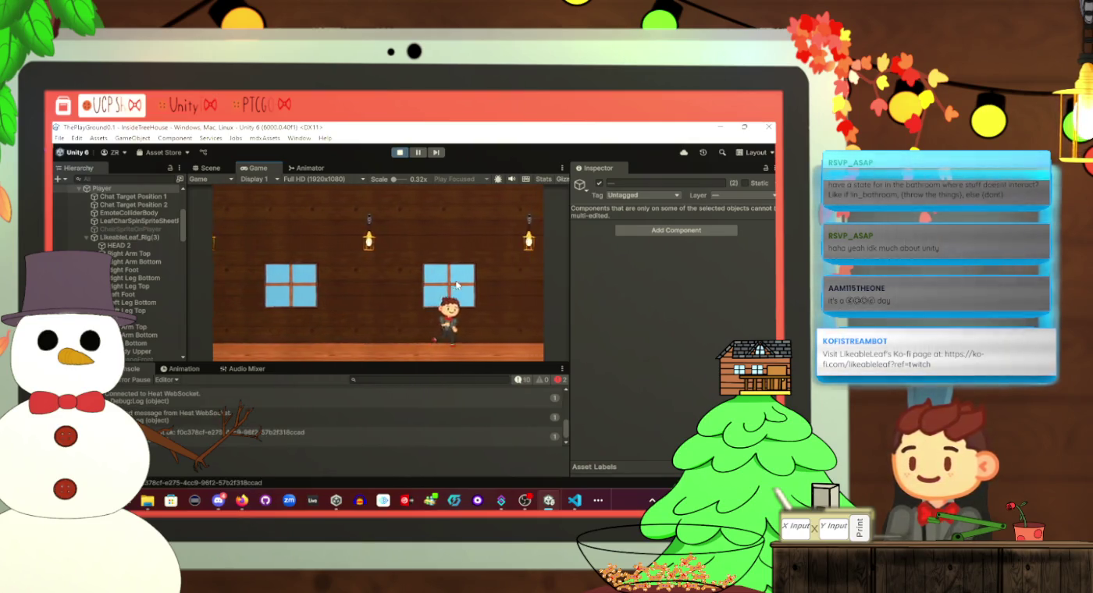
key(d)
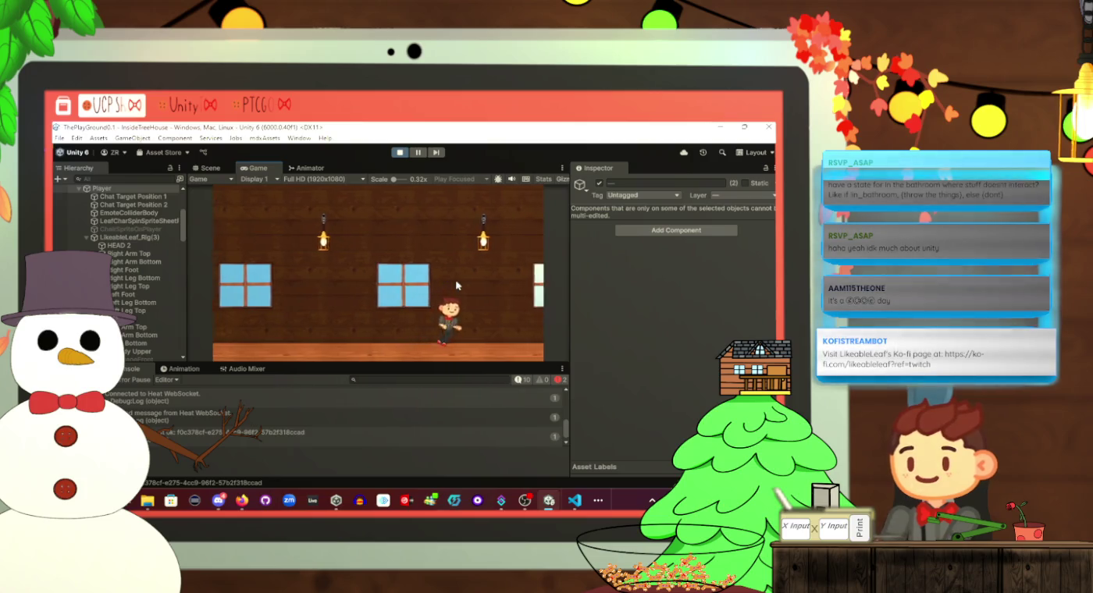
key(d)
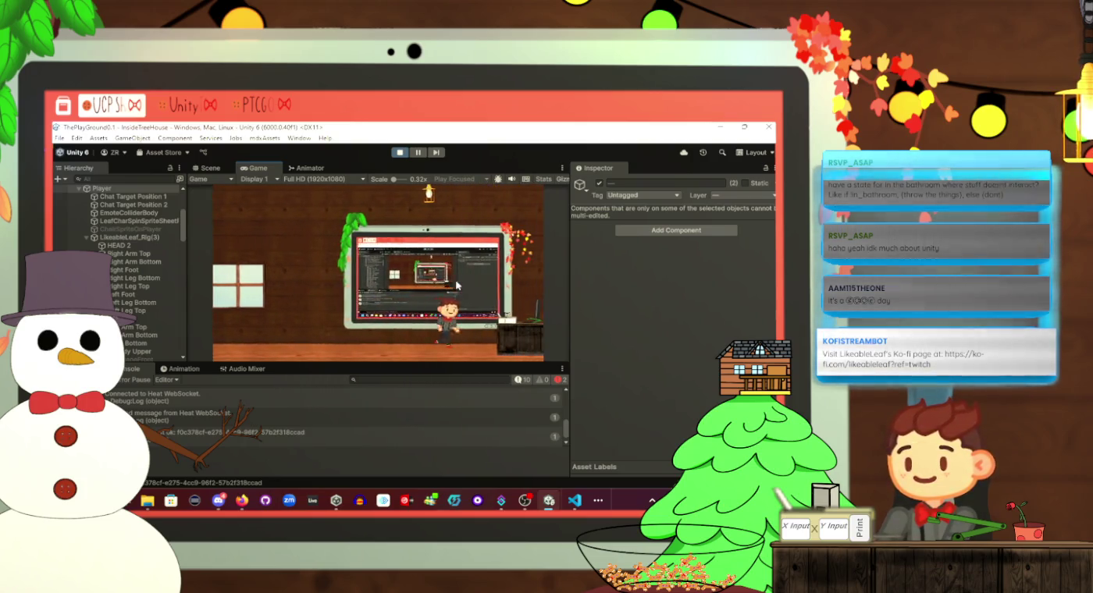
key(d)
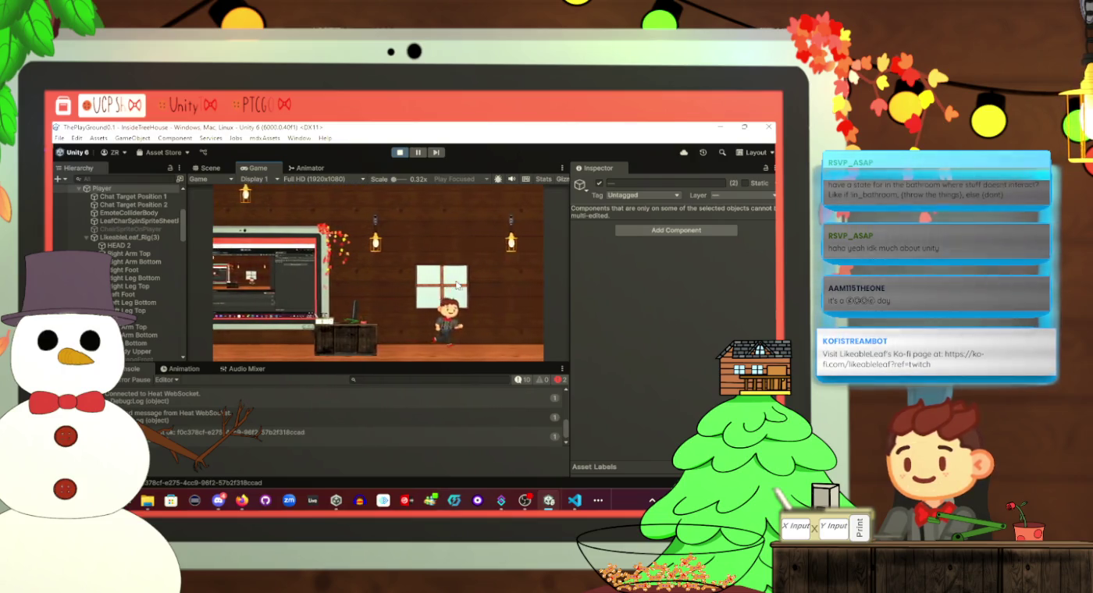
key(d)
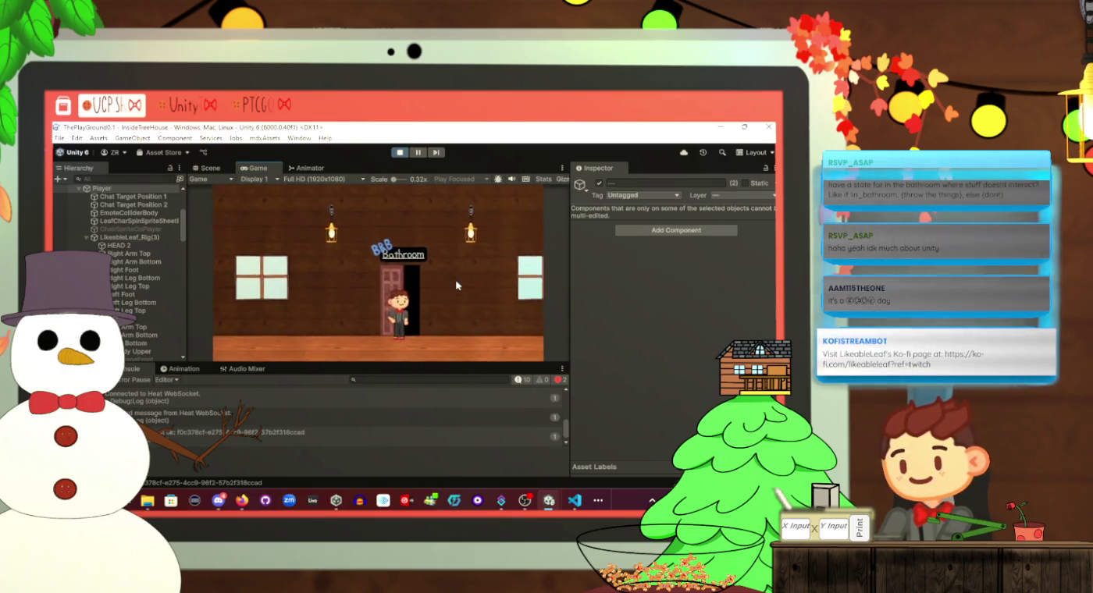
key(e)
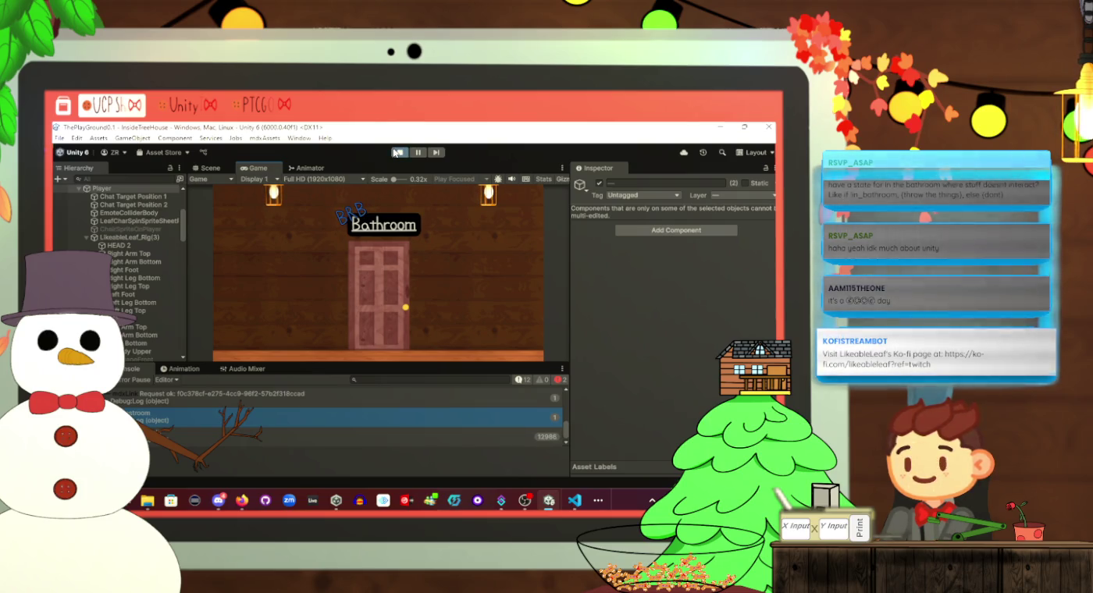
click(395, 152)
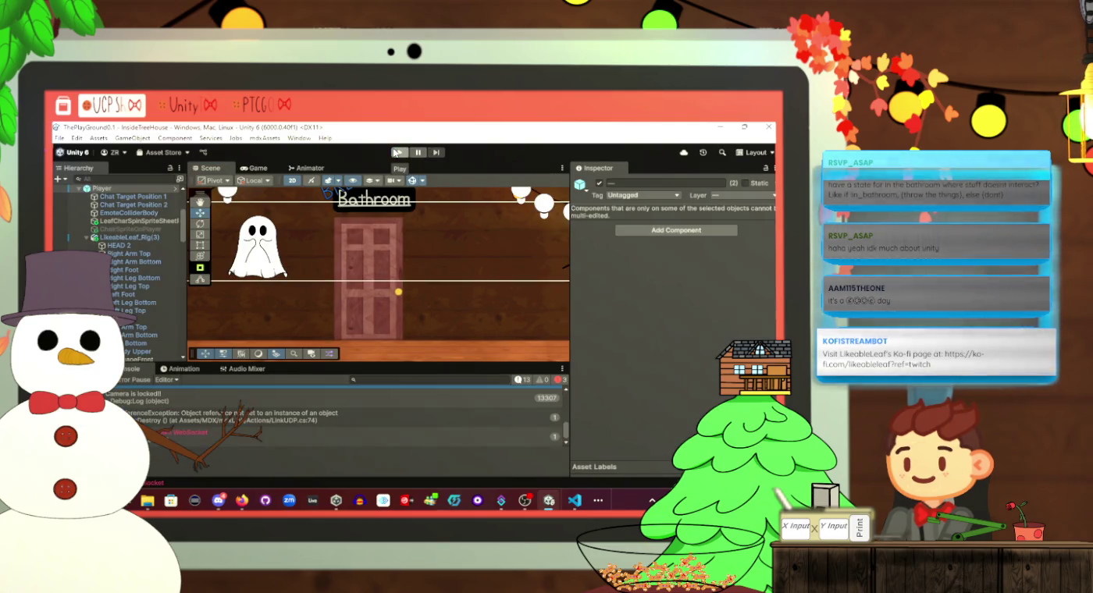
Confirm EmoteColliderBody's Capsule Collider 2D Force Receive Layers stays set to Chosen
scroll(119, 303, up, 2)
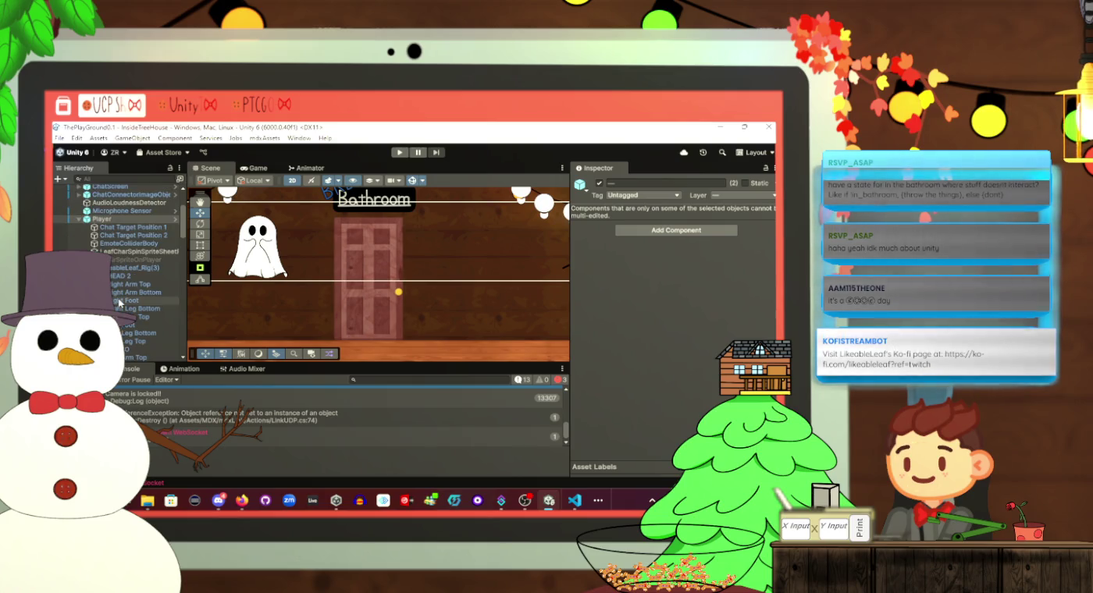
click(132, 235)
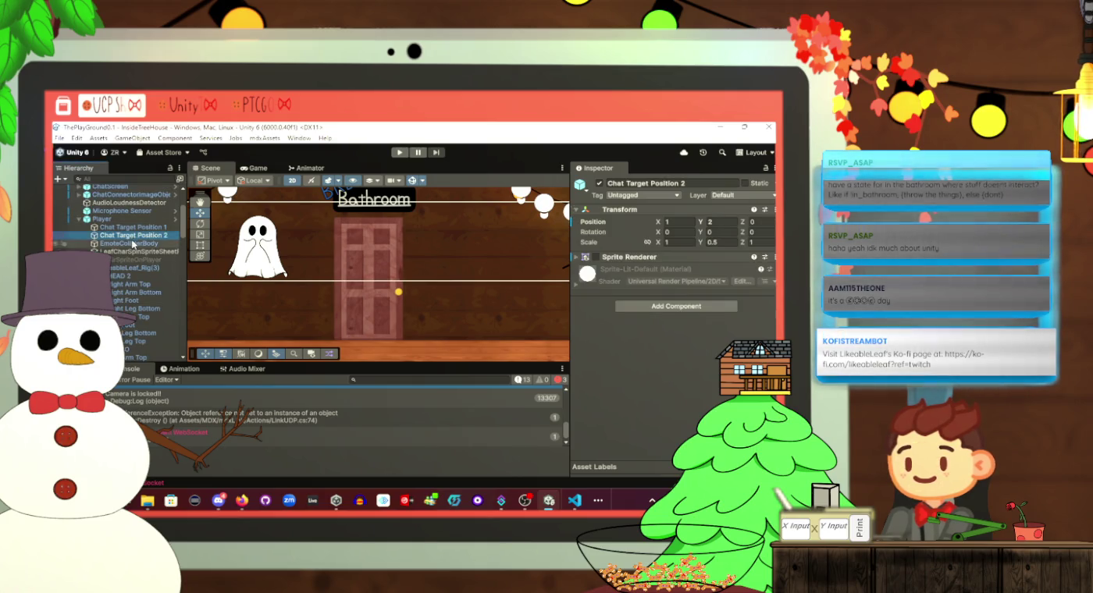
click(130, 243)
scroll(659, 314, down, 3)
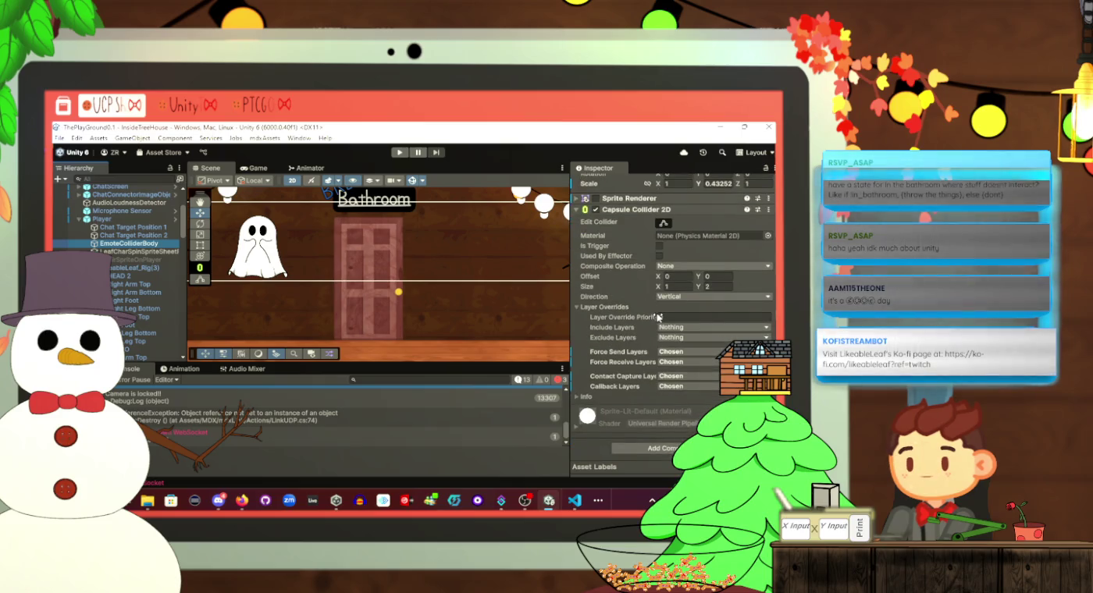
click(641, 366)
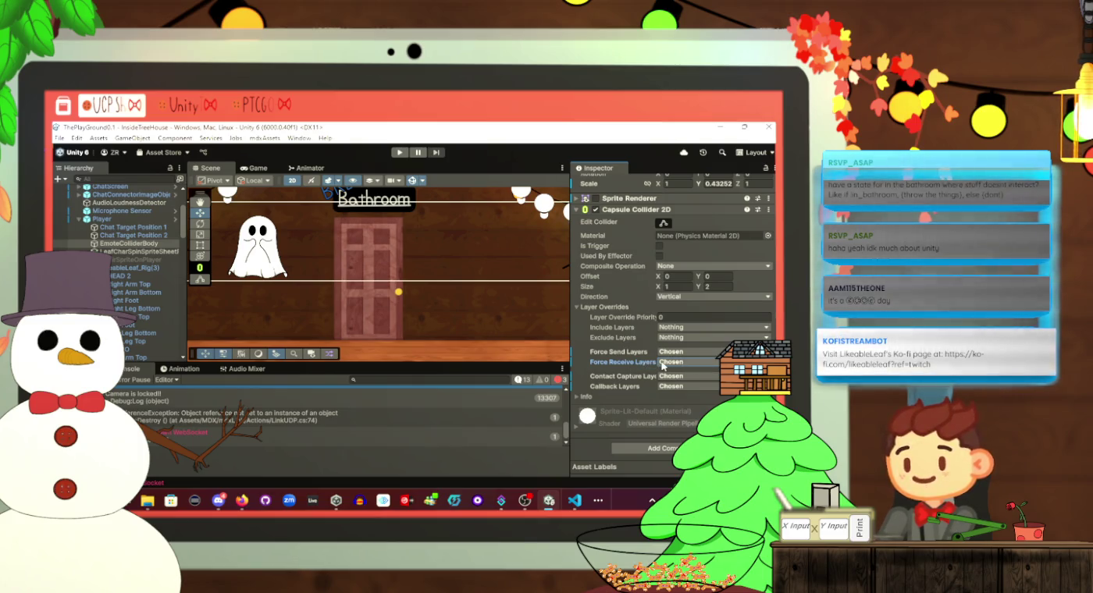
click(662, 365)
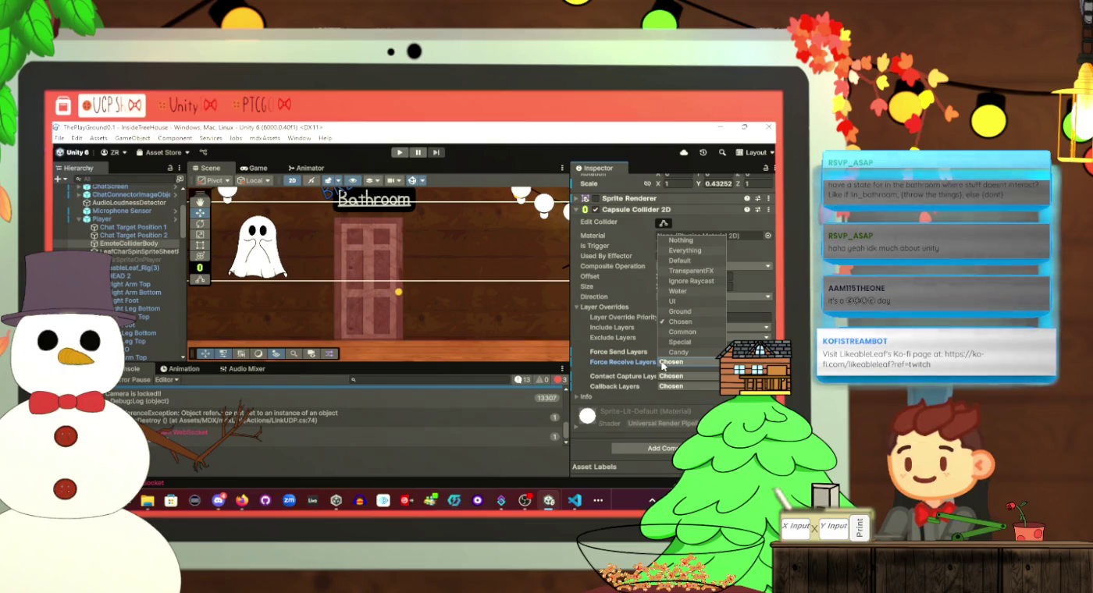
click(663, 365)
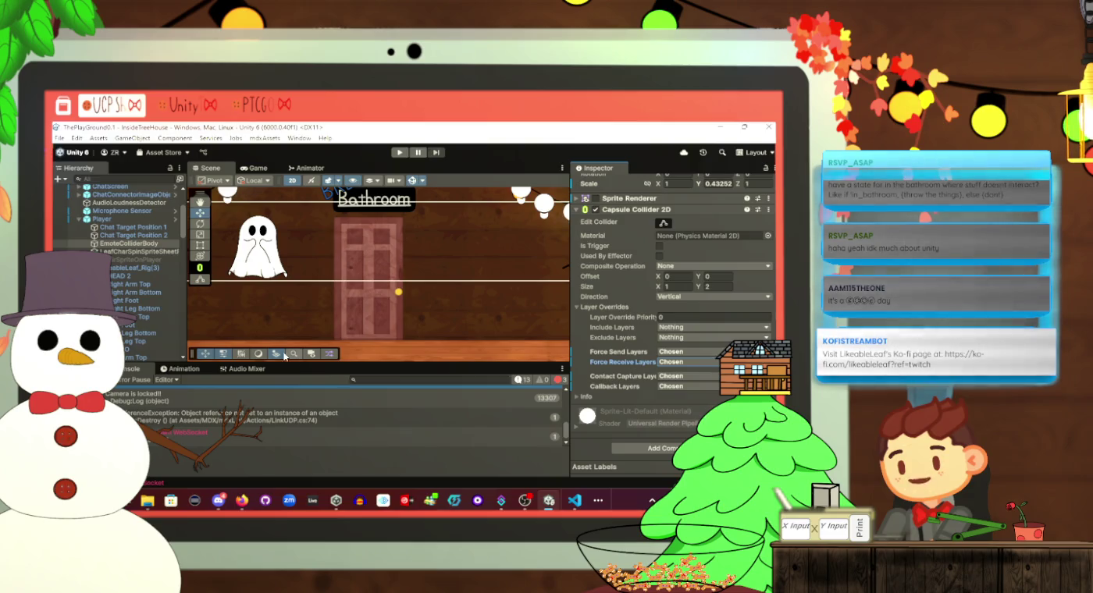
key(alt+Tab)
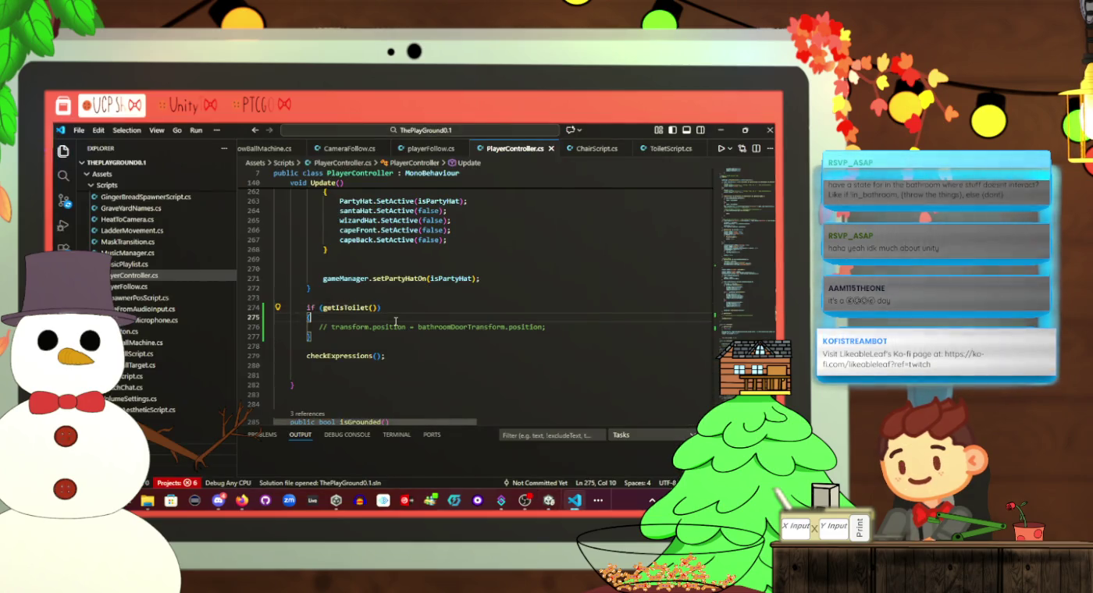
Scroll through PlayerController's Update() method in VS Code, then return to Unity
key(alt+Tab)
key(alt+Tab)
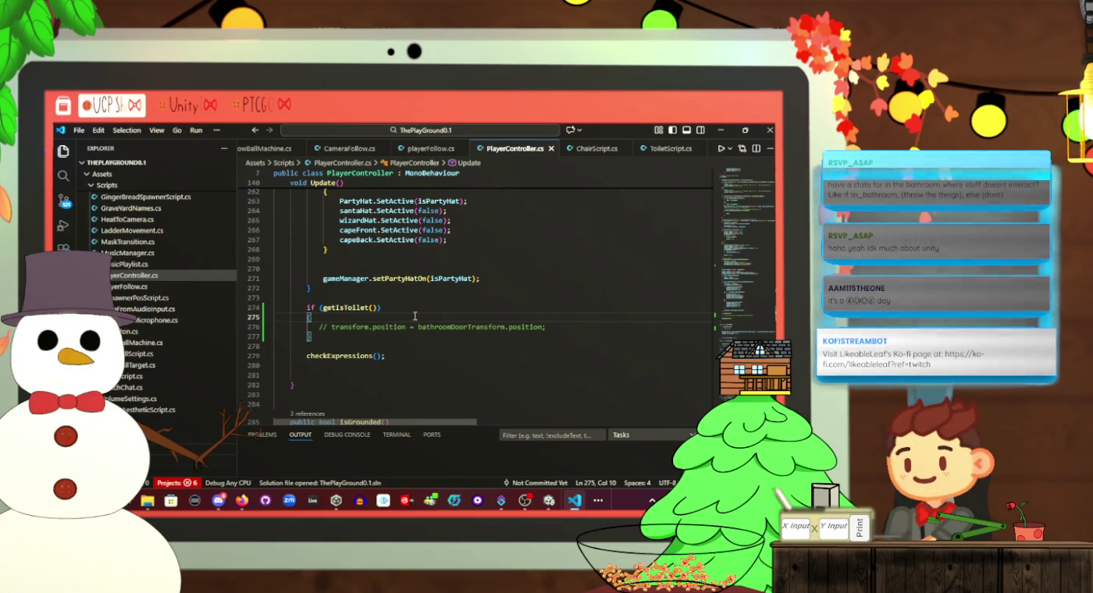
scroll(414, 315, up, 4)
scroll(365, 406, down, 5)
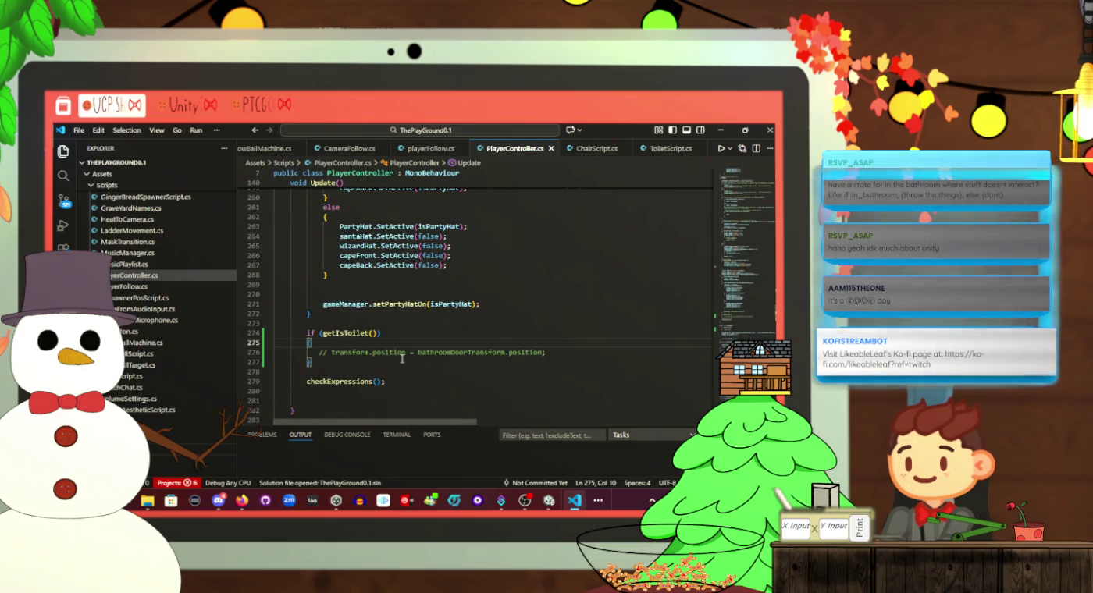
scroll(455, 322, up, 5)
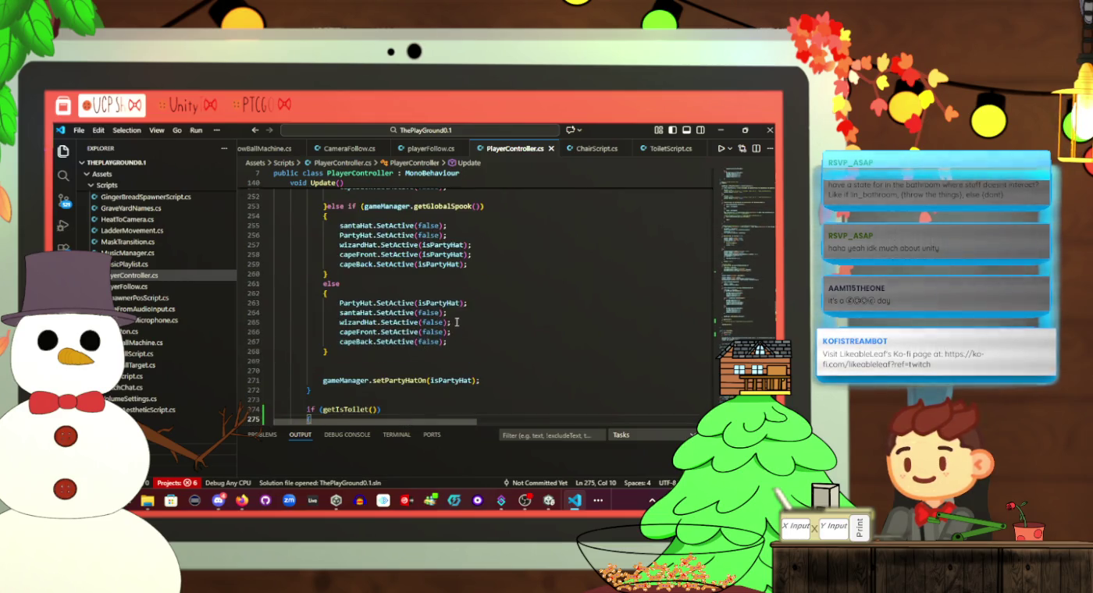
scroll(453, 322, up, 4)
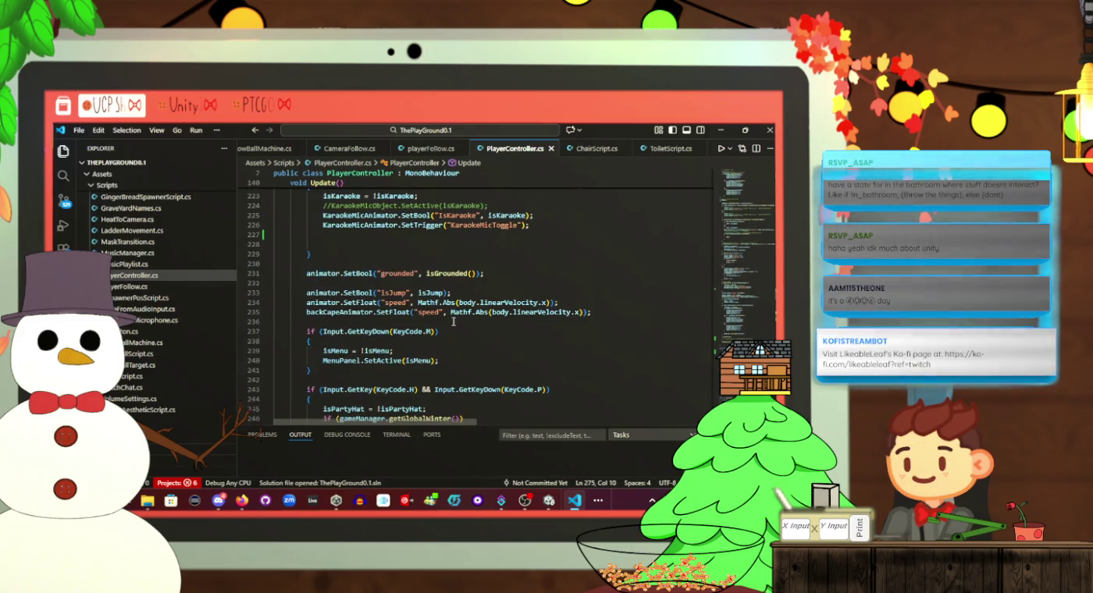
scroll(452, 322, up, 4)
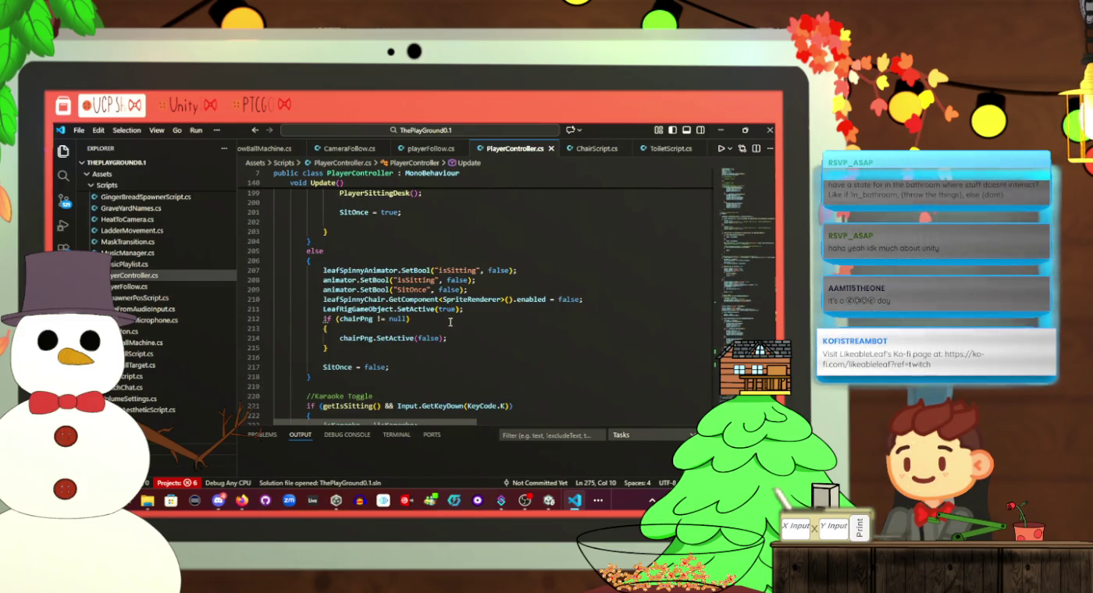
scroll(451, 322, up, 8)
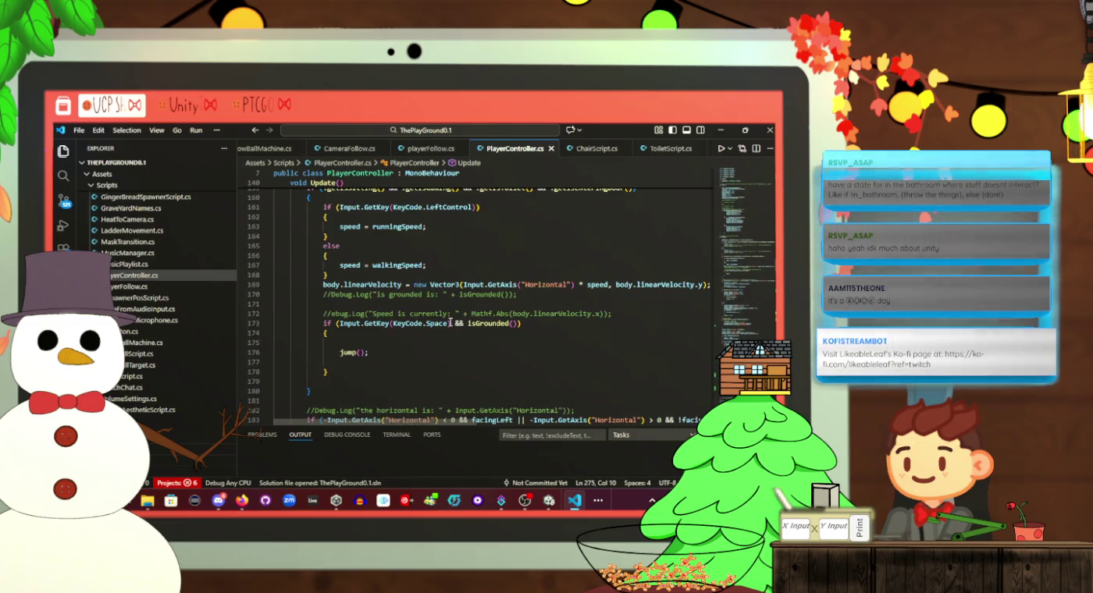
scroll(450, 323, up, 5)
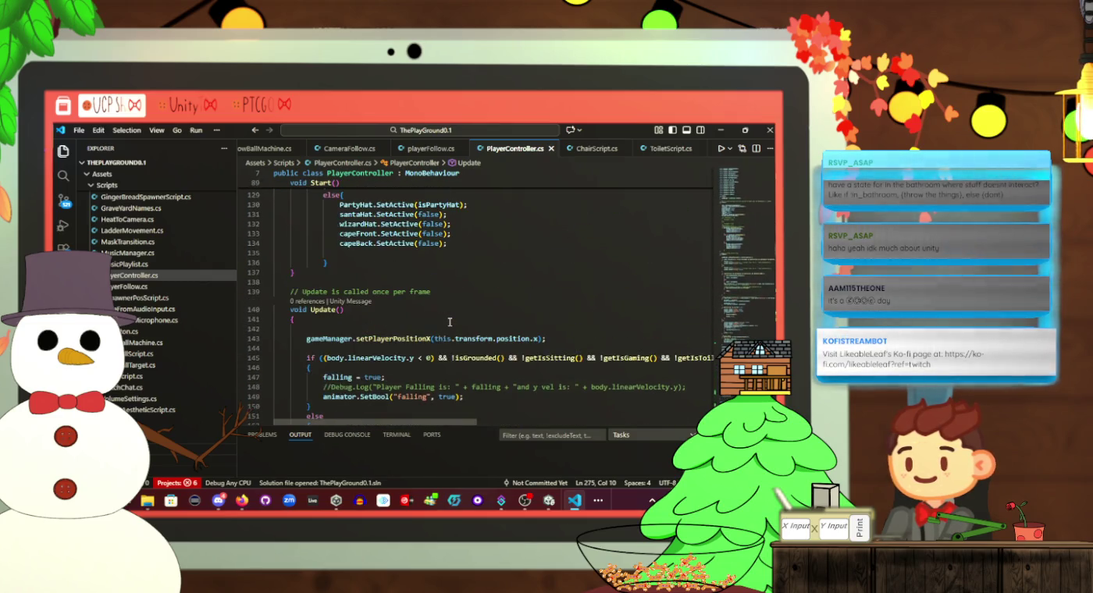
scroll(450, 322, down, 17)
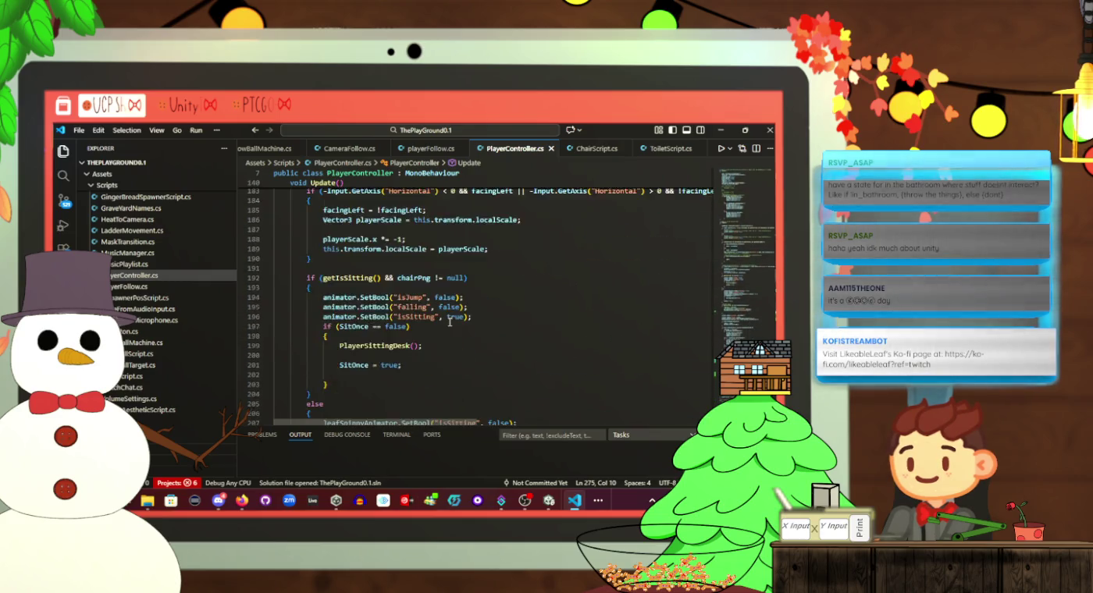
scroll(449, 323, down, 10)
key(alt+Tab)
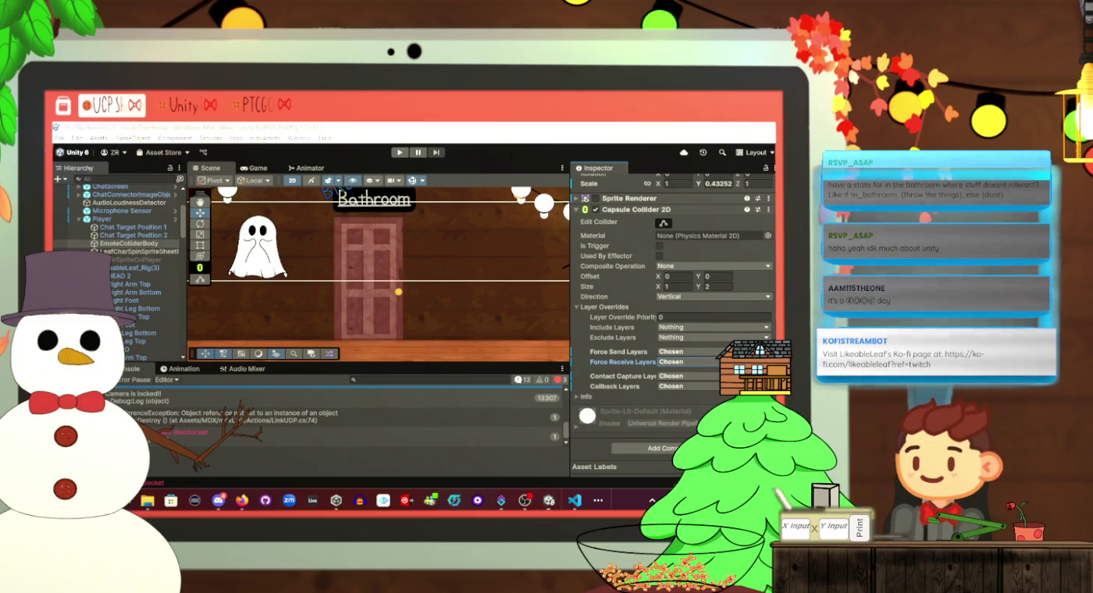
Visit Firefox briefly, then go back via Unity to PlayerController.cs in VS Code
click(241, 501)
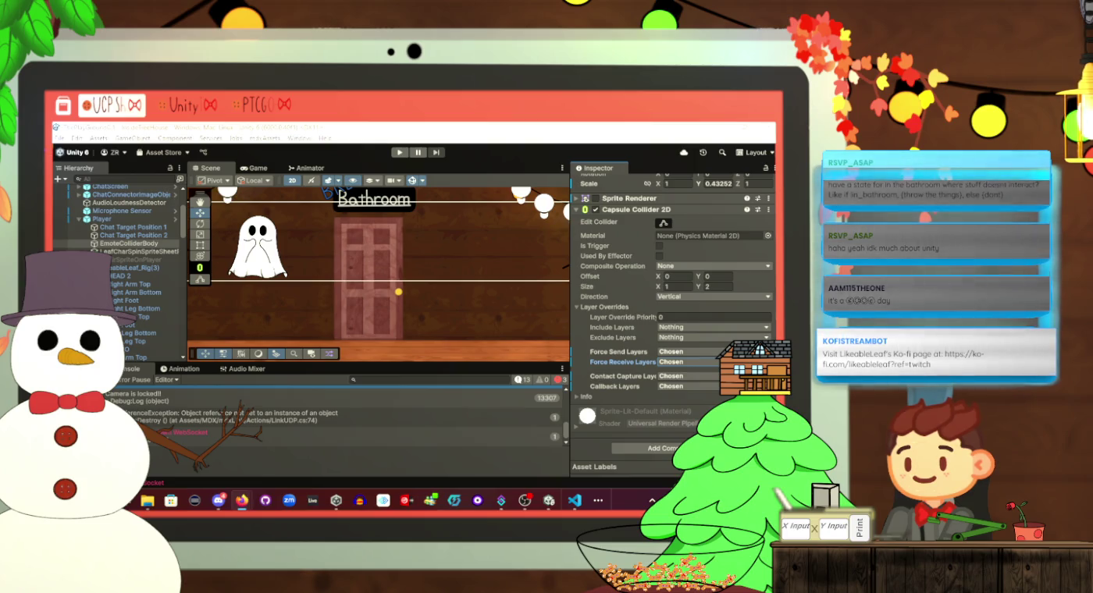
key(alt+Tab)
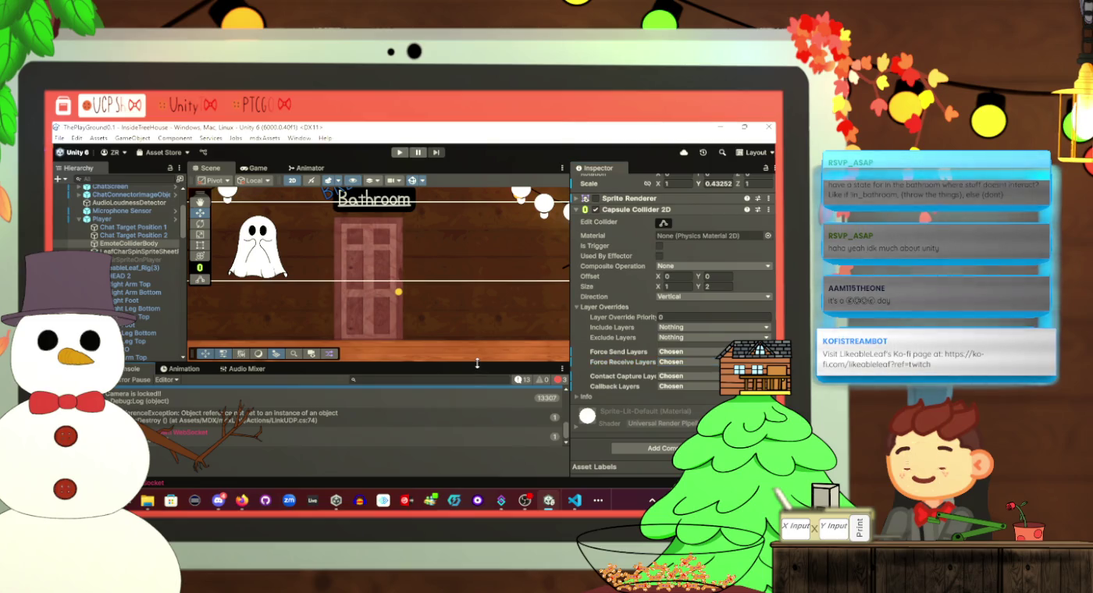
key(alt+Tab)
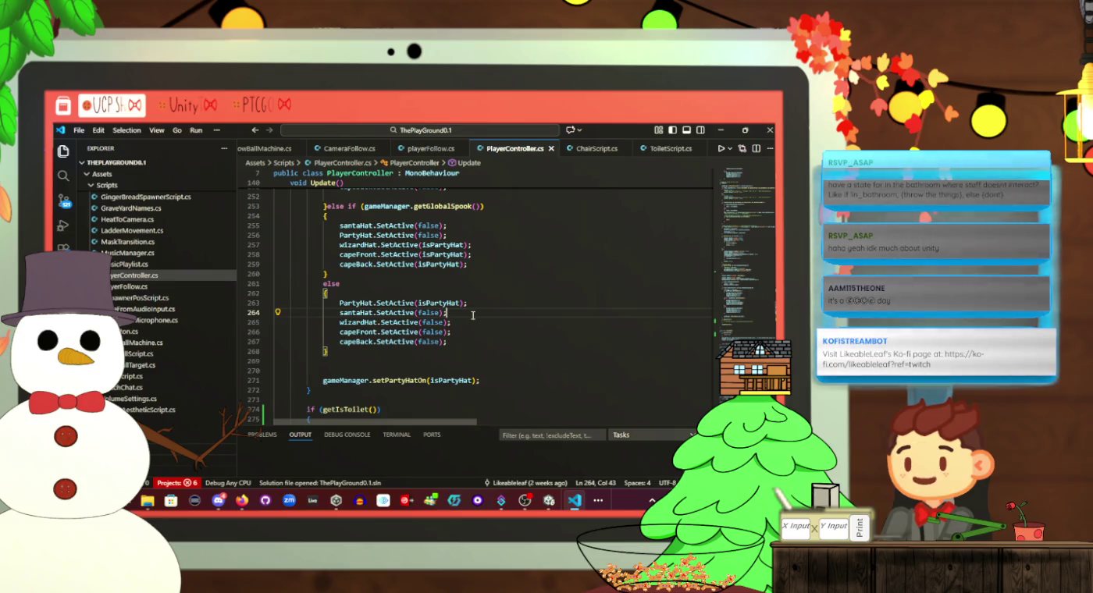
Scroll to the top of PlayerController.cs near the public Camera camera field
scroll(472, 315, down, 9)
scroll(474, 314, up, 4)
scroll(474, 314, up, 3)
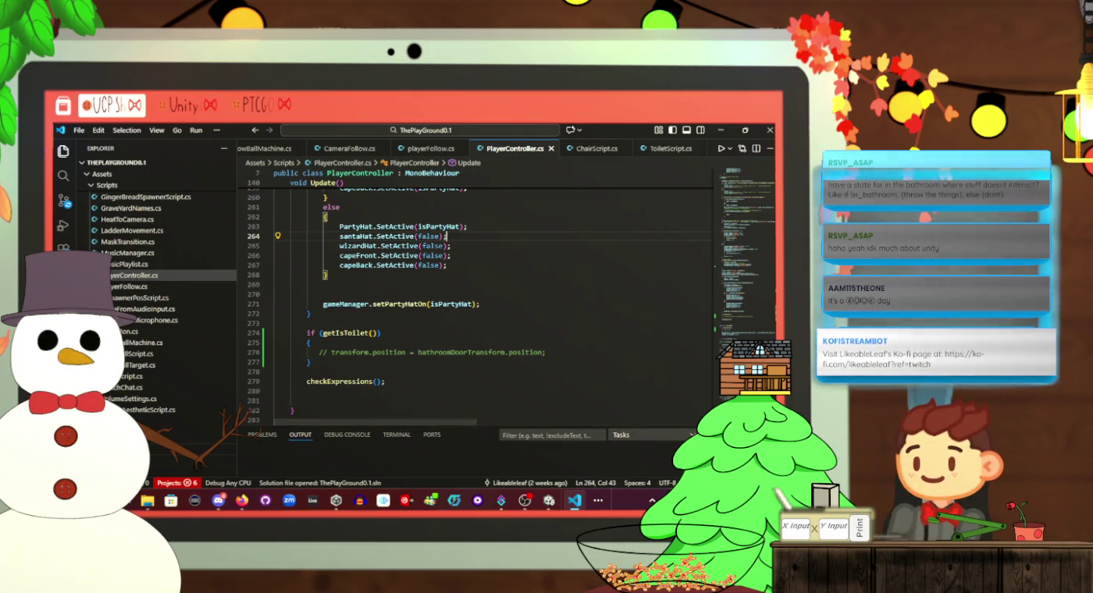
key(alt+Tab)
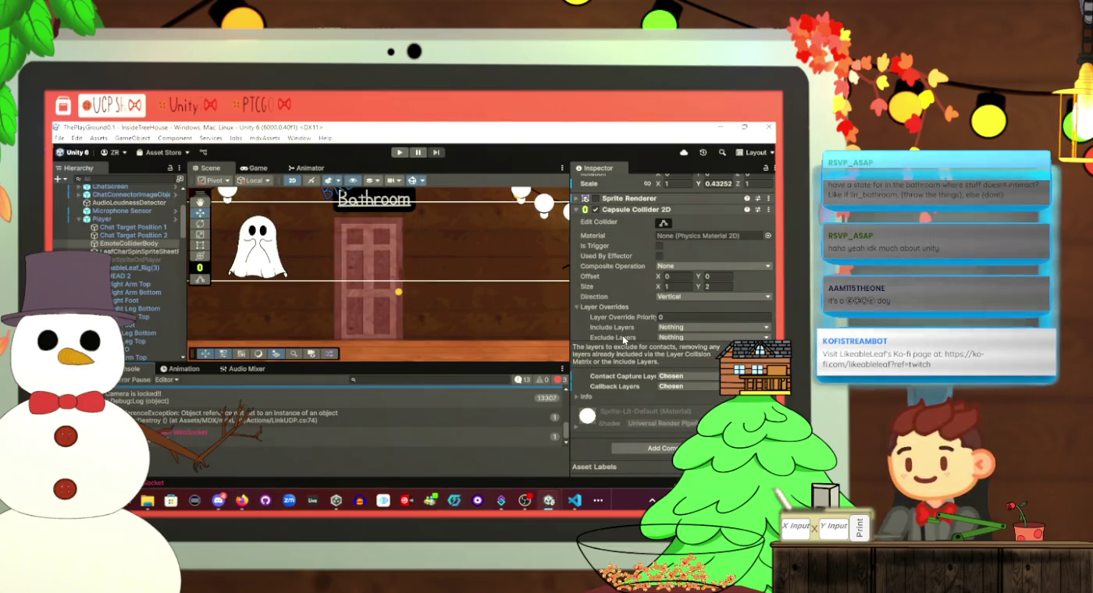
key(alt+Tab)
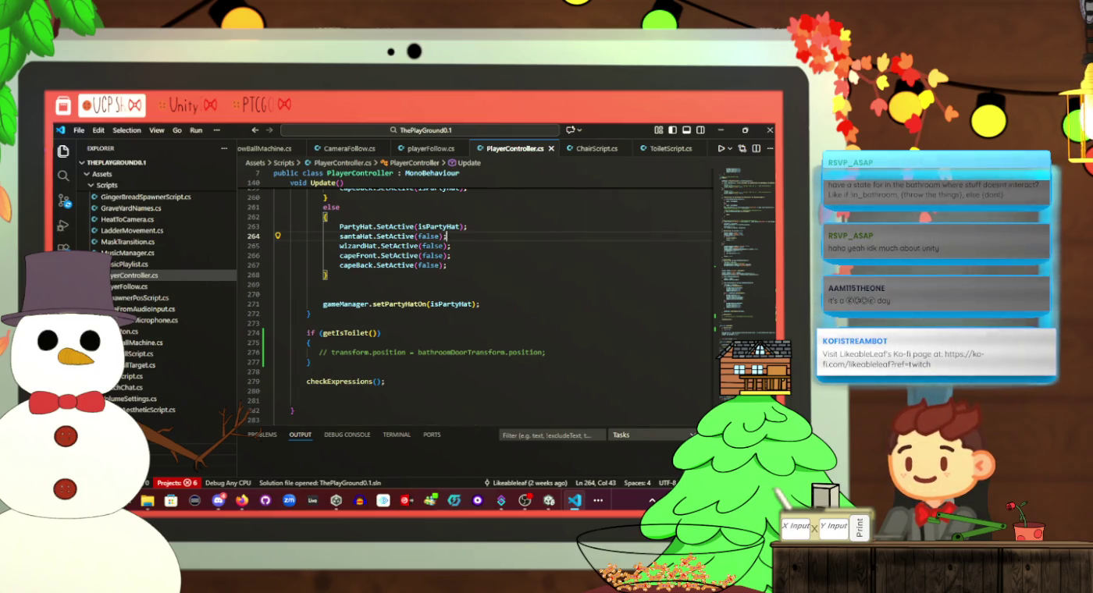
scroll(405, 311, up, 6)
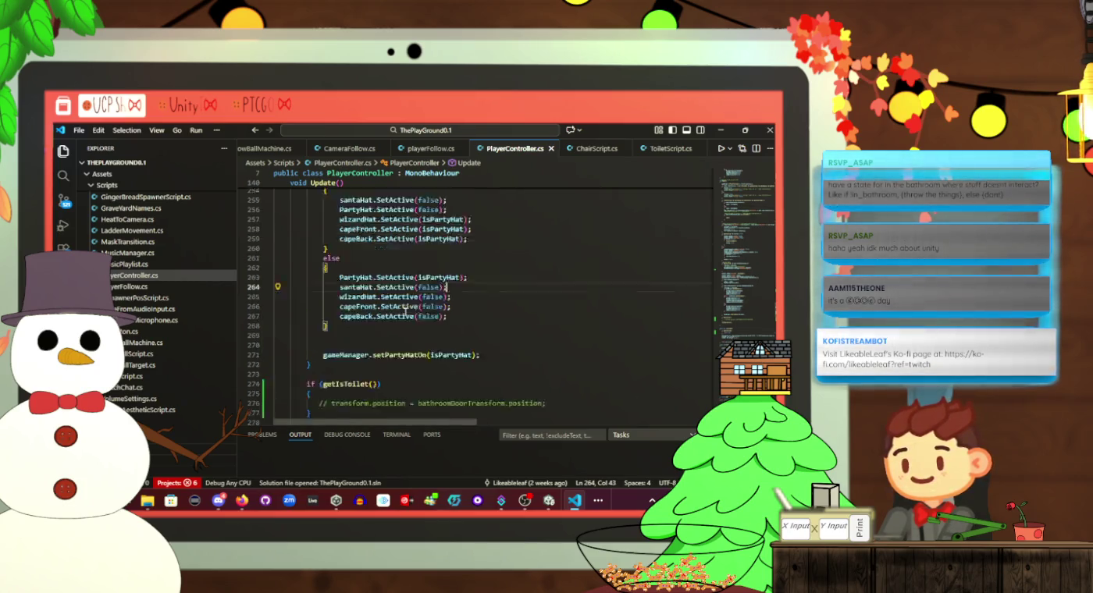
scroll(406, 312, down, 6)
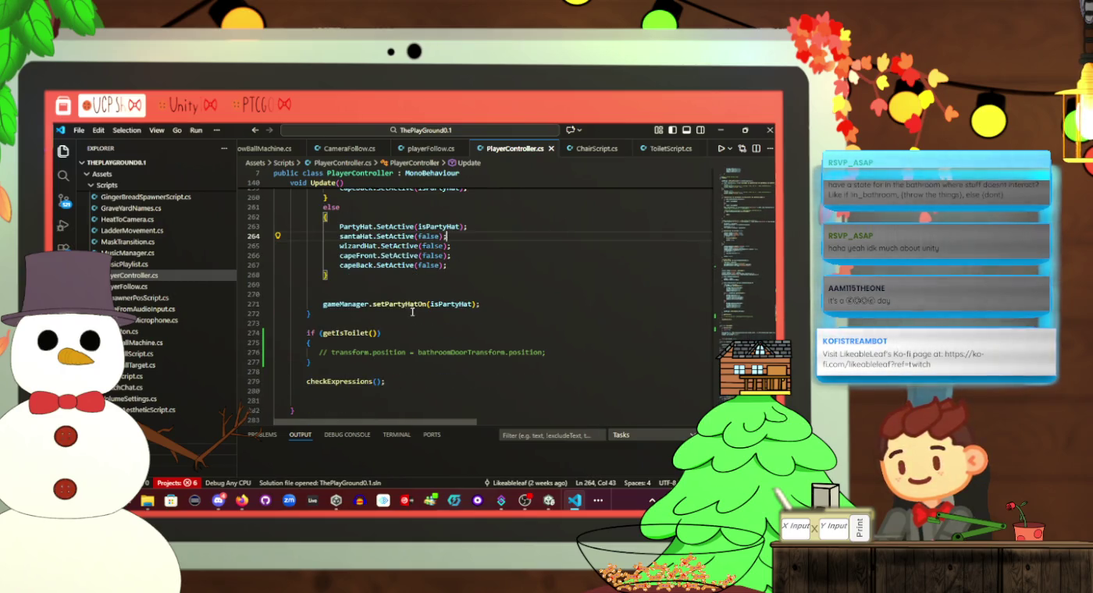
scroll(413, 312, up, 15)
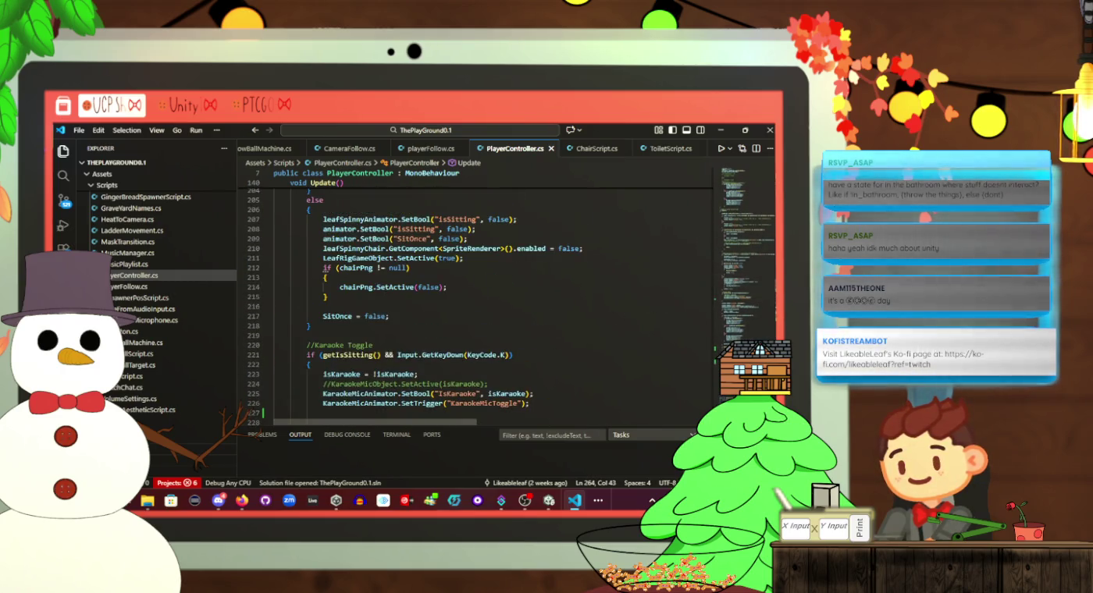
scroll(468, 307, up, 20)
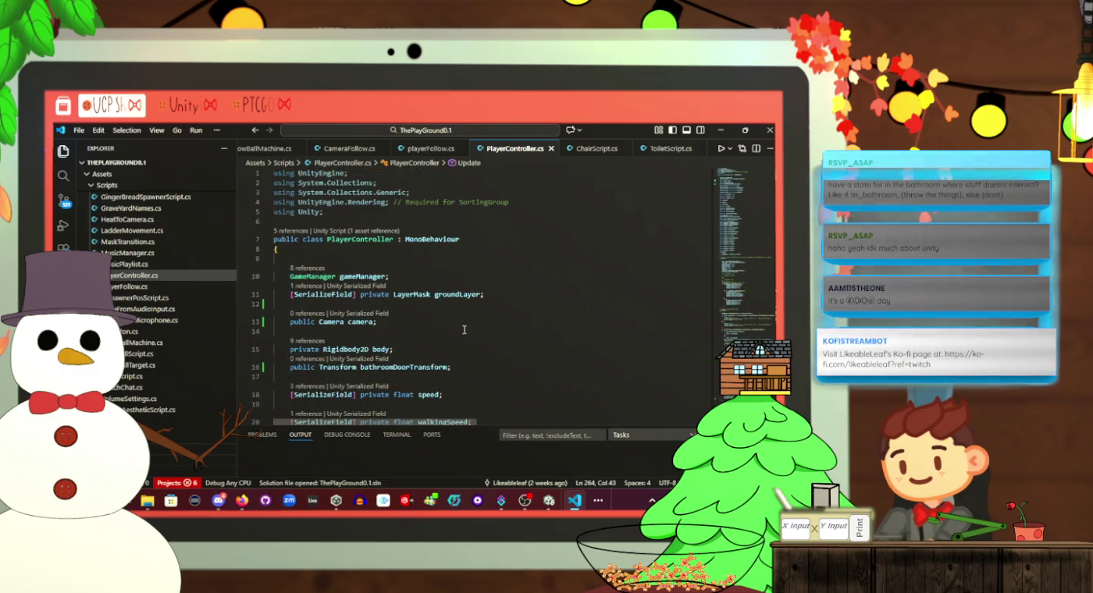
Insert a blank line 15 below the camera field and save so Unity recompiles
click(468, 277)
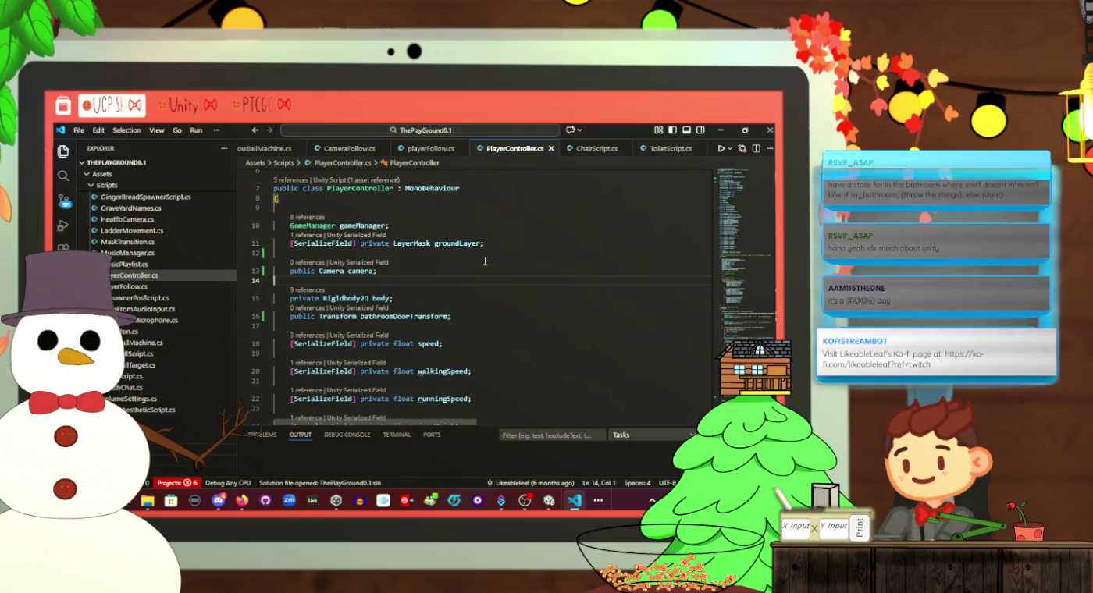
key(Return)
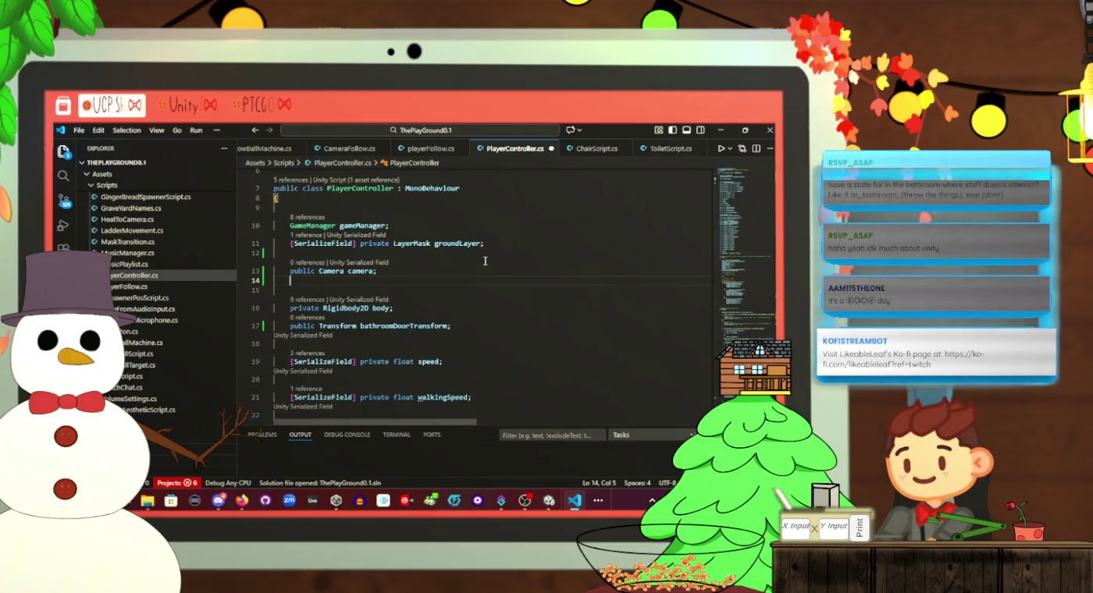
key(ctrl+s)
key(alt+Tab)
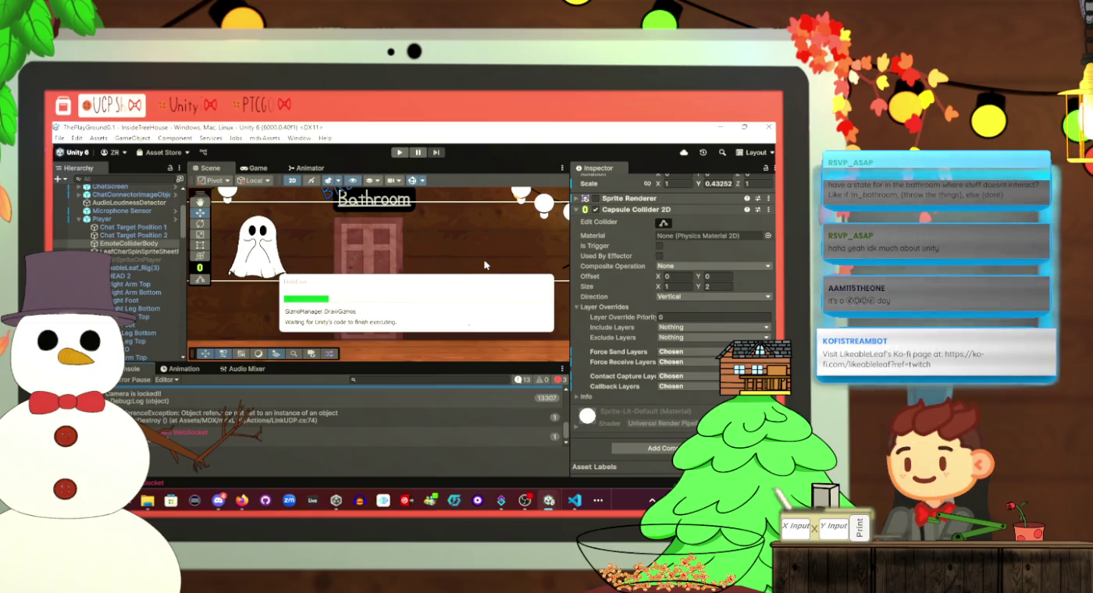
key(alt+Tab)
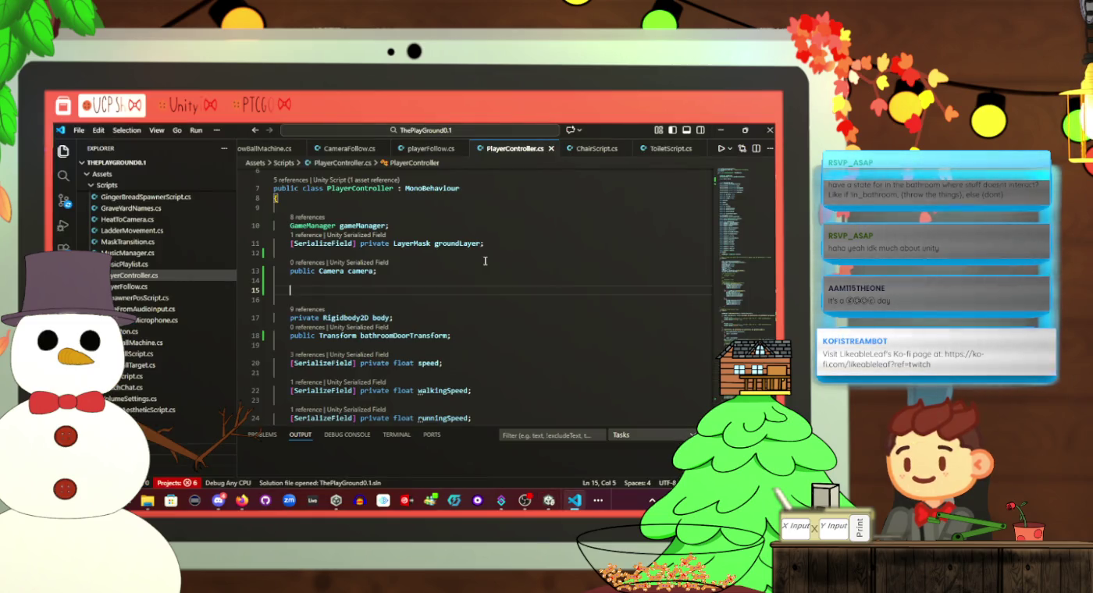
Begin a public GameObject[] field declaration on line 15
key(alt+Tab)
key(alt+Tab)
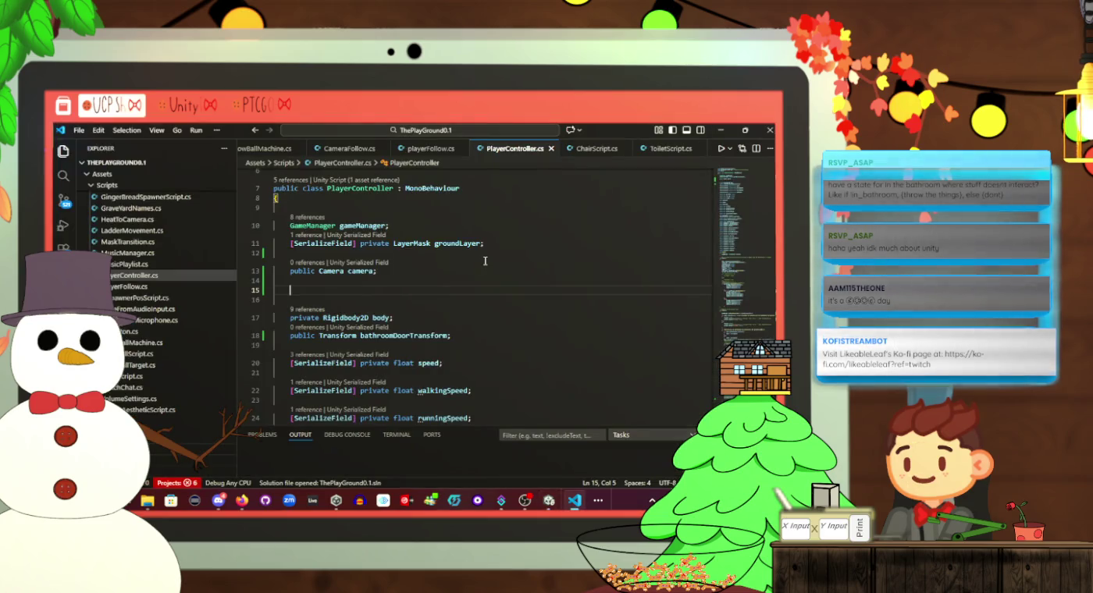
text(public )
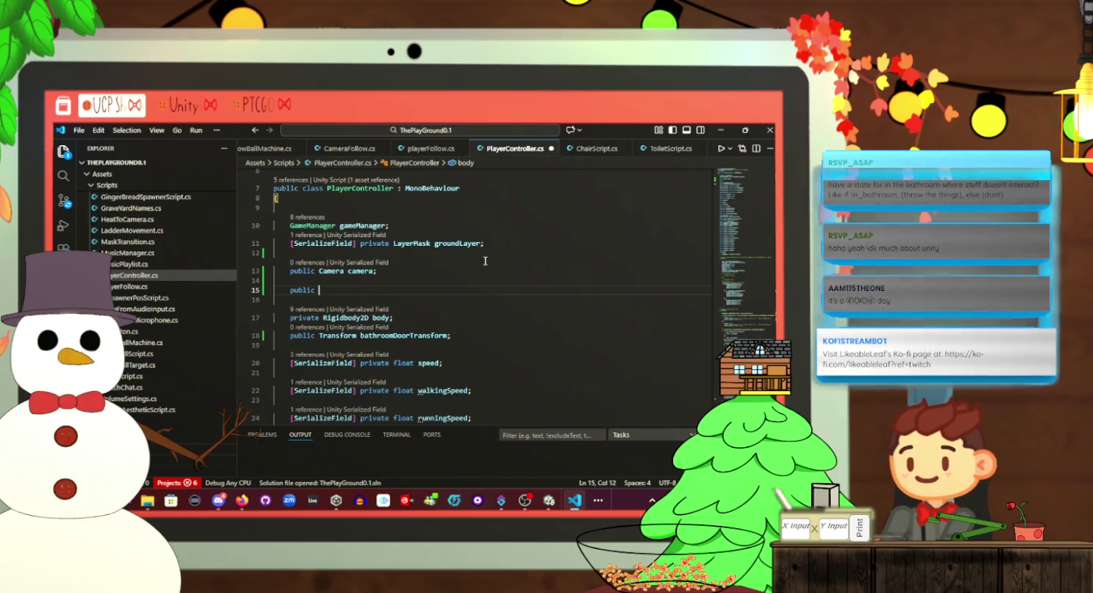
text(g)
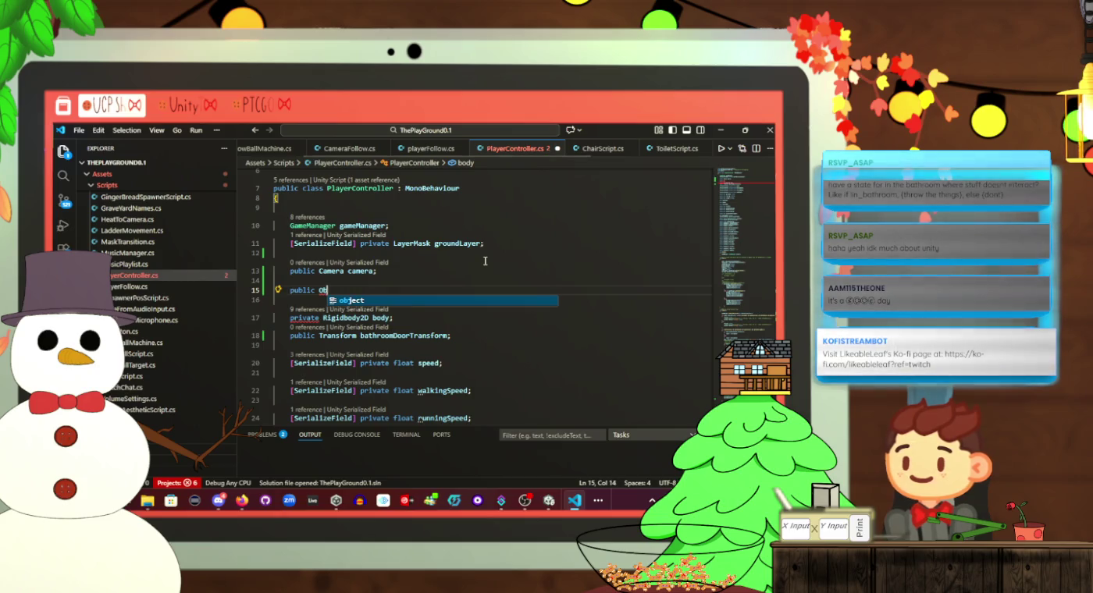
key(BackSpace)
text(Game)
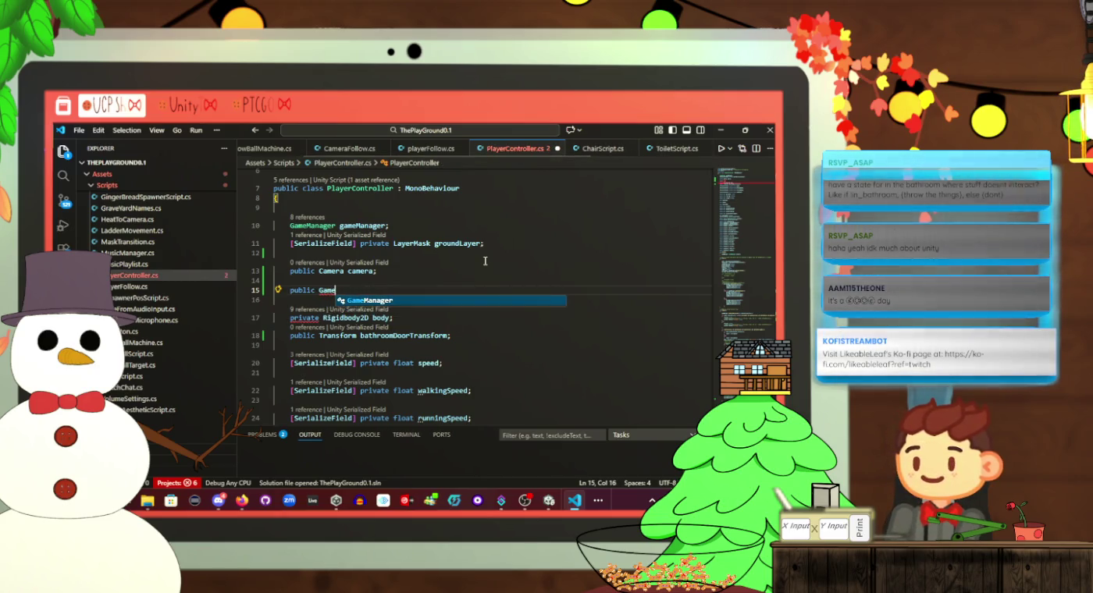
text(obct)
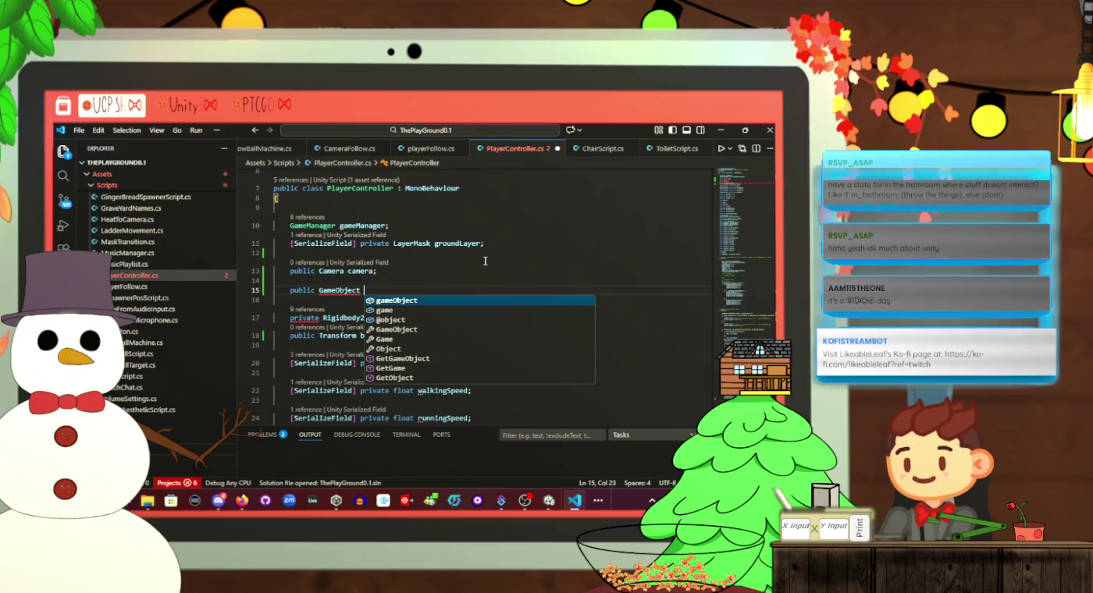
key(BackSpace)
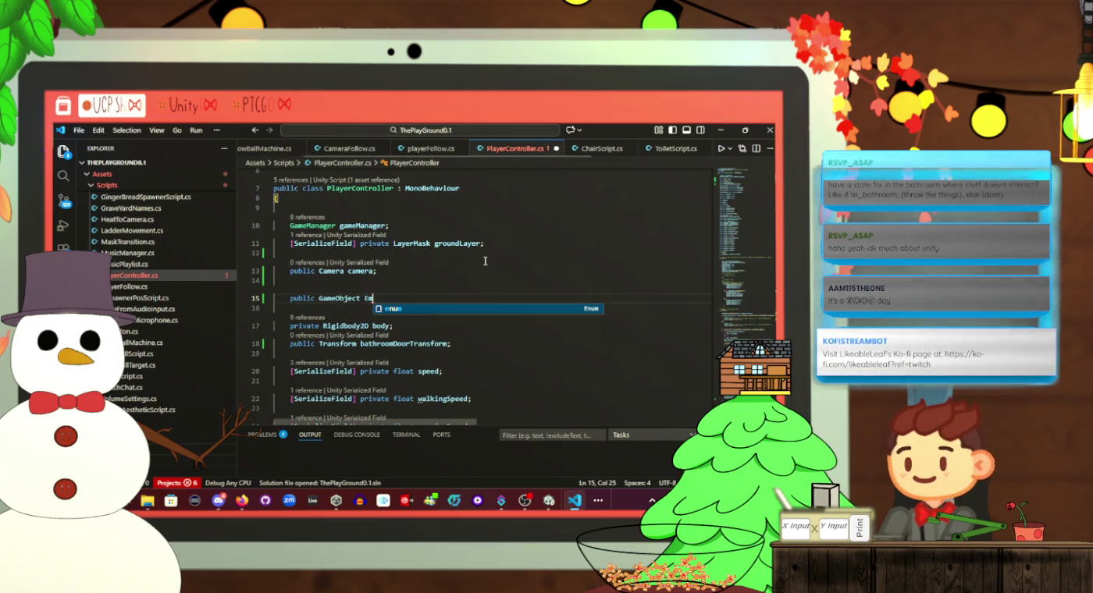
key(Escape)
text([)
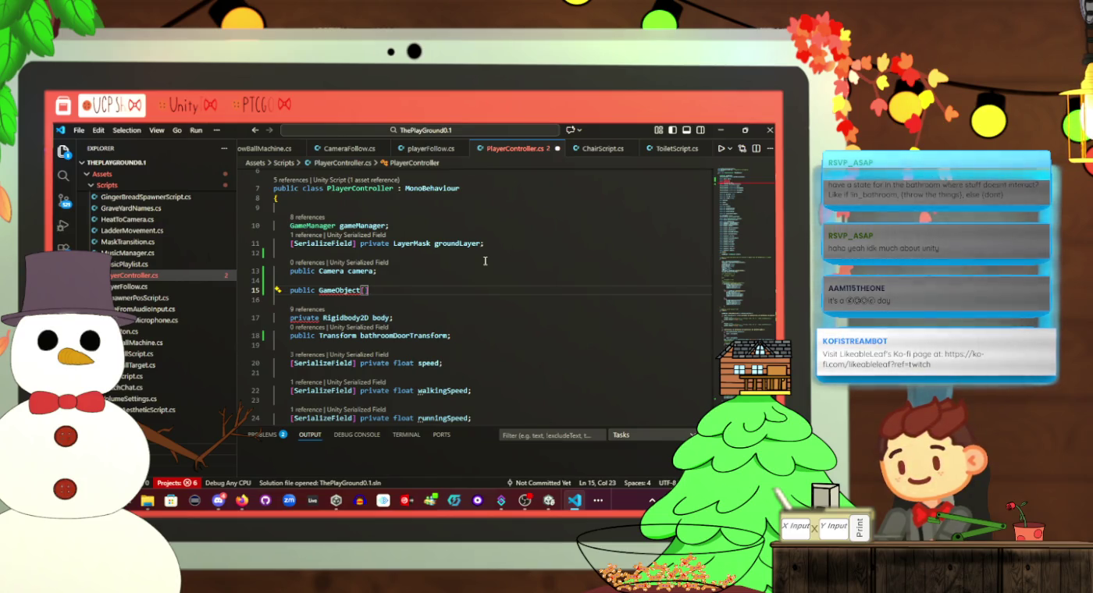
Name the field EmoteColliderBodys and initialize it as new GameObject[2]
key(alt+Tab)
key(alt+Tab)
text(] )
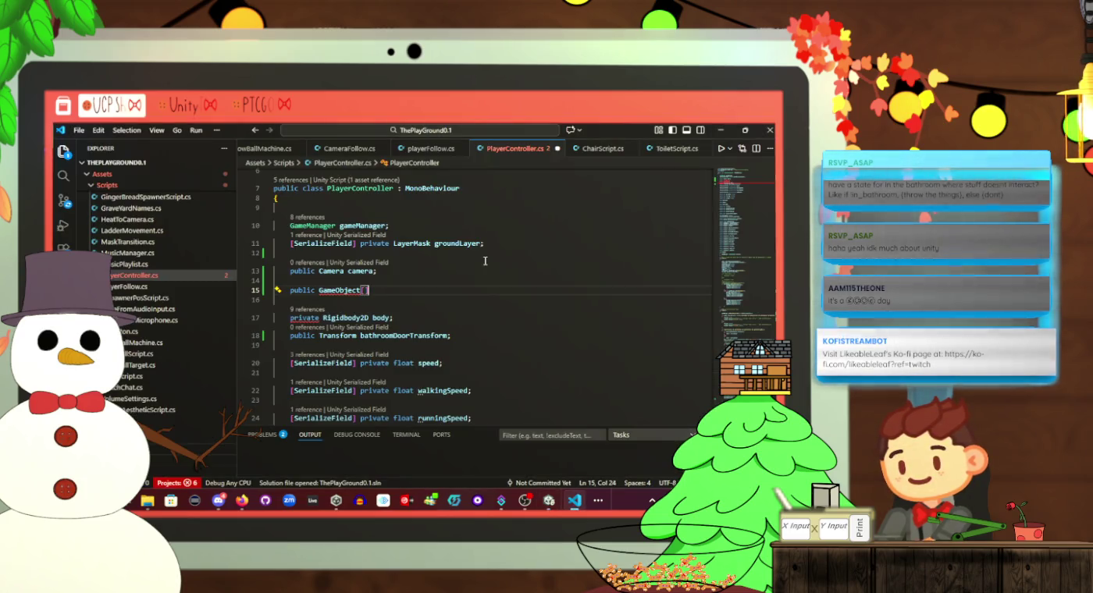
text(gameObjects;)
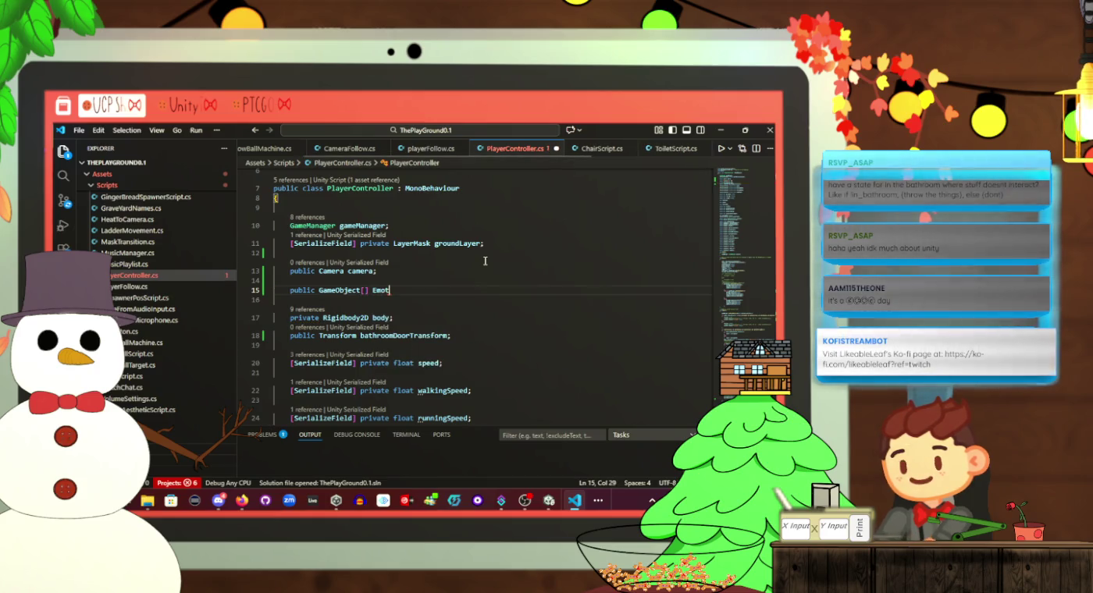
key(alt+Tab)
key(alt+Tab)
text(EmoteC)
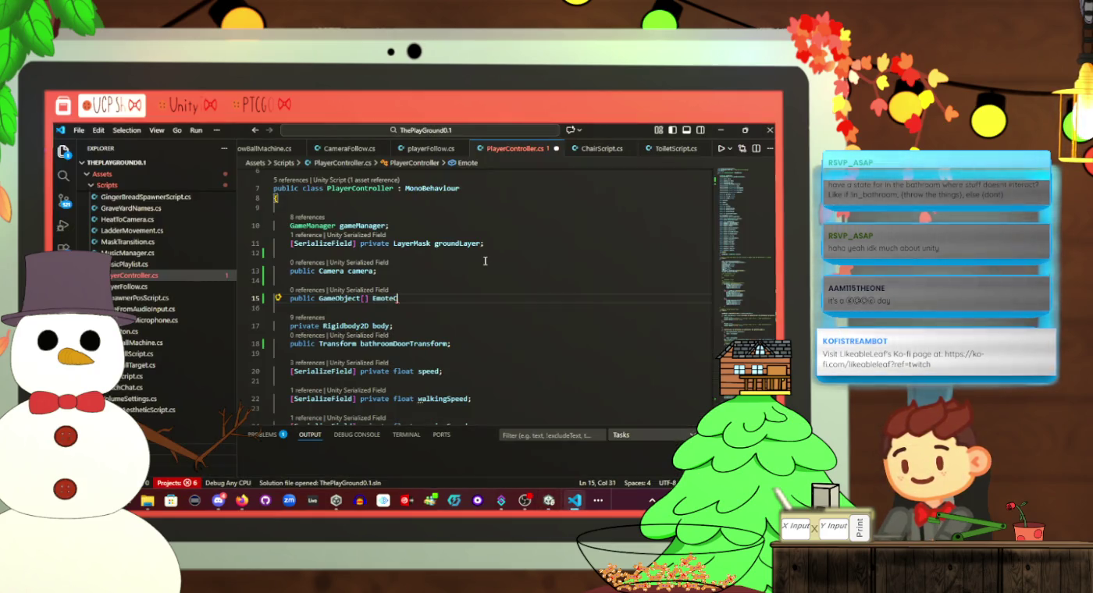
text(olliderBody)
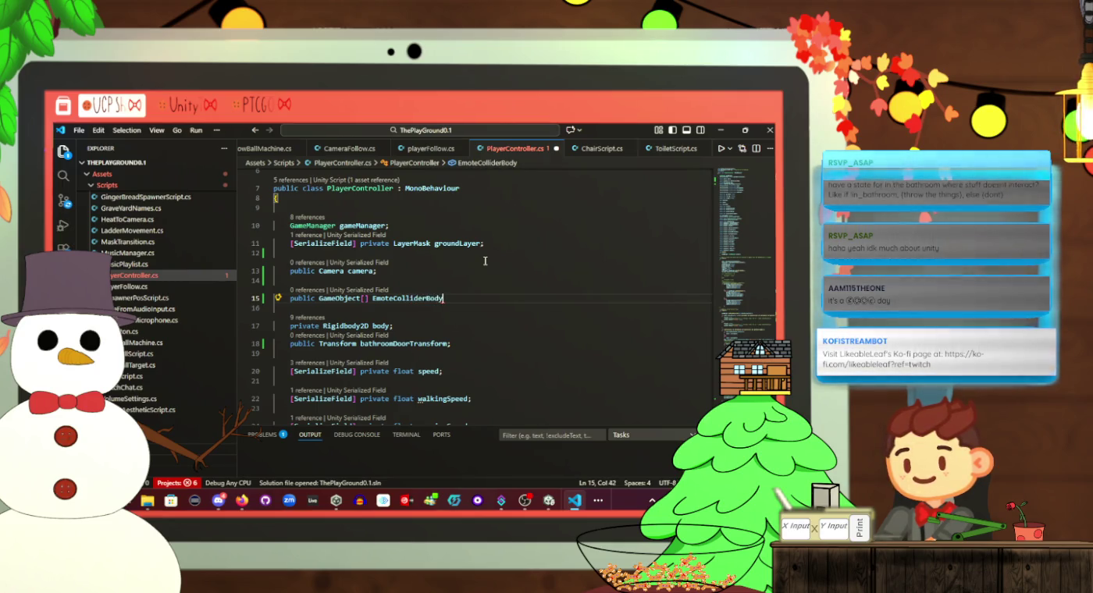
text(s = )
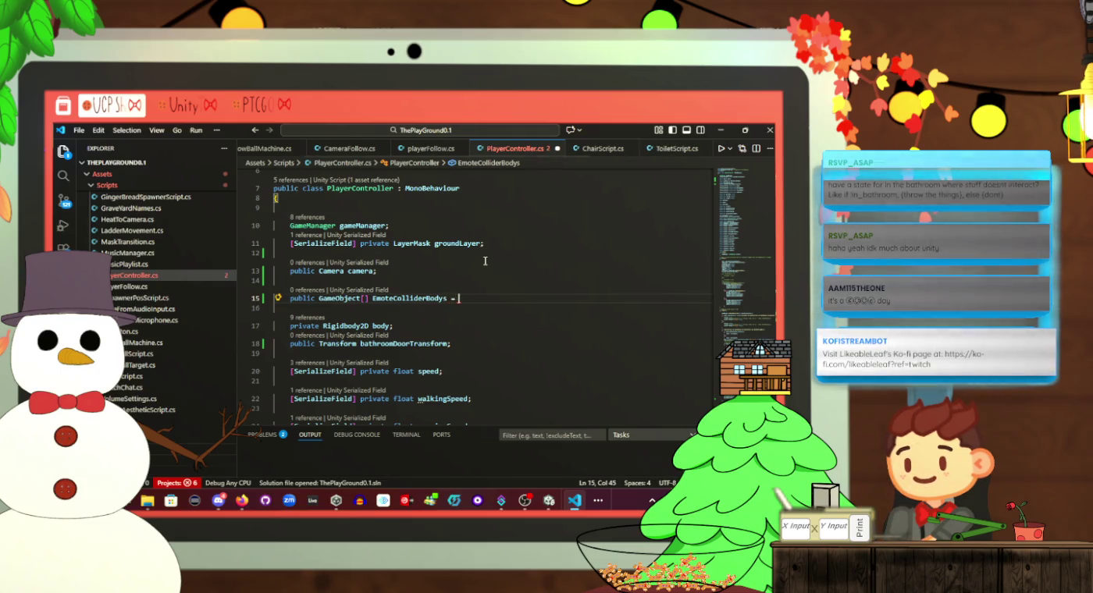
text(new Ga)
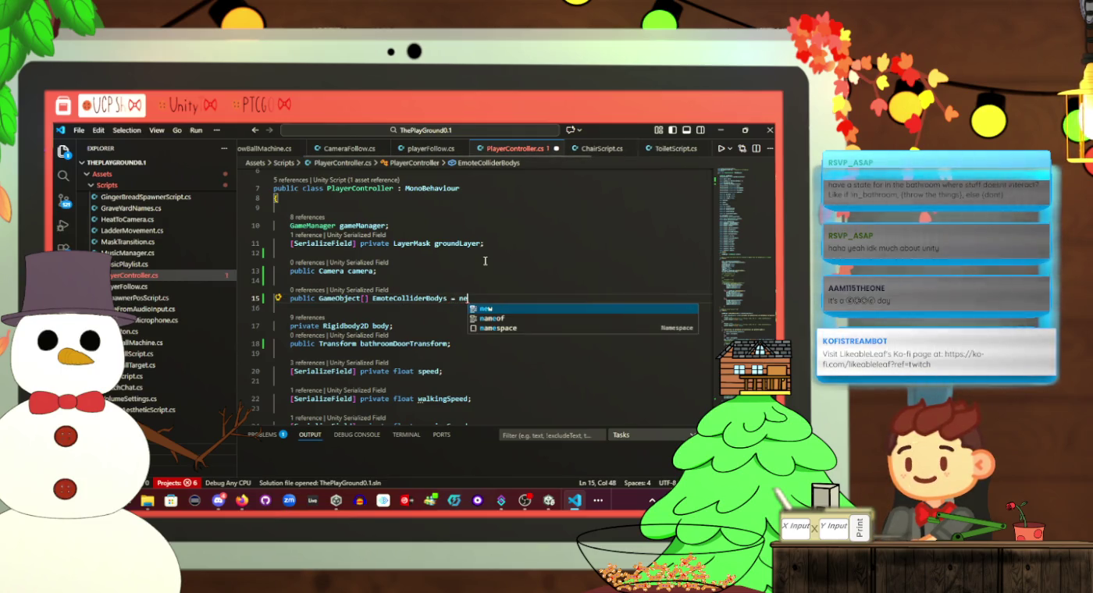
key(Tab)
text([];)
key(Left)
key(Left)
text(2)
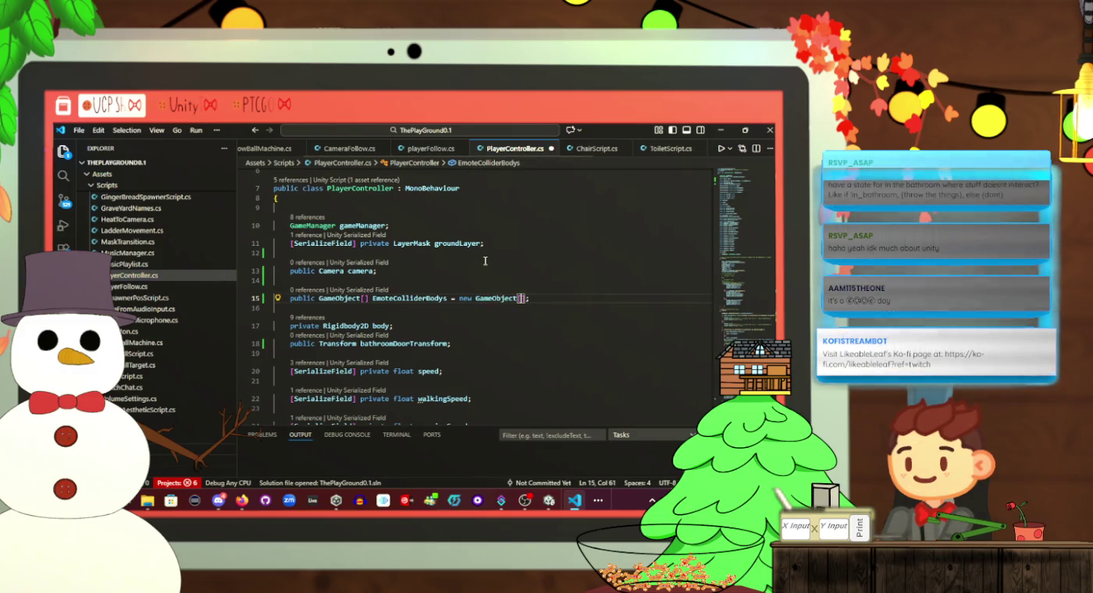
Save the script and add blank lines below the array field
key(Down)
key(ctrl+s)
key(Return)
key(Return)
key(Up)
key(Tab)
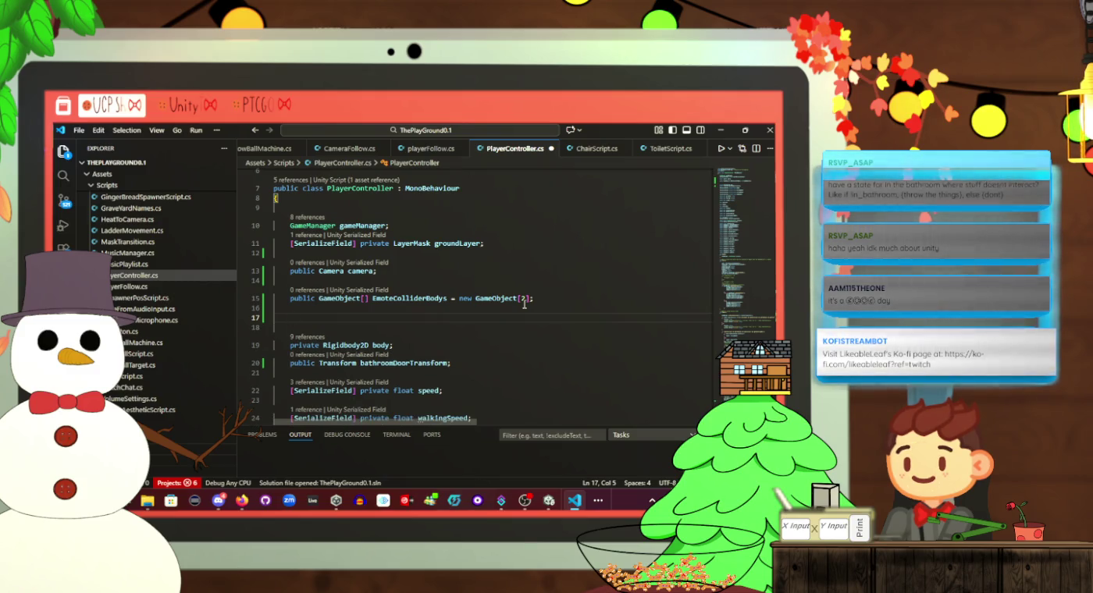
Copy the groundLayer field declaration and paste it twice onto lines 17 and 18
click(503, 242)
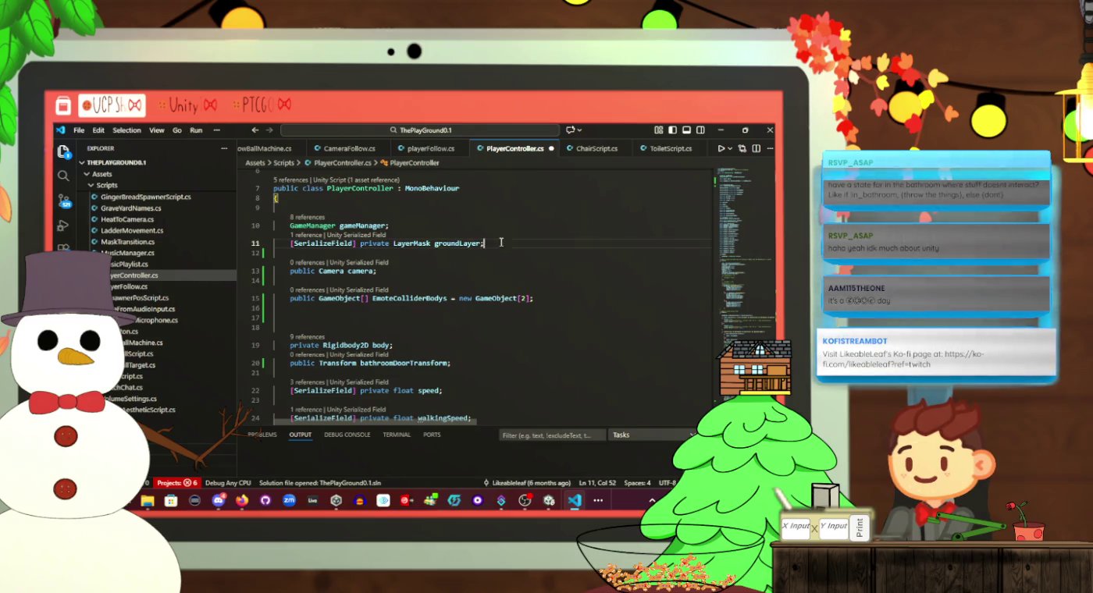
drag(503, 243, 294, 242)
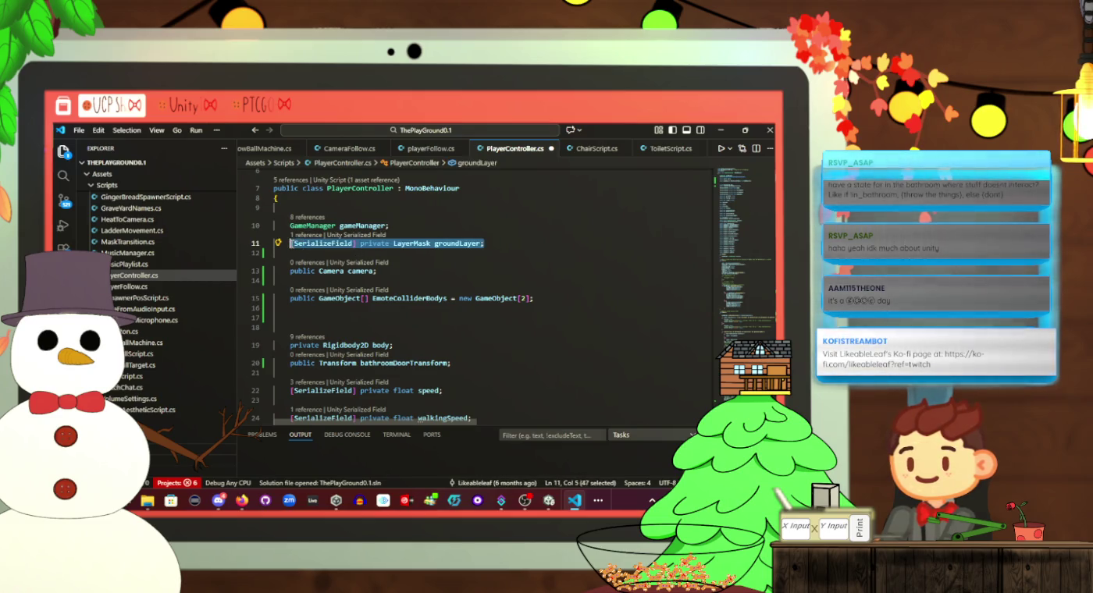
click(345, 314)
text([SerializeField] private LayerMask groundLayer;)
key(Return)
text([SerializeField] private LayerMask groundLayer;)
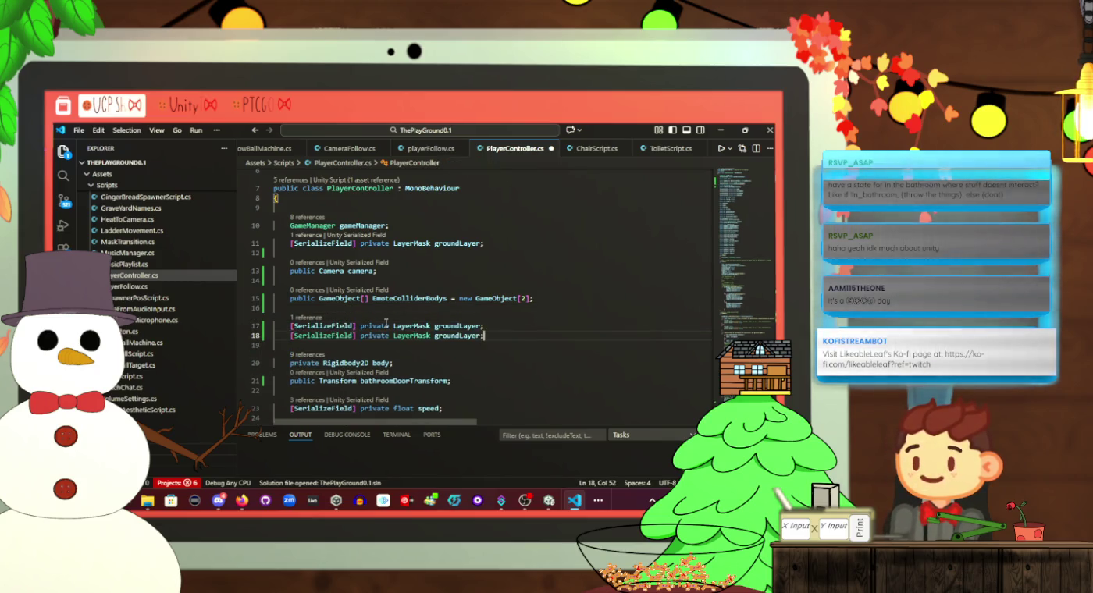
Rename the two copied LayerMask fields to chosen and nothing
click(459, 325)
double_click(459, 325)
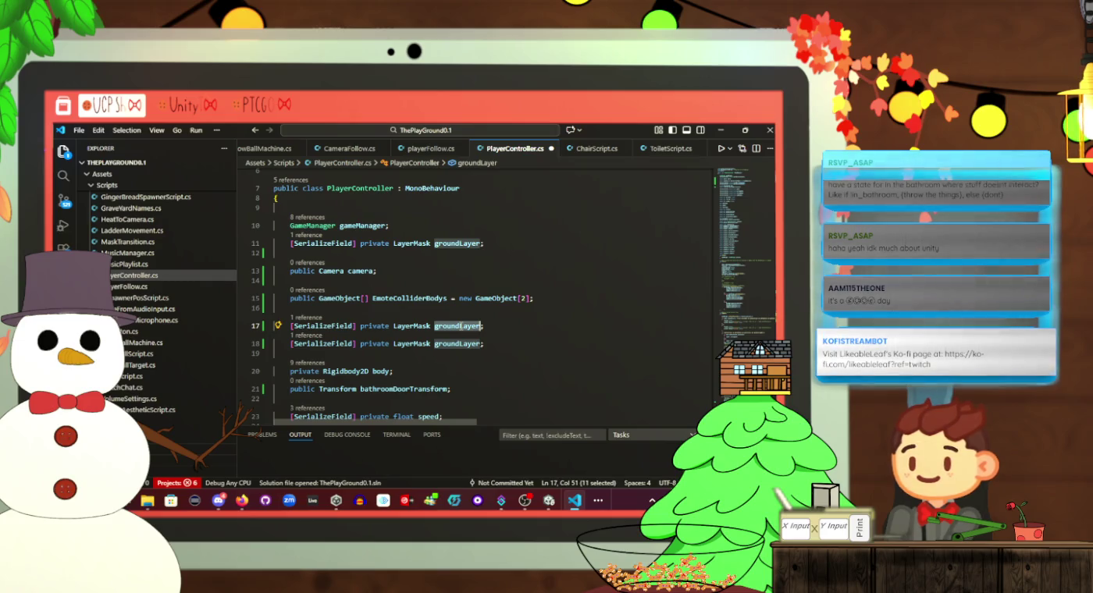
text(chose)
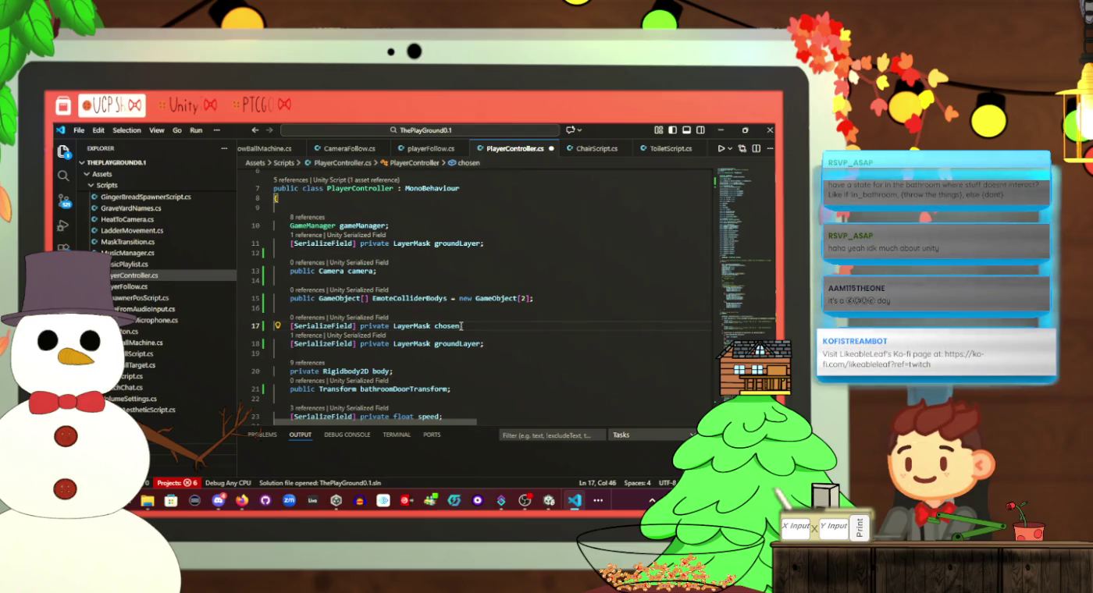
key(Down)
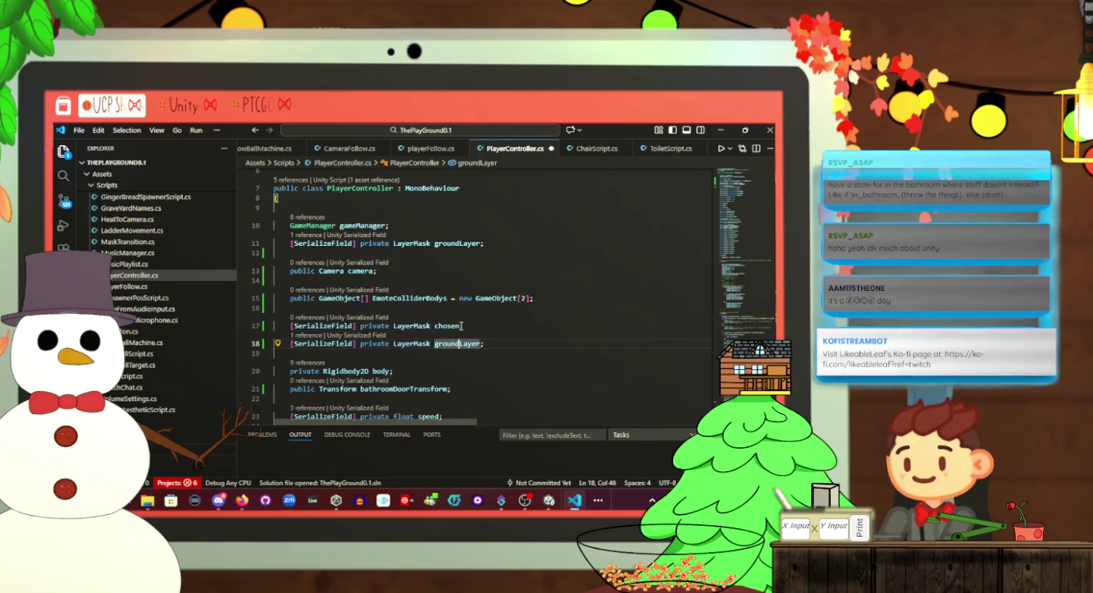
key(Down)
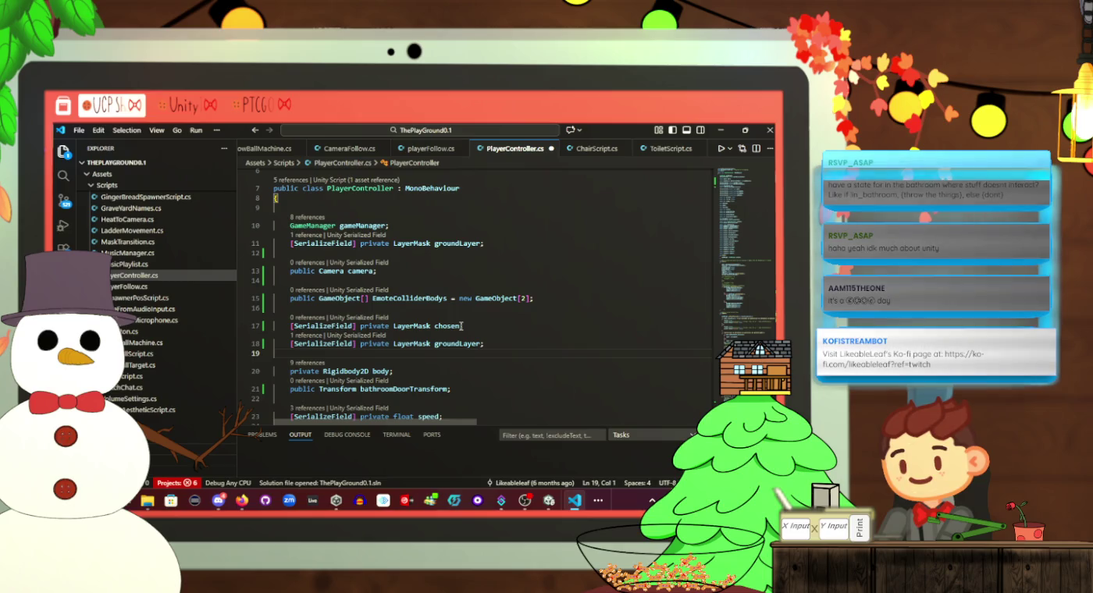
key(Up)
key(shift+Left)
key(shift+Left)
key(shift+Left)
key(shift+Right)
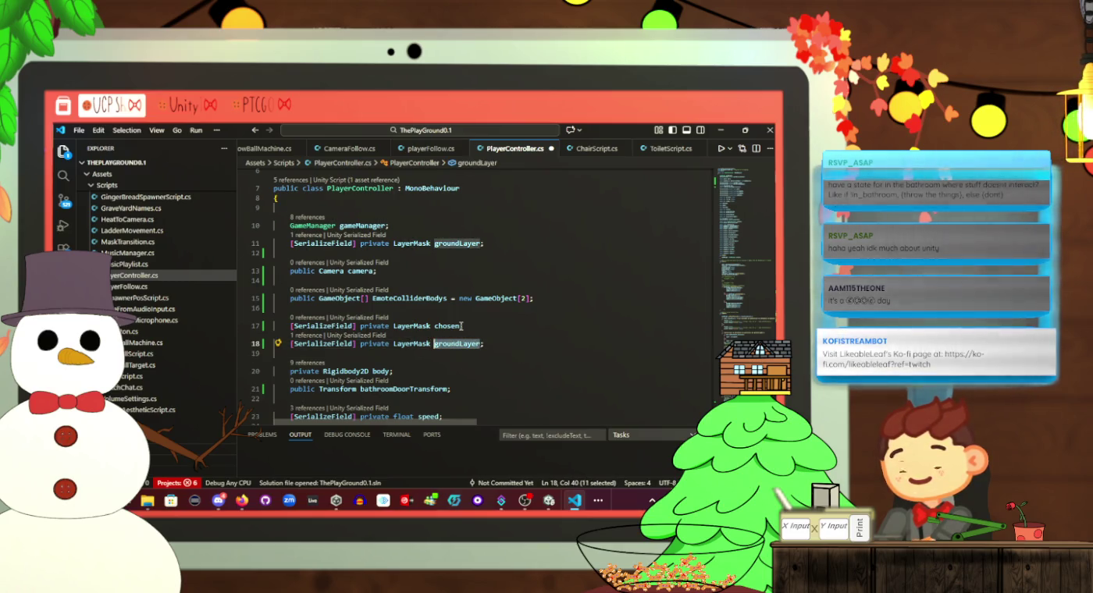
text(nothin)
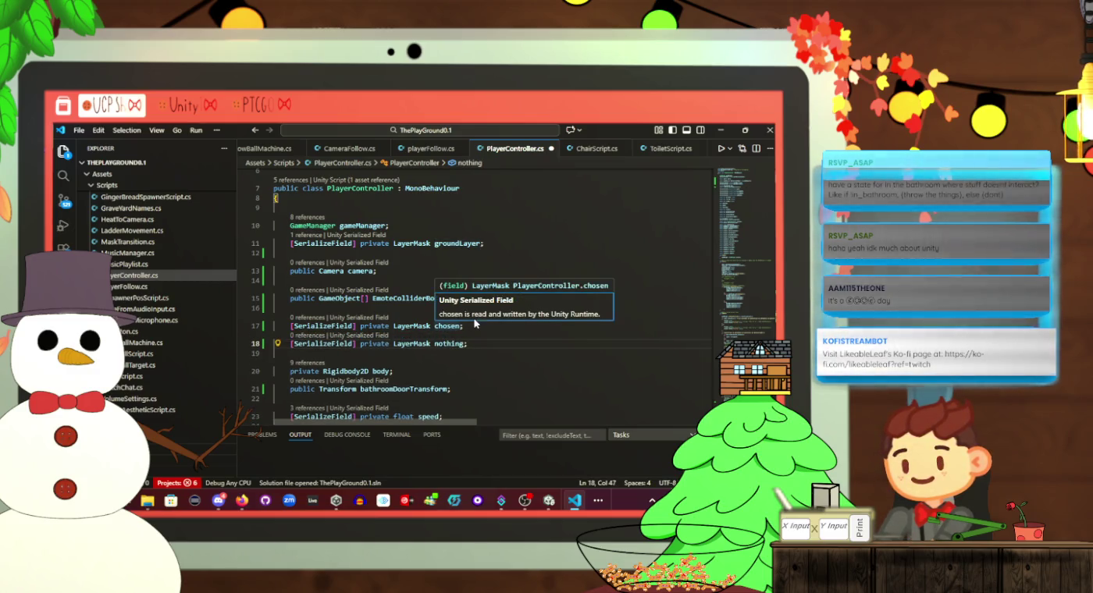
click(471, 324)
key(alt+Tab)
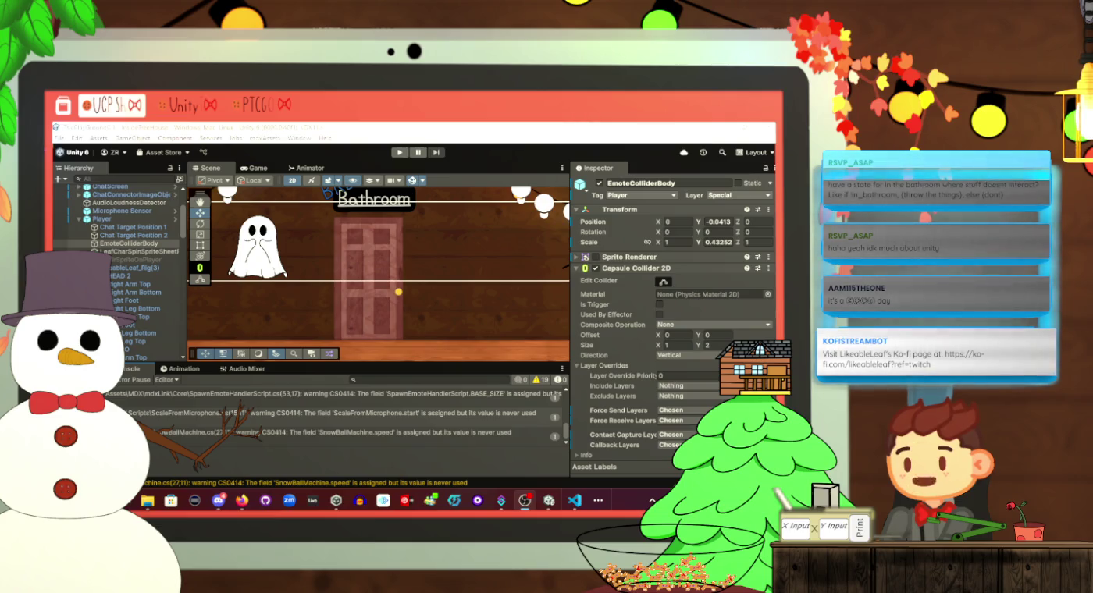
Select Player and scroll the Inspector to Player Controller's new Chosen and Nothing fields
scroll(638, 304, down, 2)
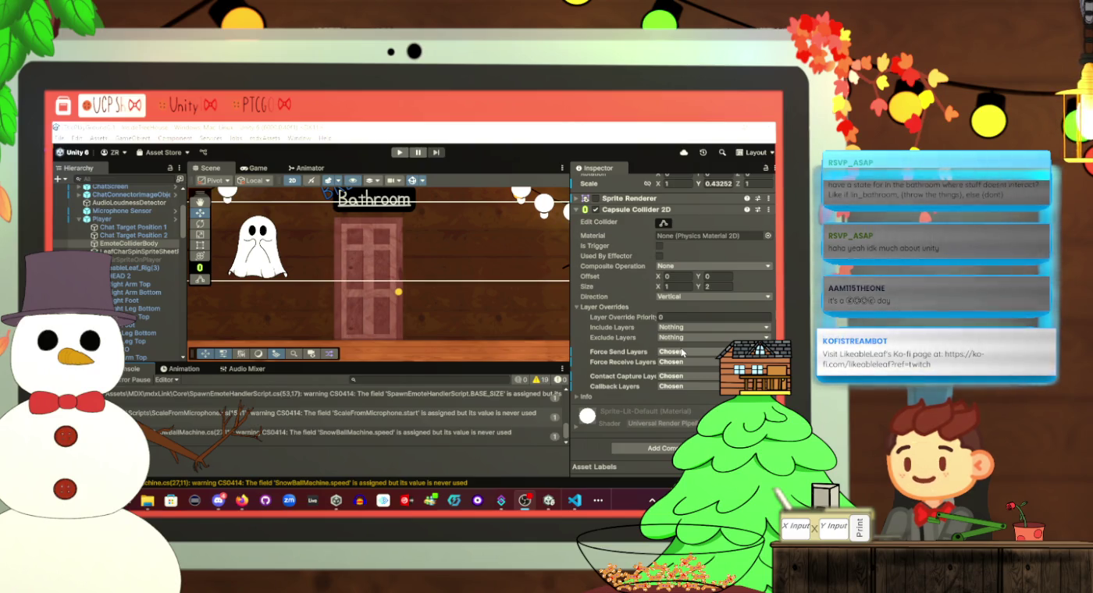
click(134, 220)
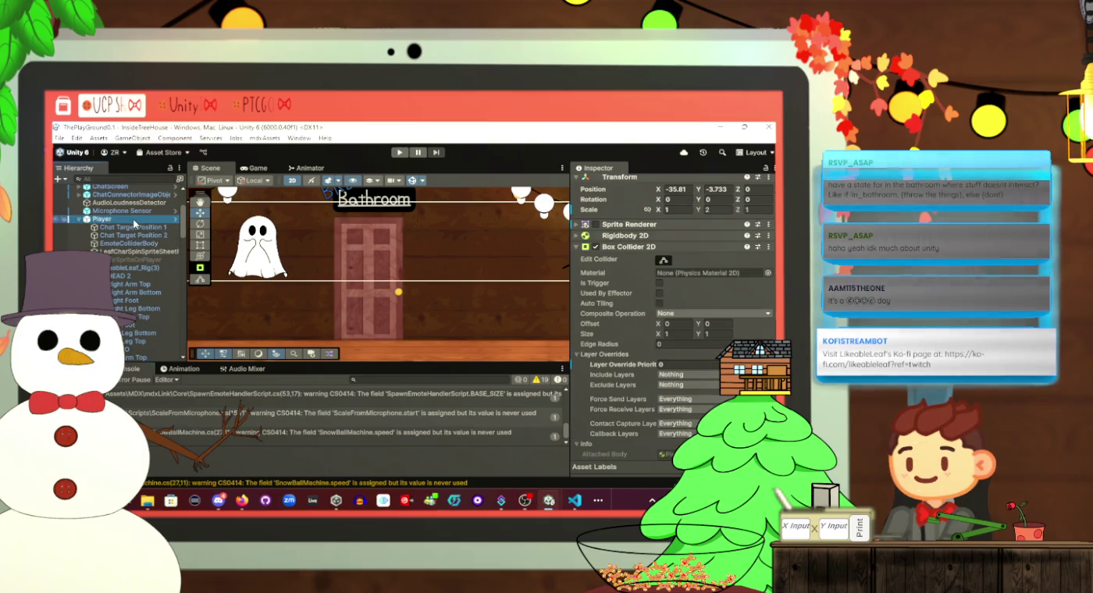
scroll(622, 315, down, 8)
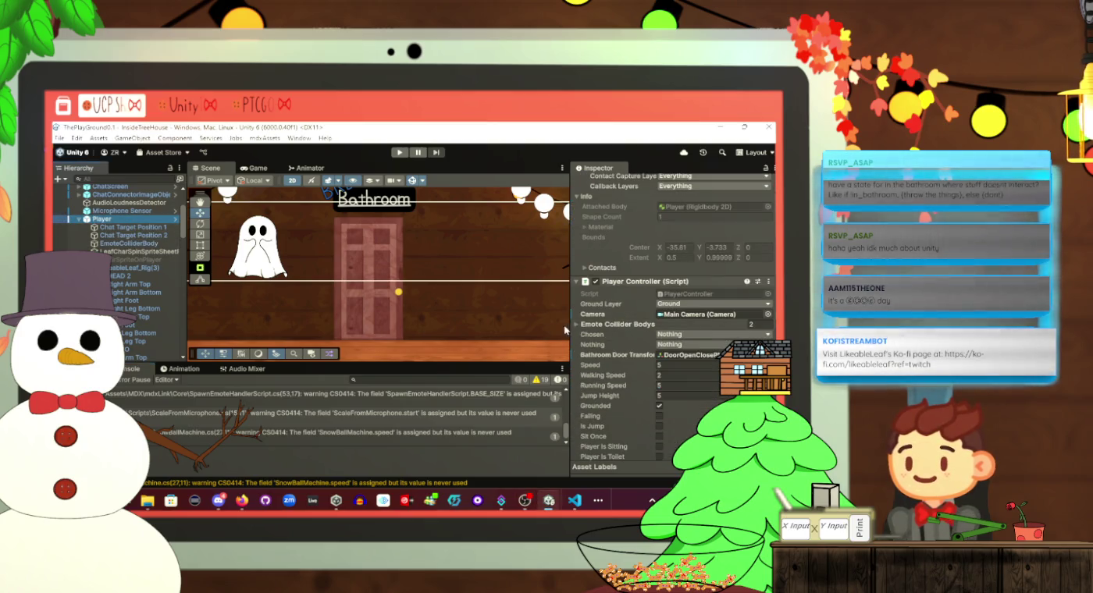
Assign EmoteColliderBody to Element 0 and EmoteColliderHead to Element 1 of Emote Collider Bodys
click(581, 326)
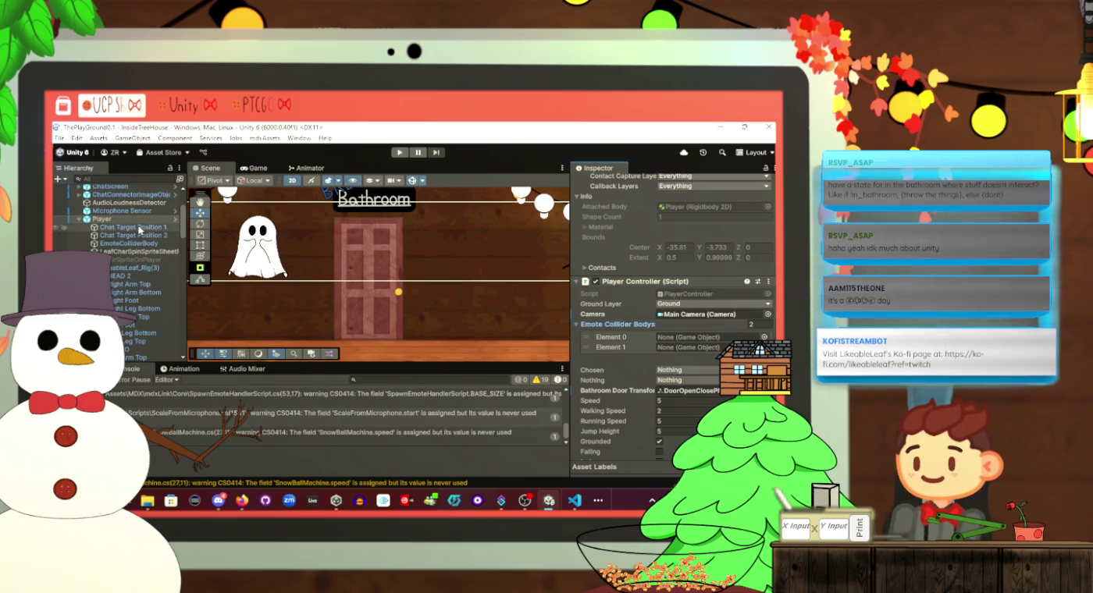
drag(140, 228, 728, 338)
scroll(151, 292, down, 5)
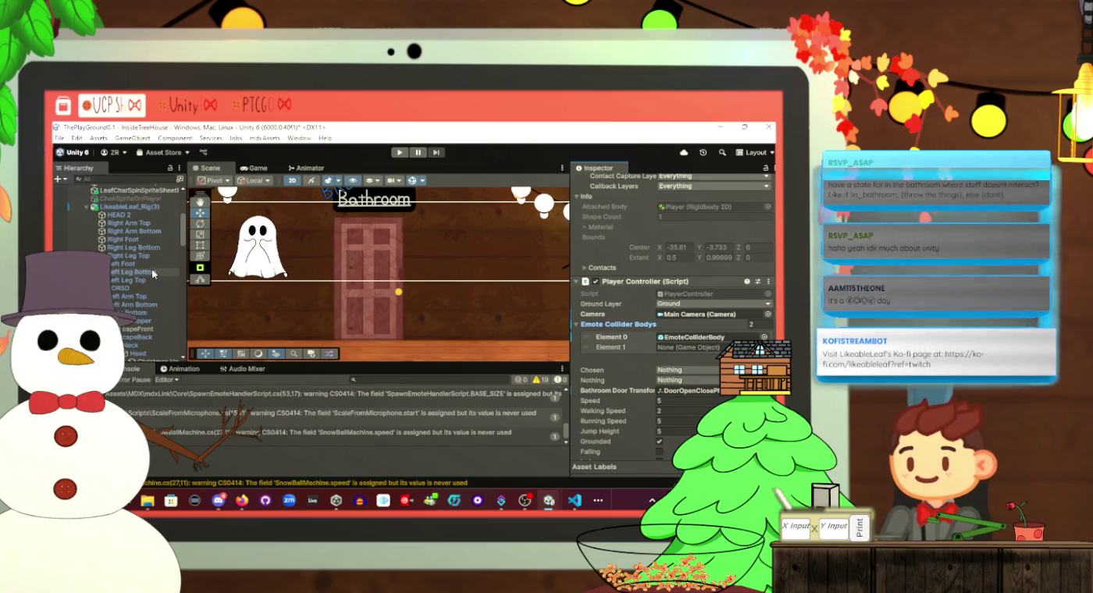
scroll(151, 292, down, 3)
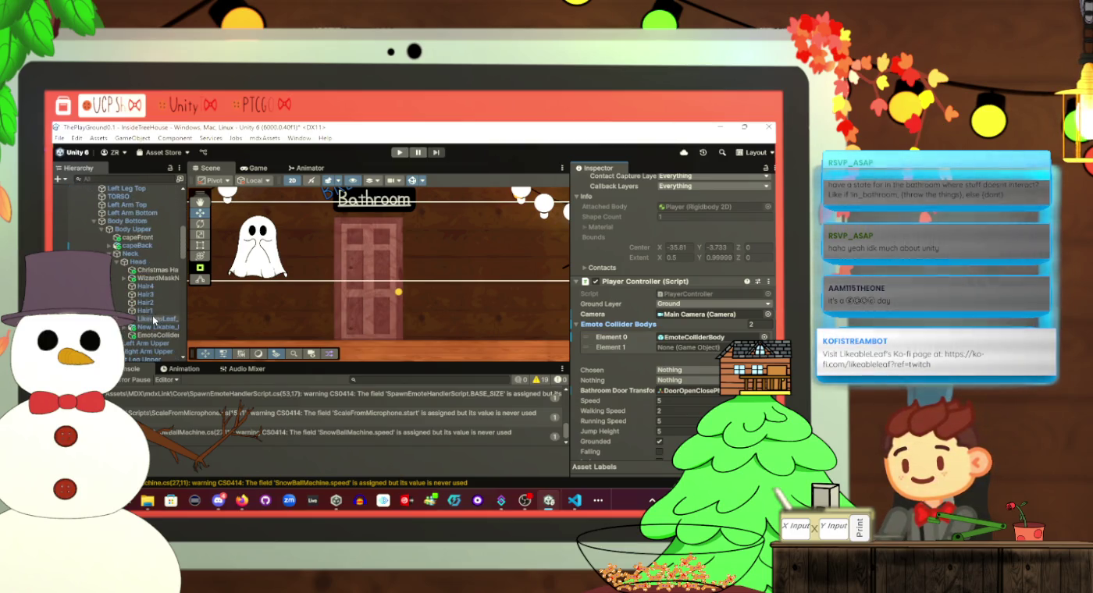
mouse_move(154, 337)
mouse_down()
mouse_move(702, 337)
mouse_move(702, 347)
mouse_up()
scroll(123, 259, up, 5)
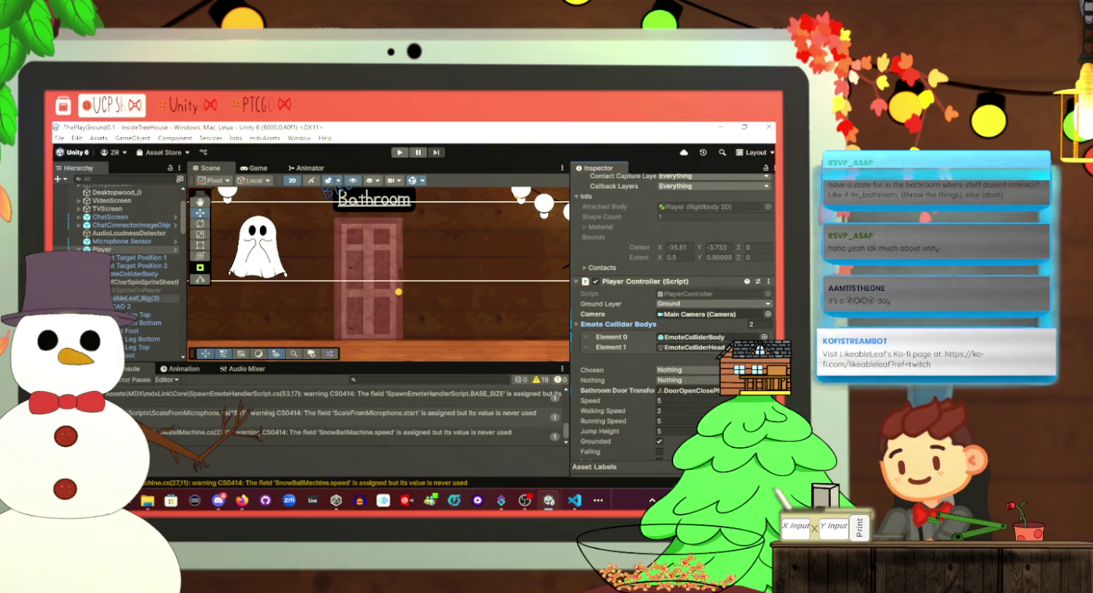
click(87, 298)
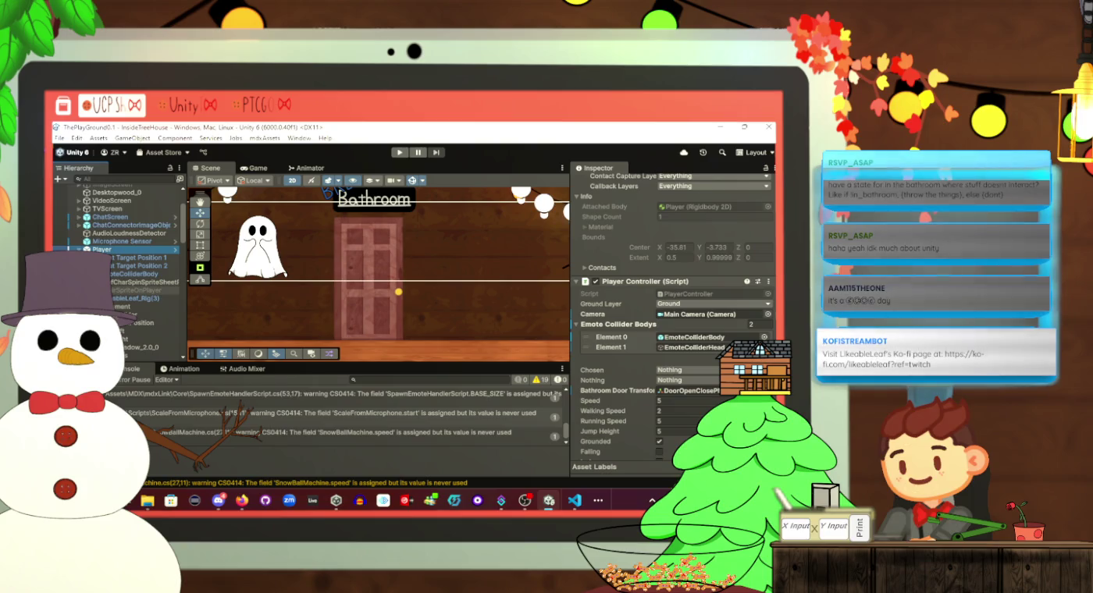
scroll(702, 328, down, 2)
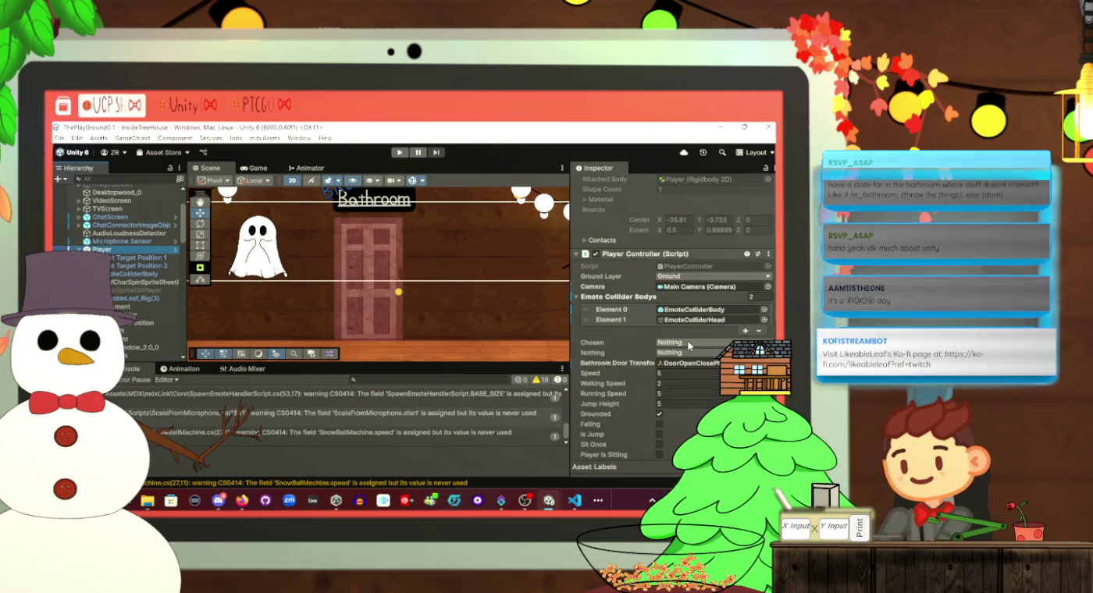
Tick the Chosen layer in the Chosen field and leave the Nothing field on Nothing
click(687, 343)
click(679, 433)
key(Escape)
click(679, 352)
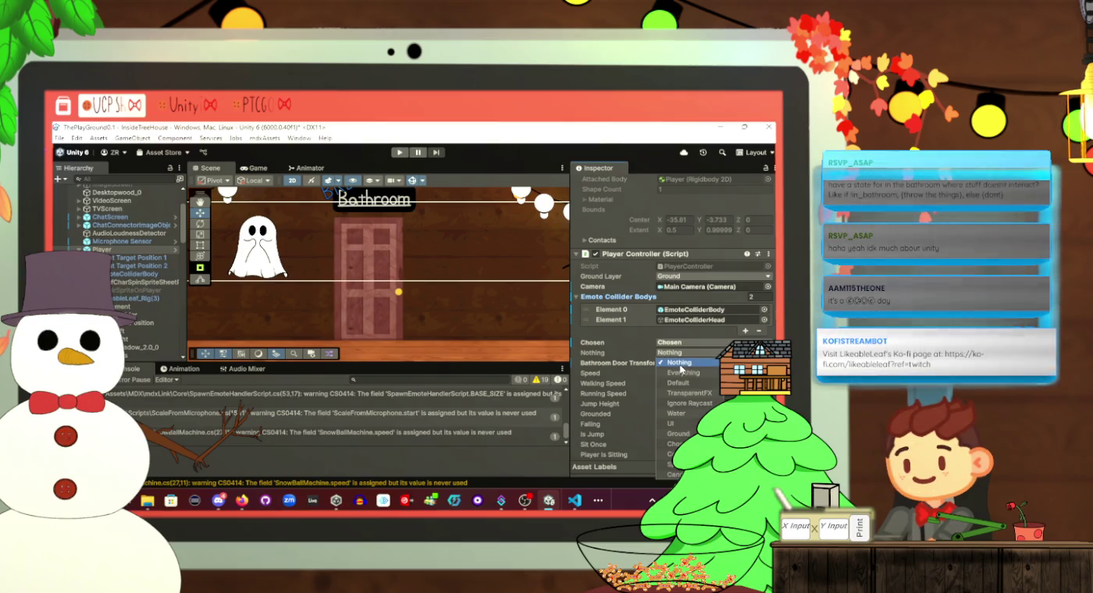
click(625, 349)
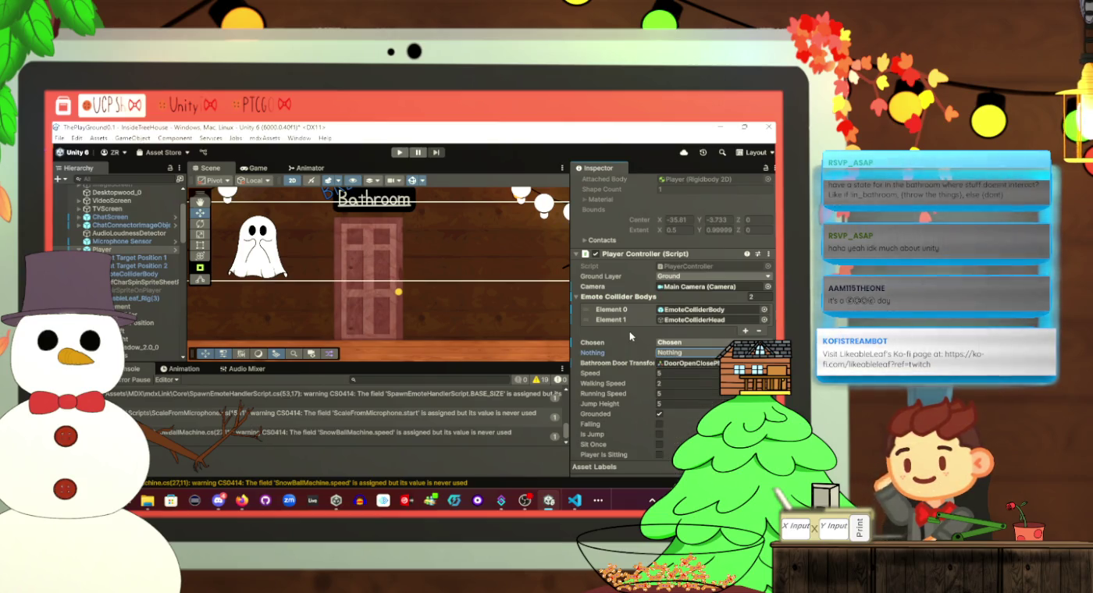
scroll(631, 337, down, 6)
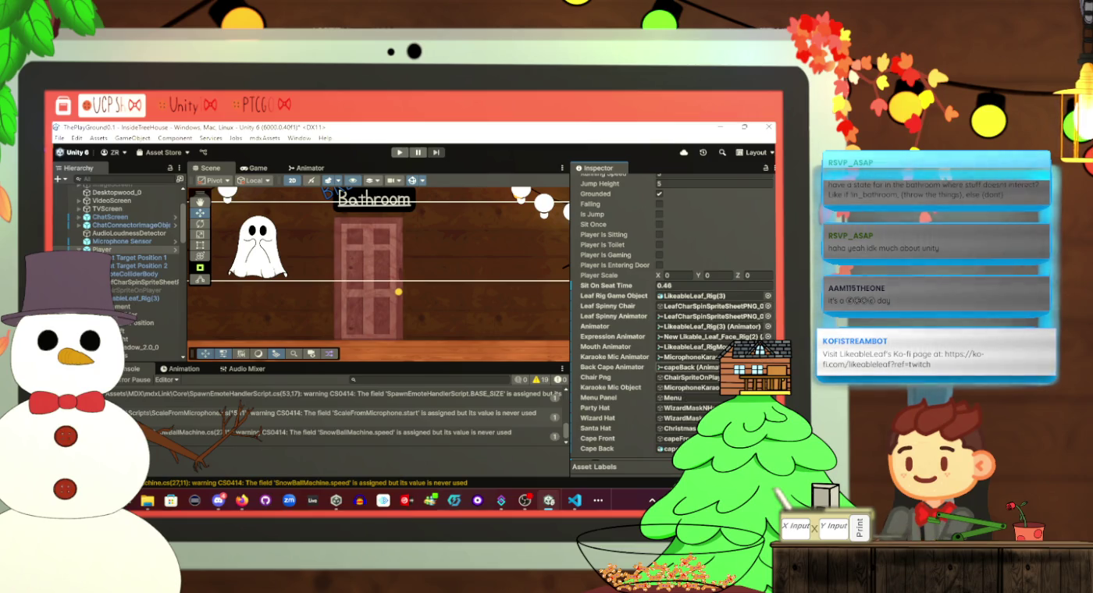
key(alt+Tab)
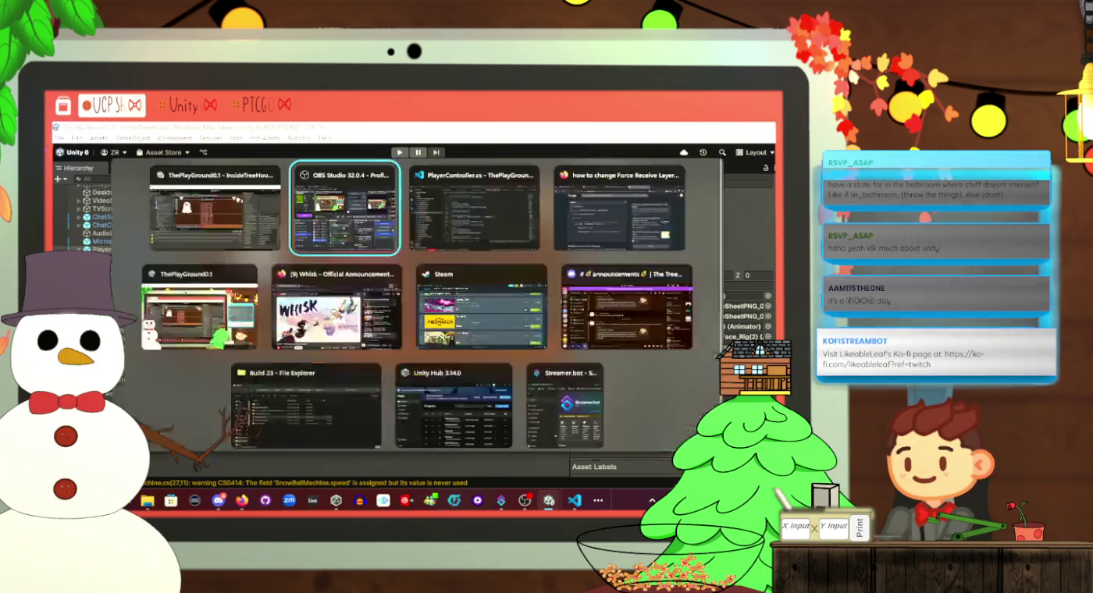
Scroll down to the if (getIsToilet()) block near line 279 and place the cursor after the condition
scroll(408, 353, down, 15)
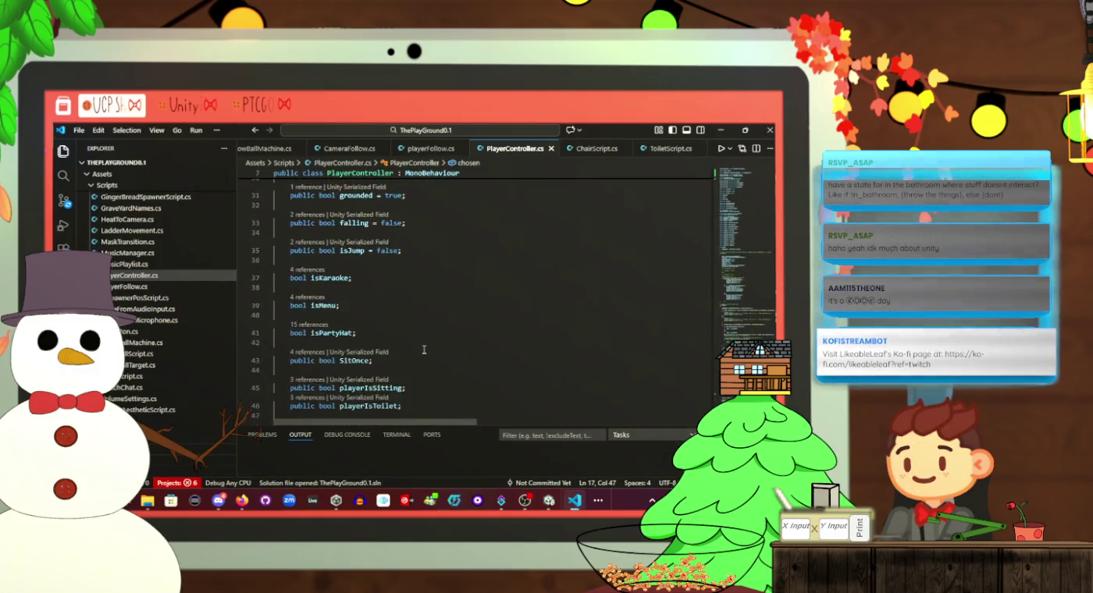
scroll(439, 351, down, 20)
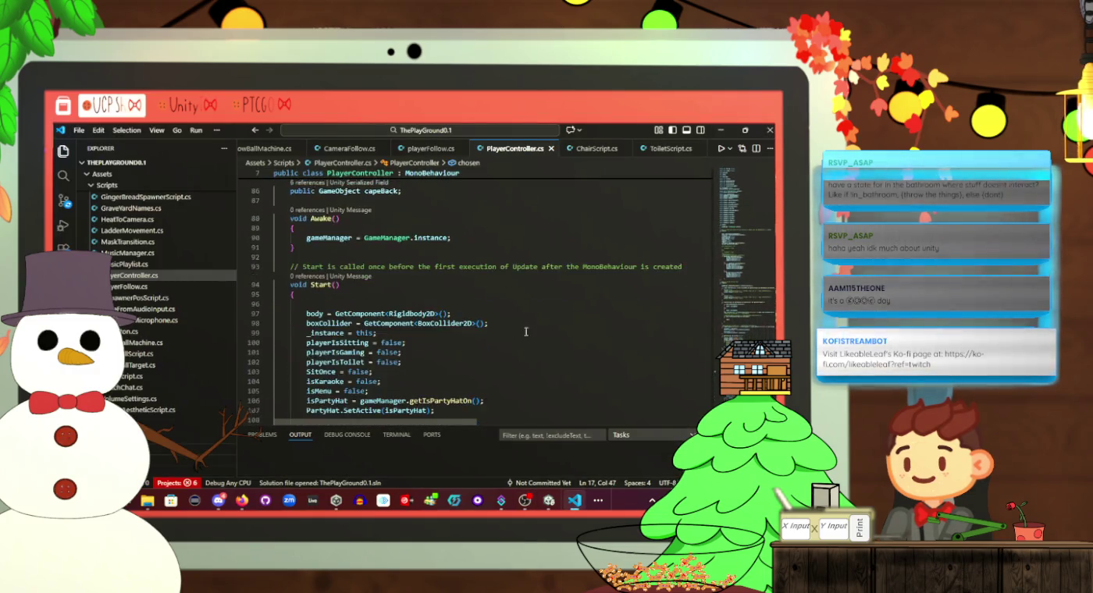
scroll(535, 327, down, 12)
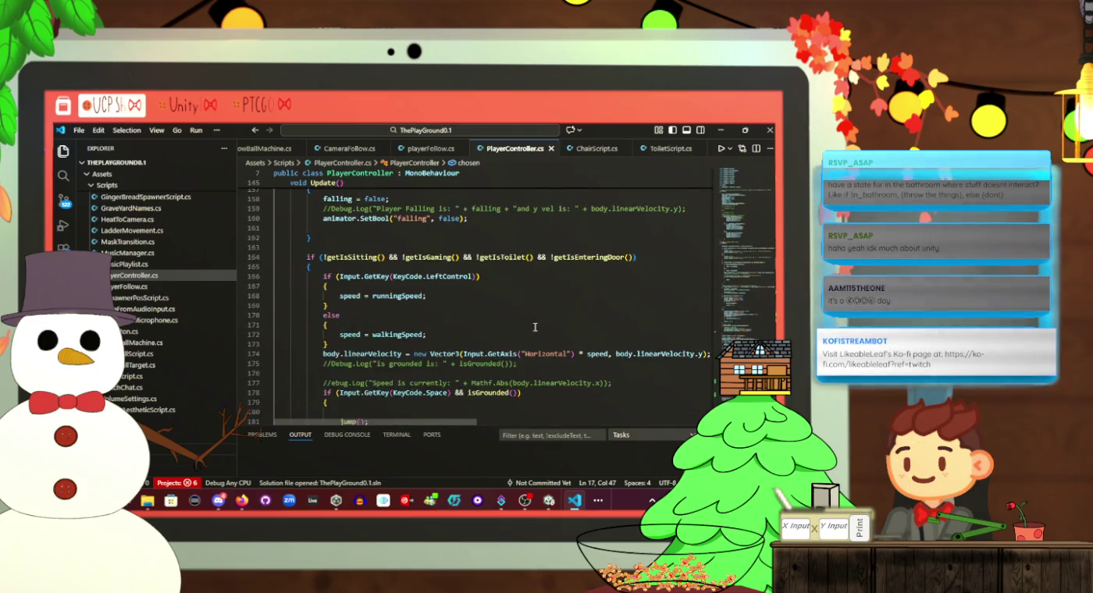
scroll(535, 327, down, 10)
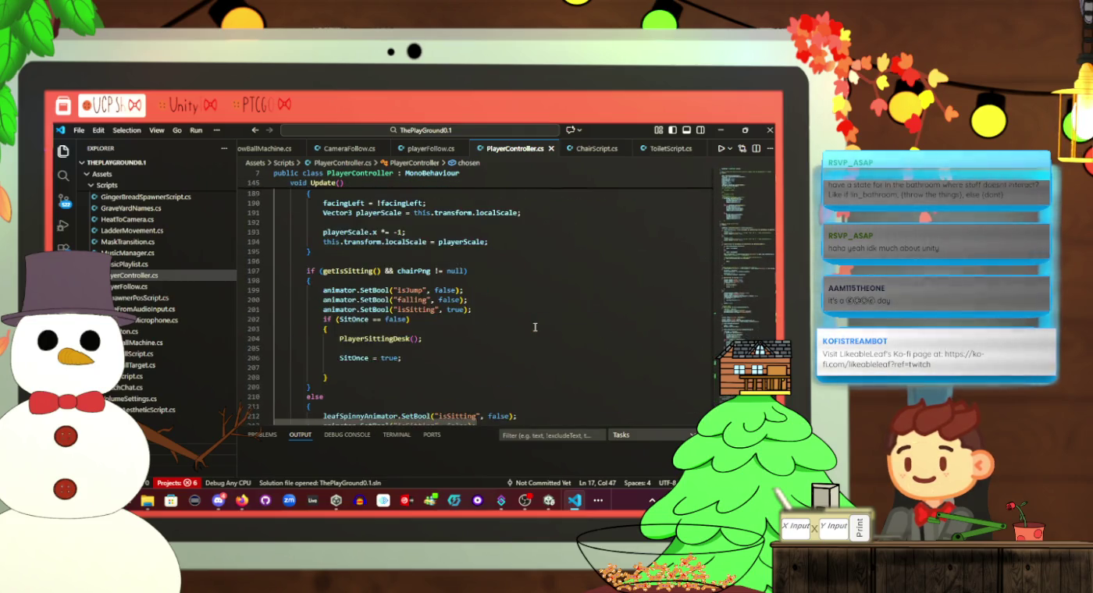
scroll(534, 327, down, 17)
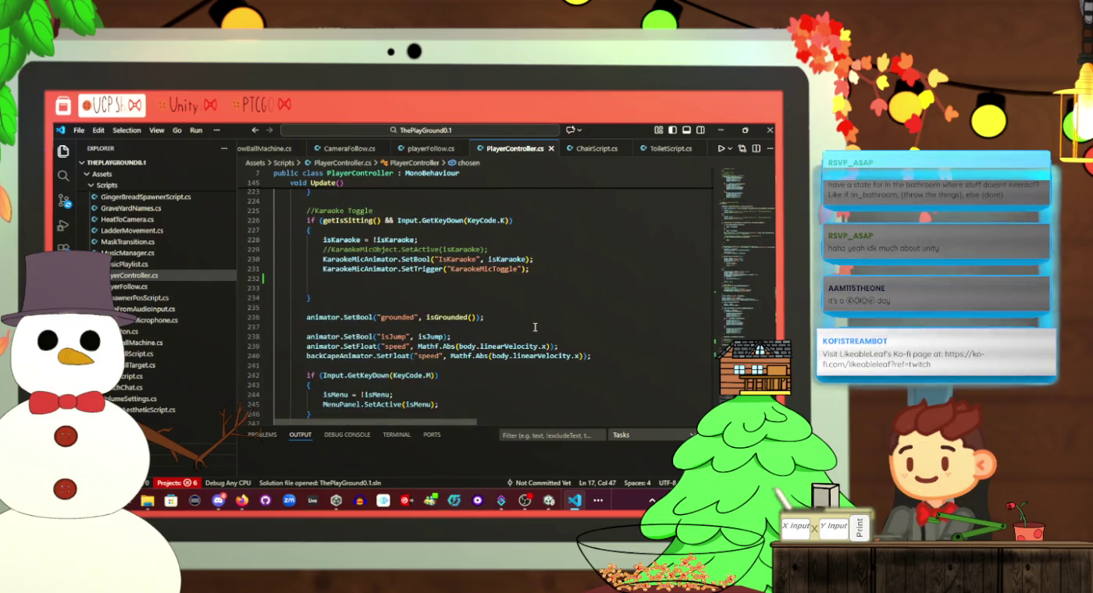
scroll(533, 327, down, 2)
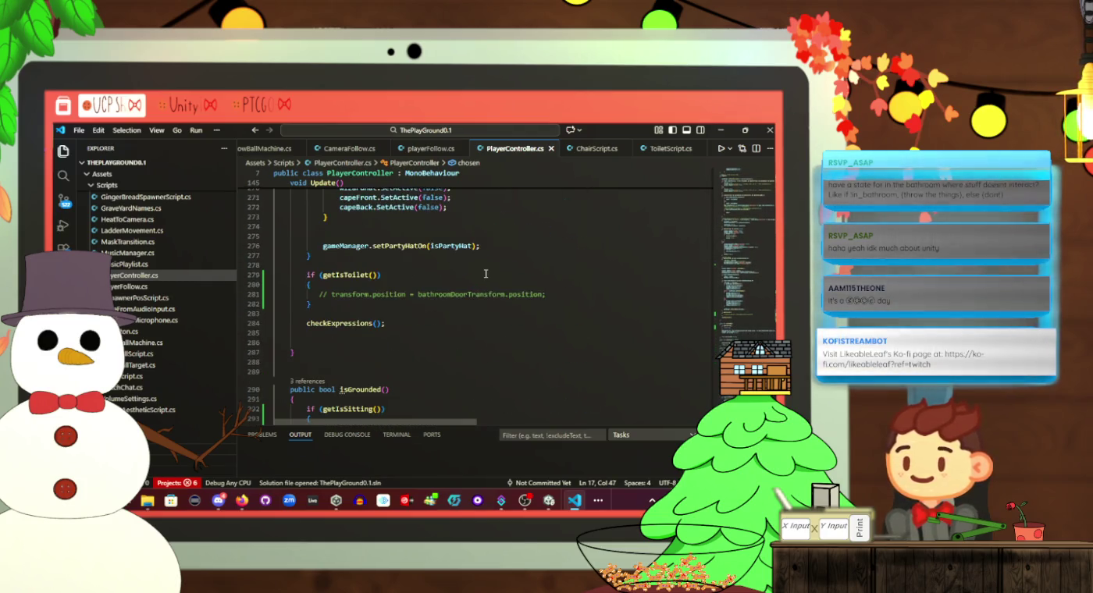
click(478, 275)
Write the comment '//while in bathroom set collider bodies to not recieve collision force' and select line 281
text(//while in bathr)
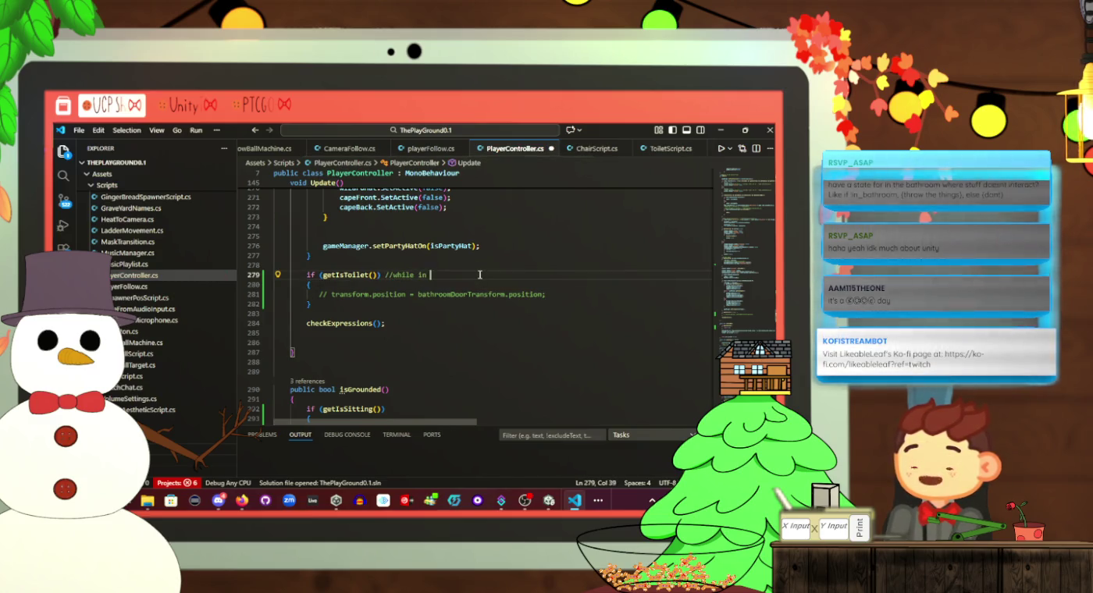
text(oom )
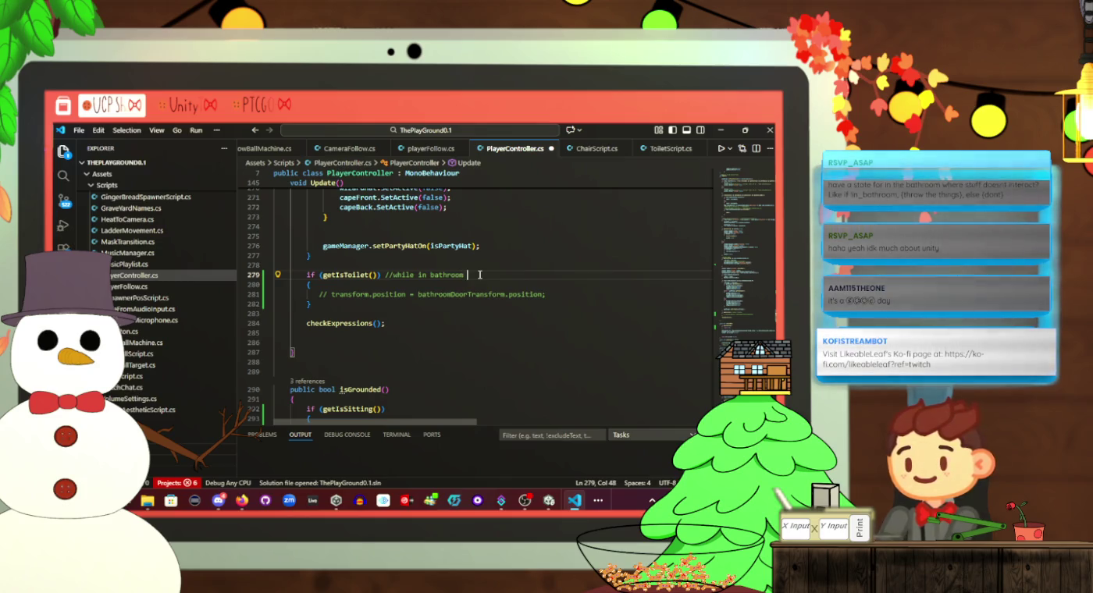
text(set collider bodies to not recieve)
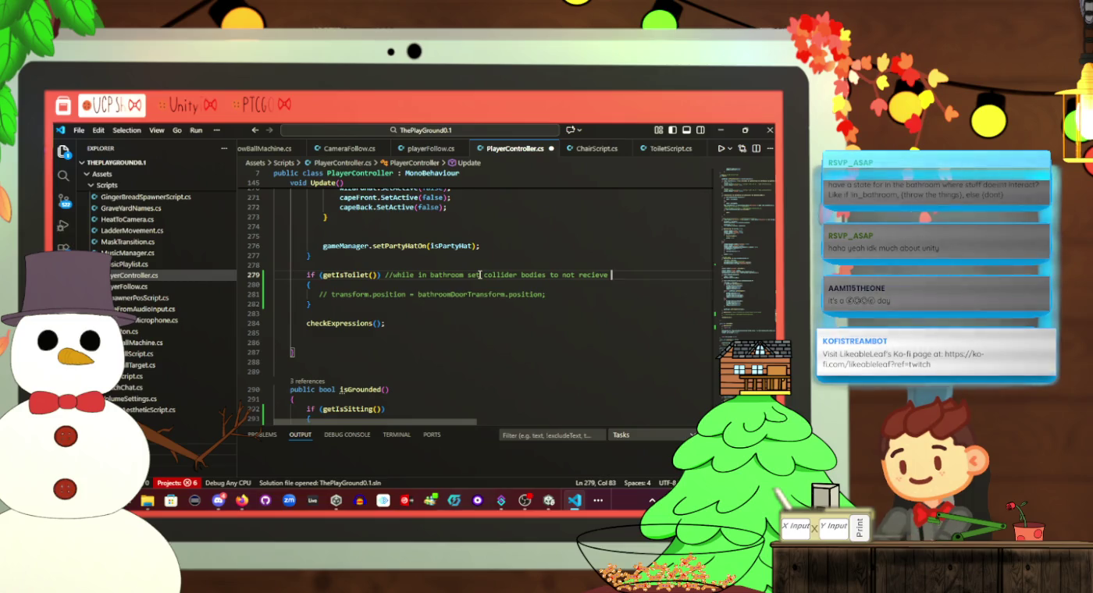
text(sion)
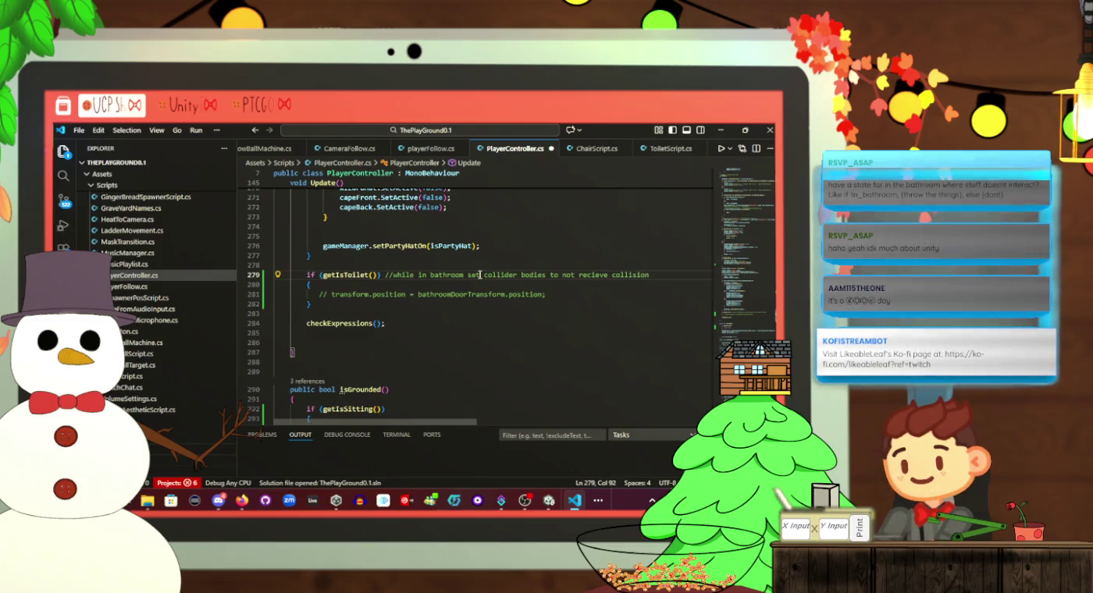
drag(546, 295, 318, 295)
click(669, 276)
text(force)
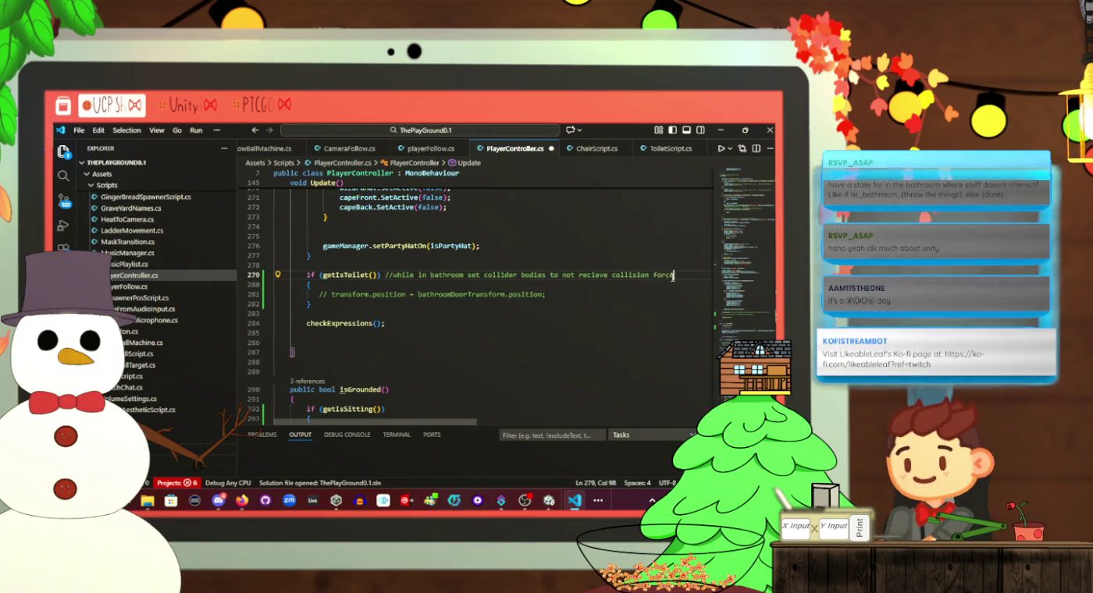
mouse_move(547, 294)
mouse_down()
mouse_move(278, 296)
mouse_move(316, 297)
mouse_up()
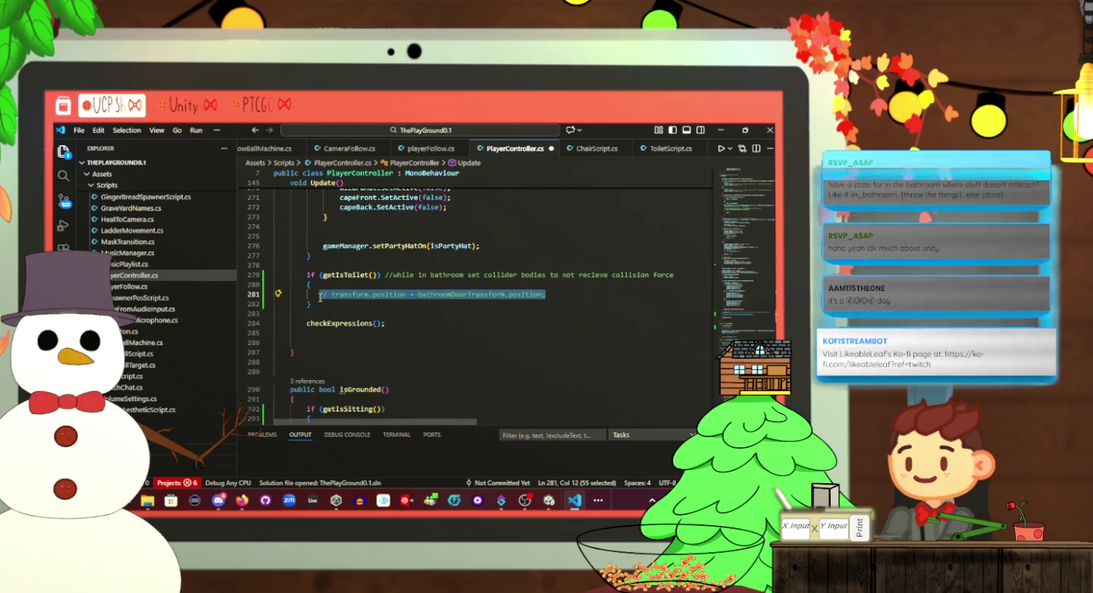
Replace line 281 with EmoteColliderBodys[0].GetComponent<CircleCollider2D>().forceReceiveLayers = nothing;
text(Emot)
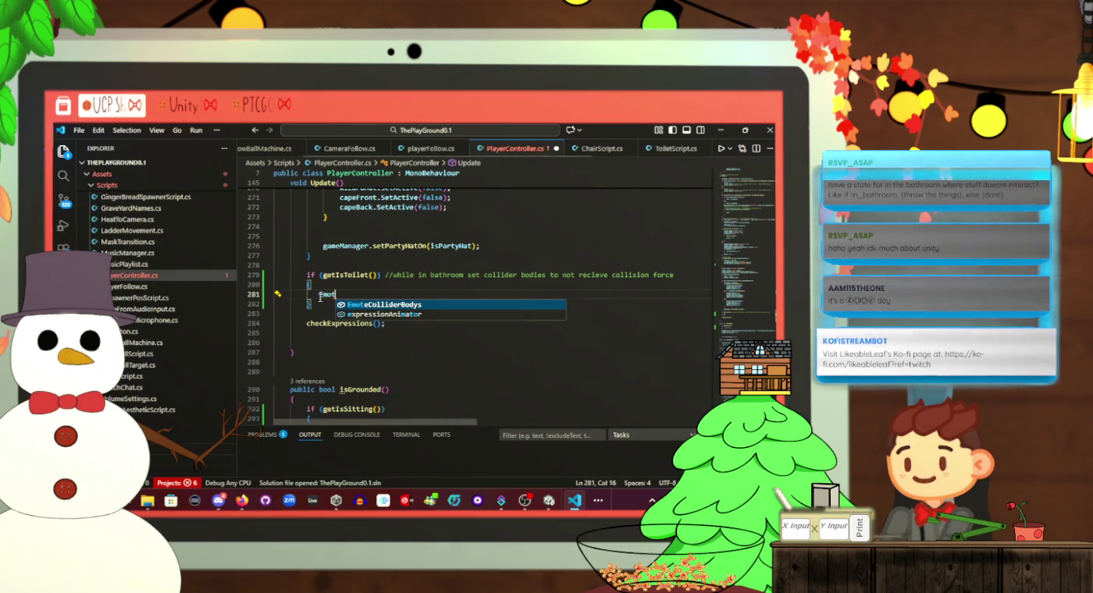
text(eColliderBodys()
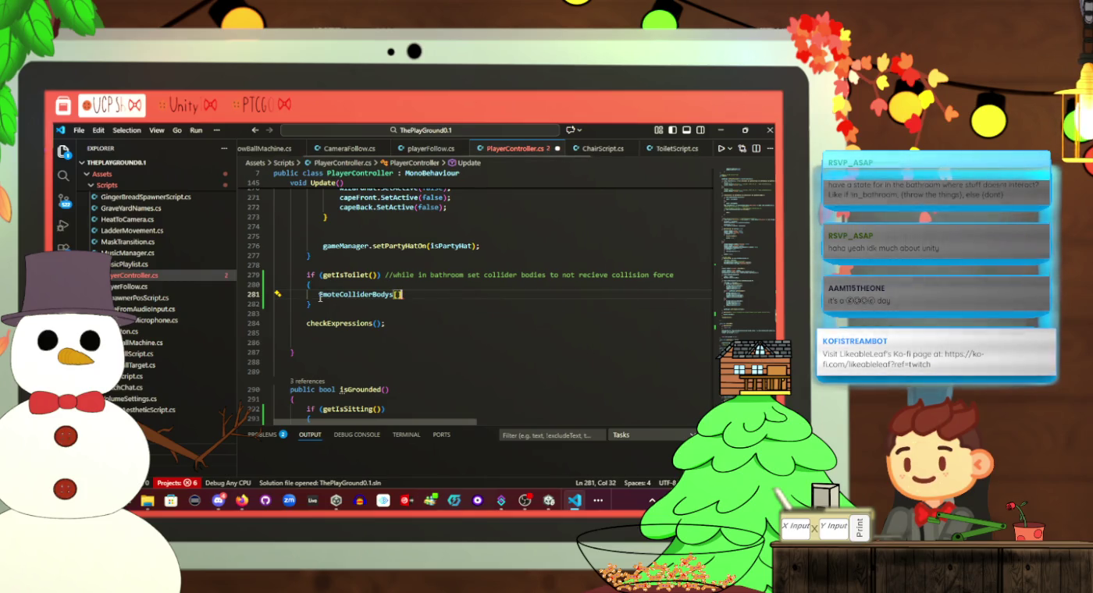
text(0];)
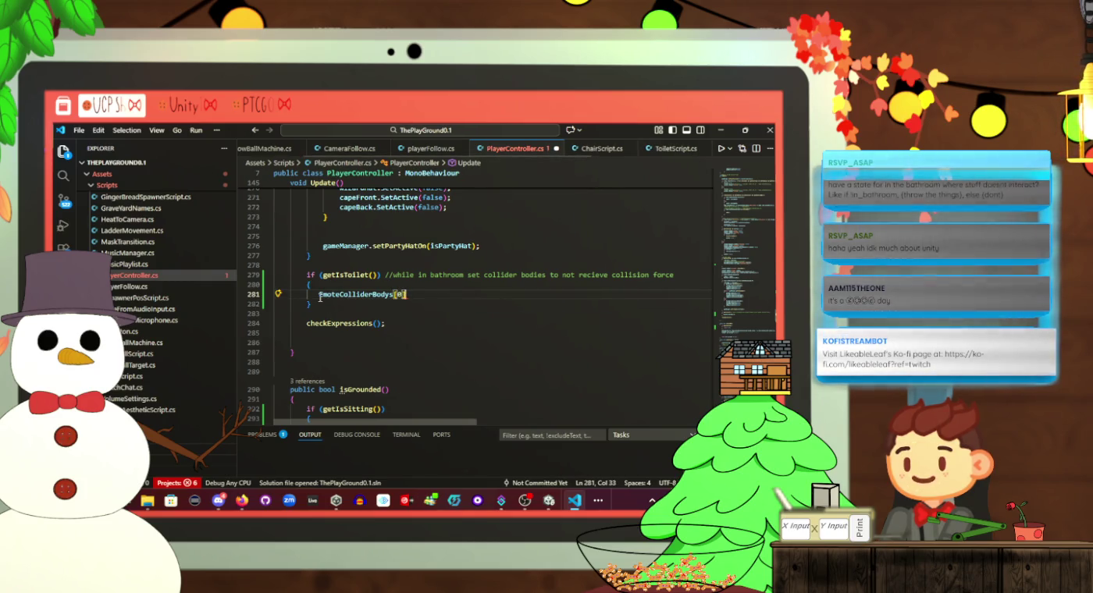
key(BackSpace)
text(.)
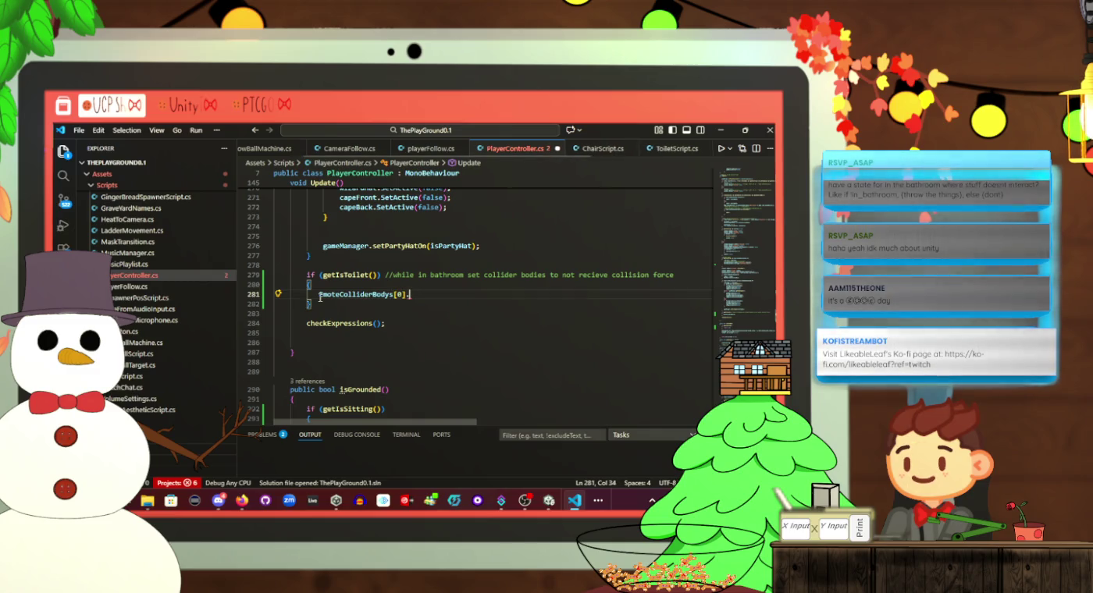
text(force)
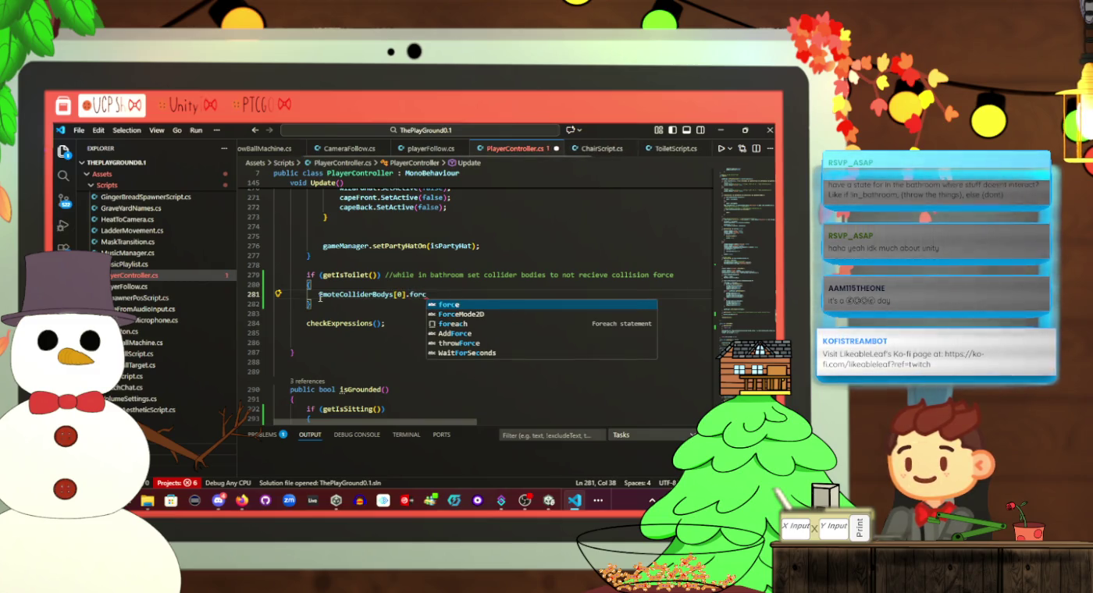
key(BackSpace)
key(BackSpace)
key(BackSpace)
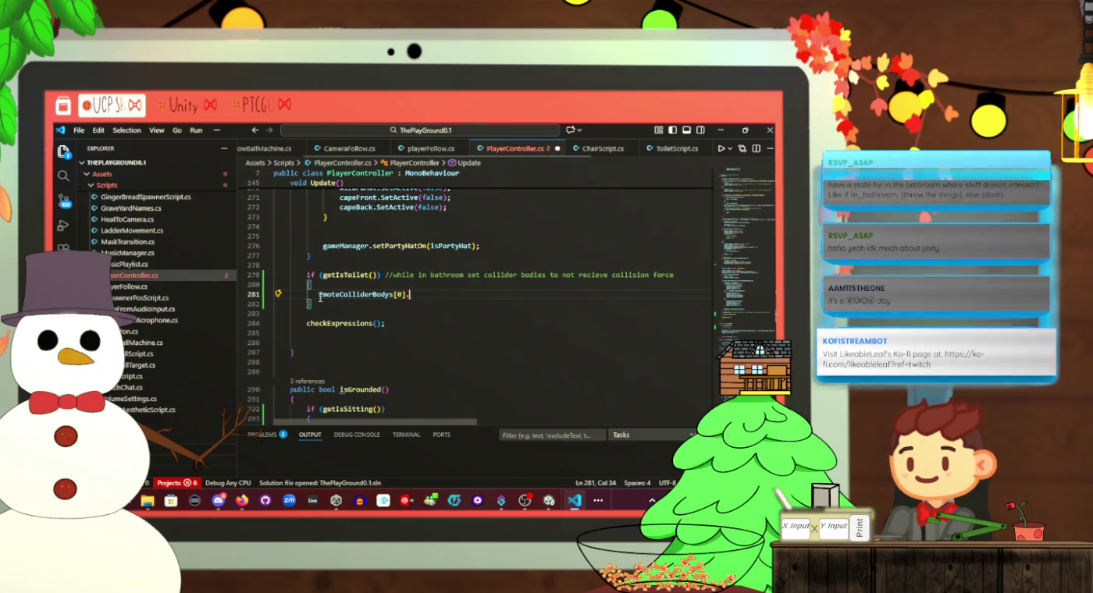
text(get)
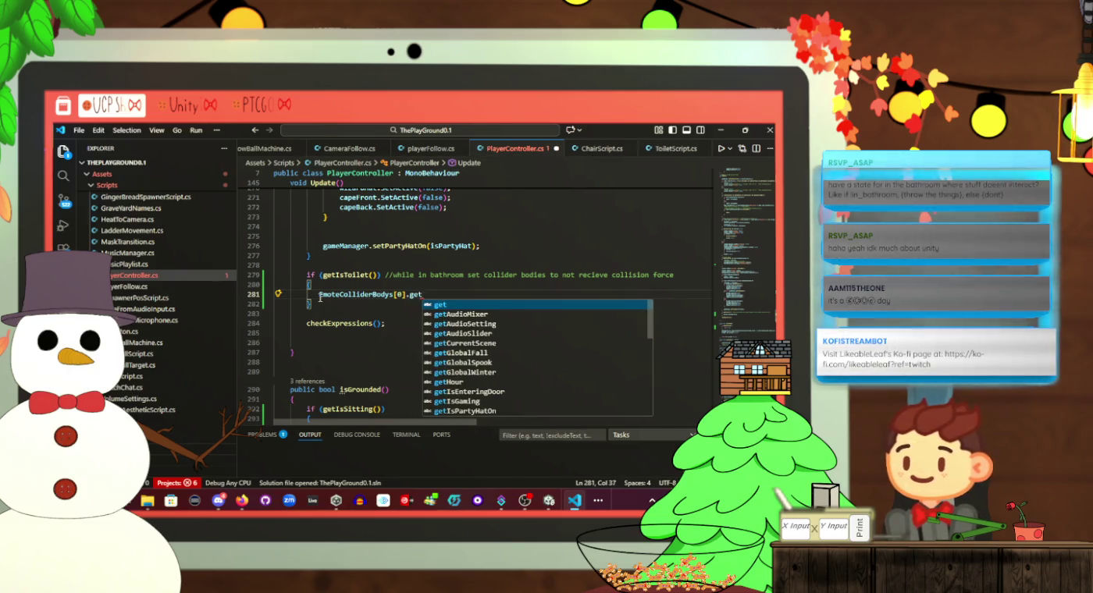
text(Com)
key(Tab)
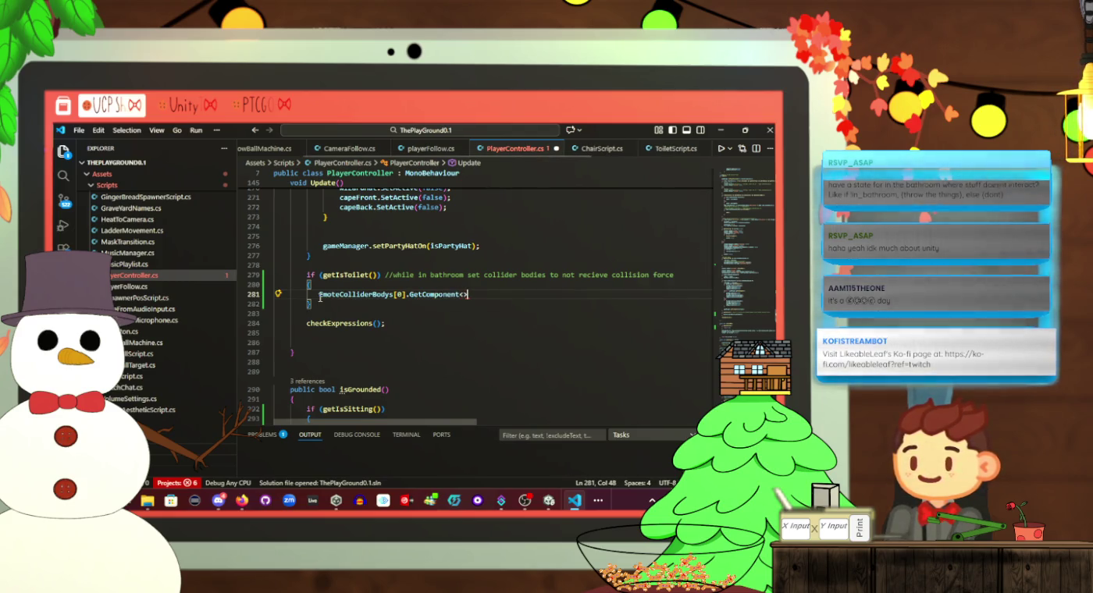
text(Collider)
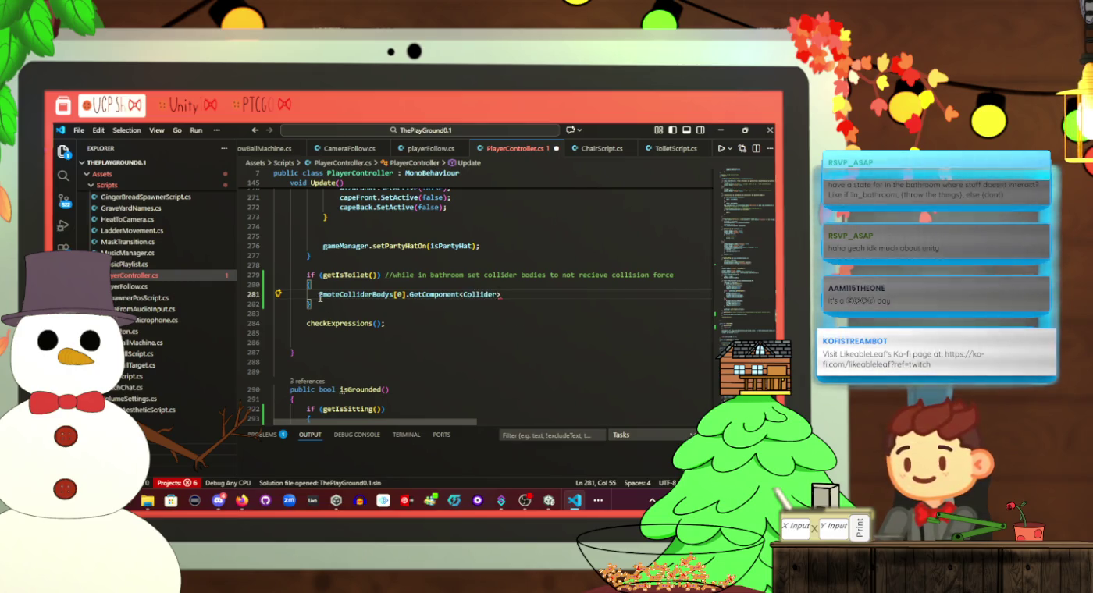
text(CircleC)
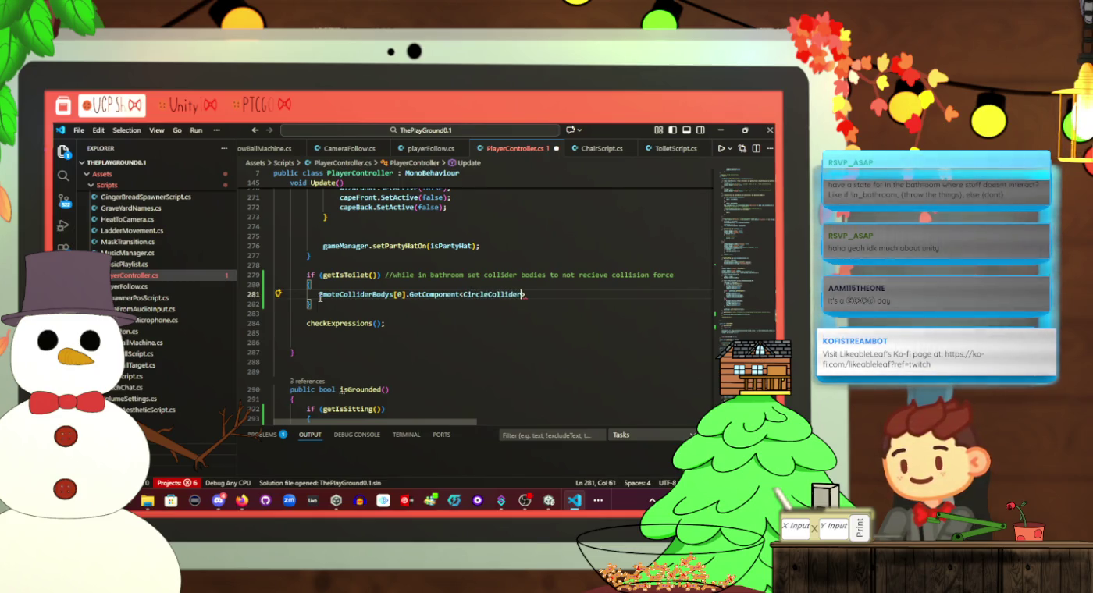
text(>().)
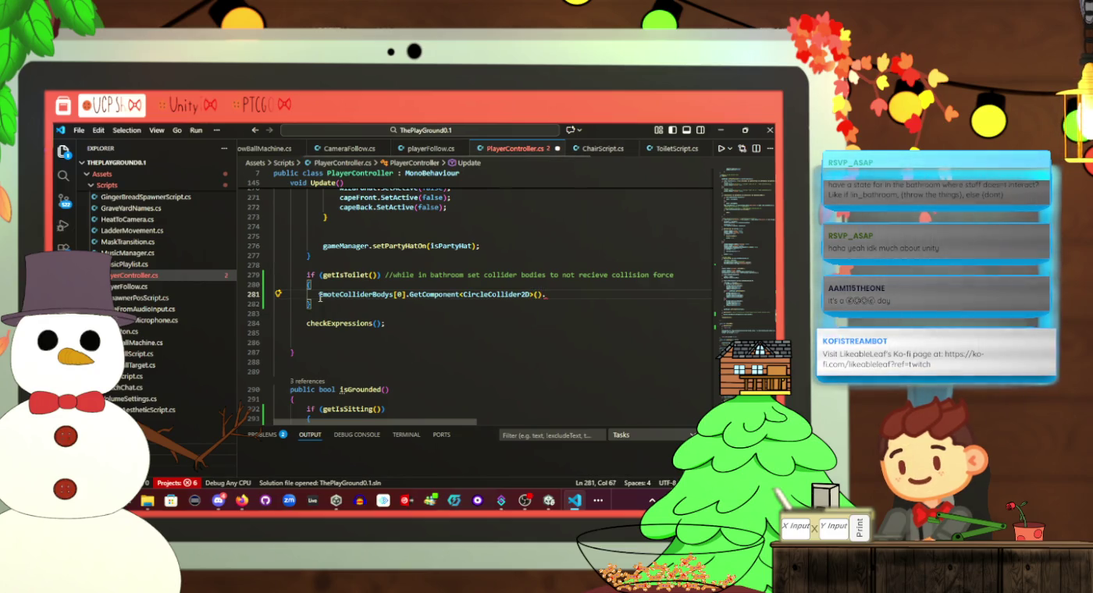
text(force)
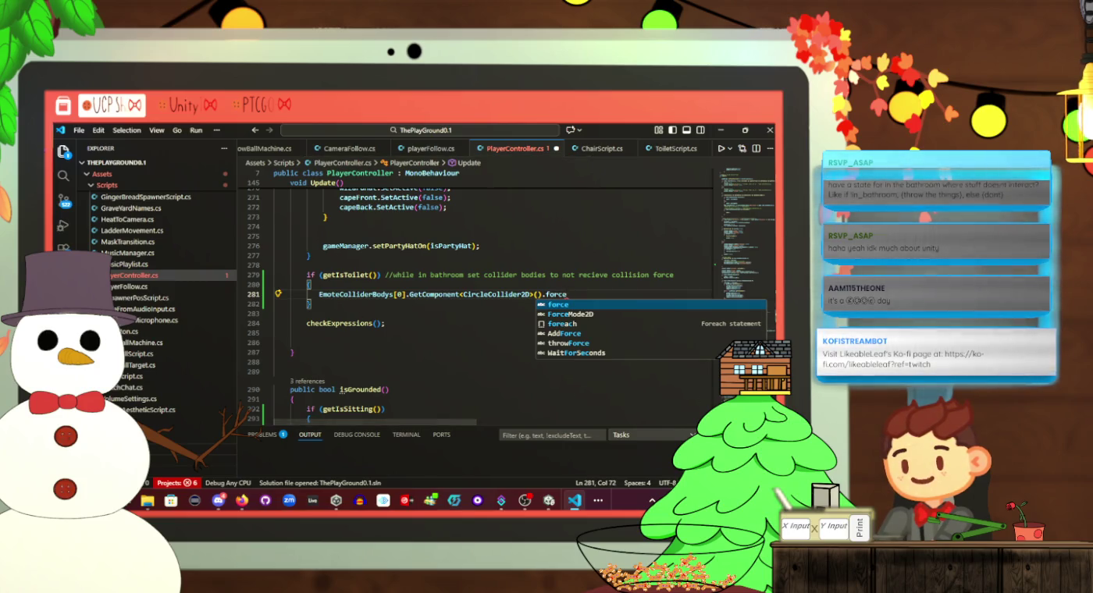
key(Escape)
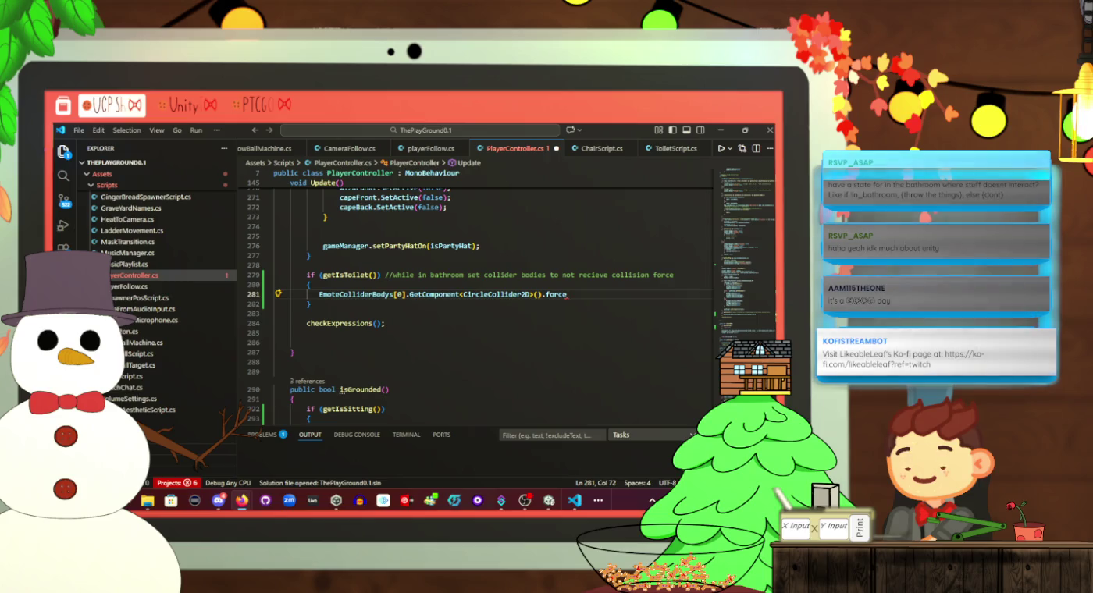
text(ReceiveLayers )
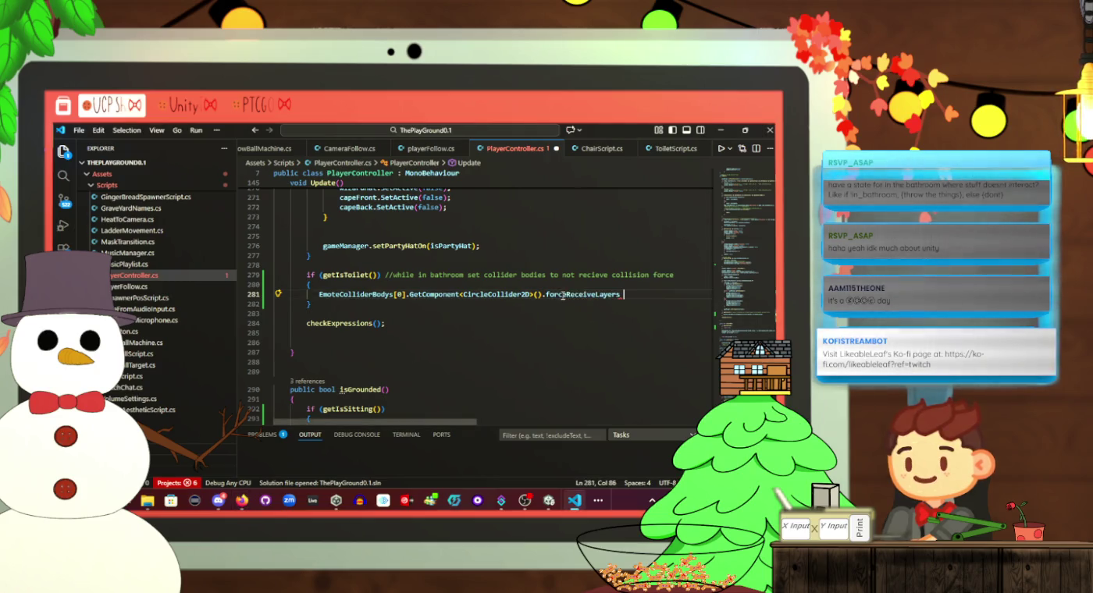
text(= )
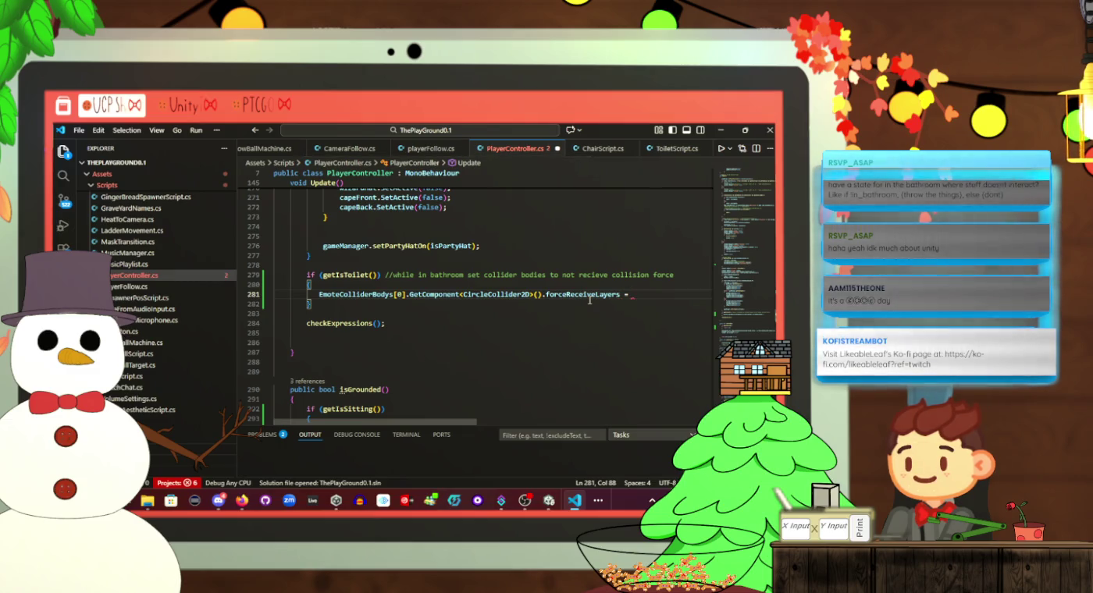
text(nothing;)
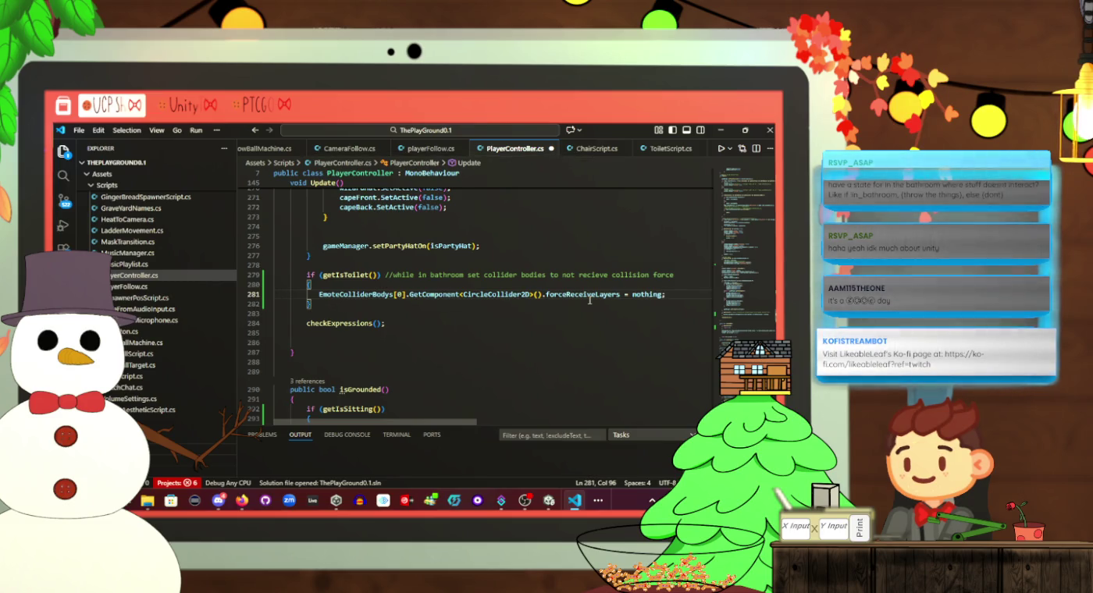
scroll(589, 299, up, 20)
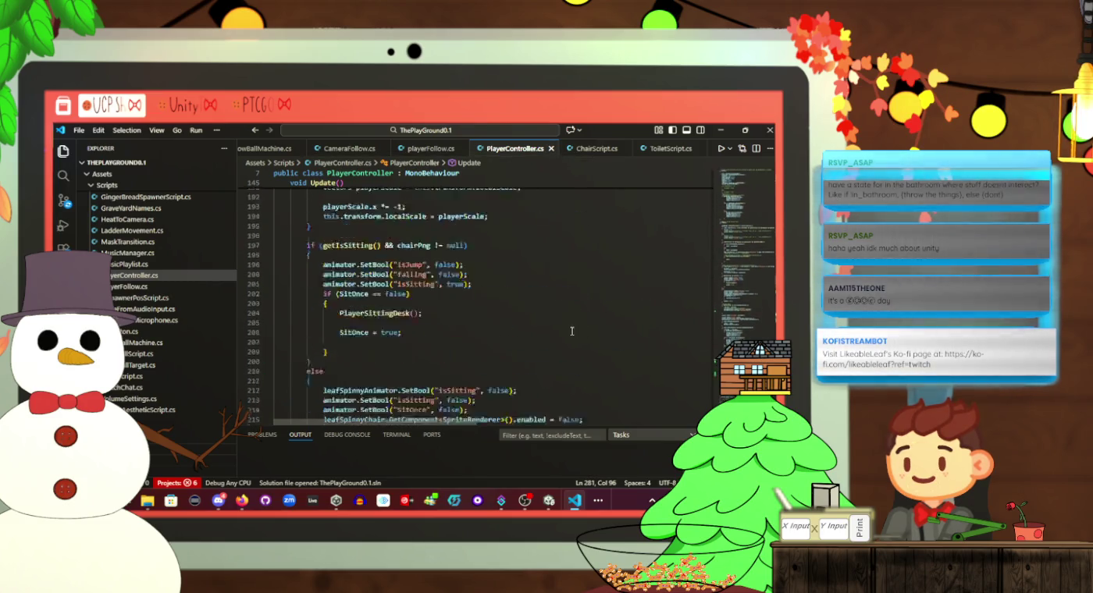
Rename the LayerMask fields on lines 17–18 to chosenLayer and nothingLayer
scroll(544, 336, up, 20)
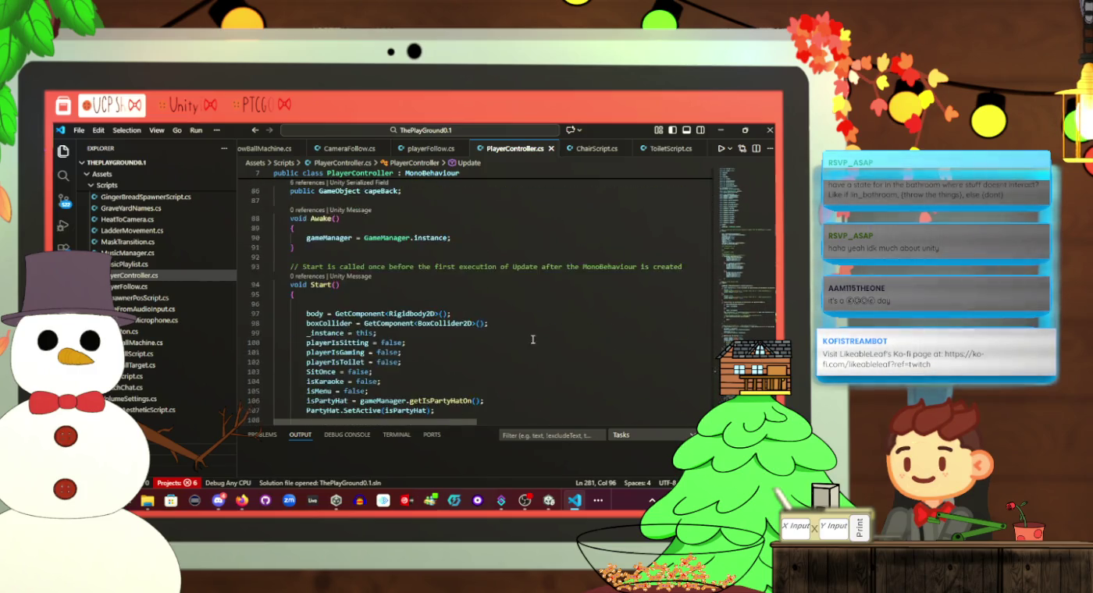
scroll(517, 337, up, 9)
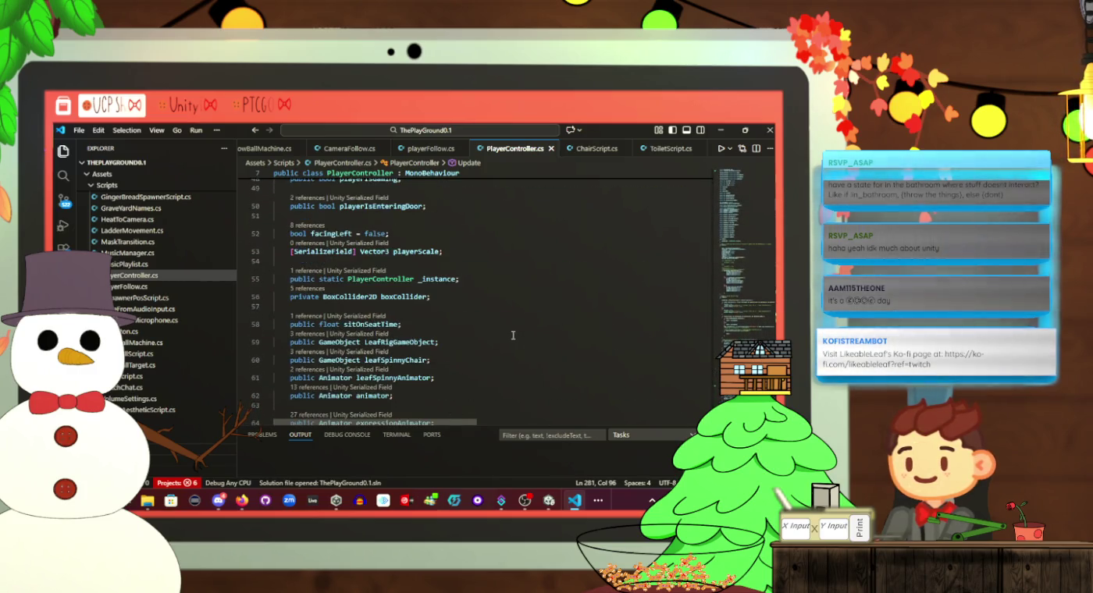
scroll(512, 336, up, 10)
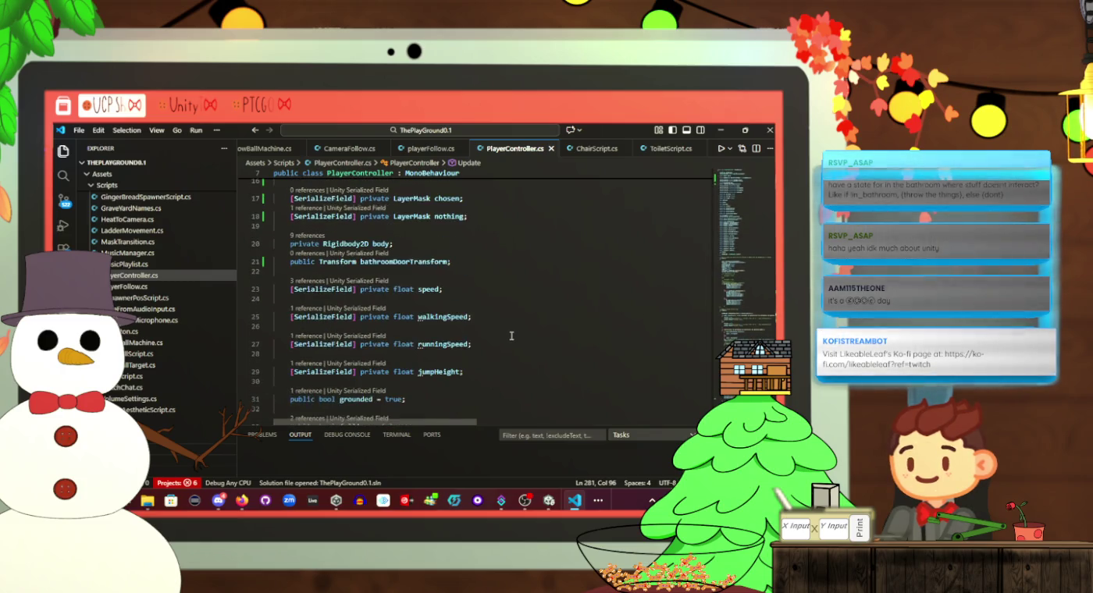
scroll(512, 335, up, 3)
scroll(511, 336, down, 2)
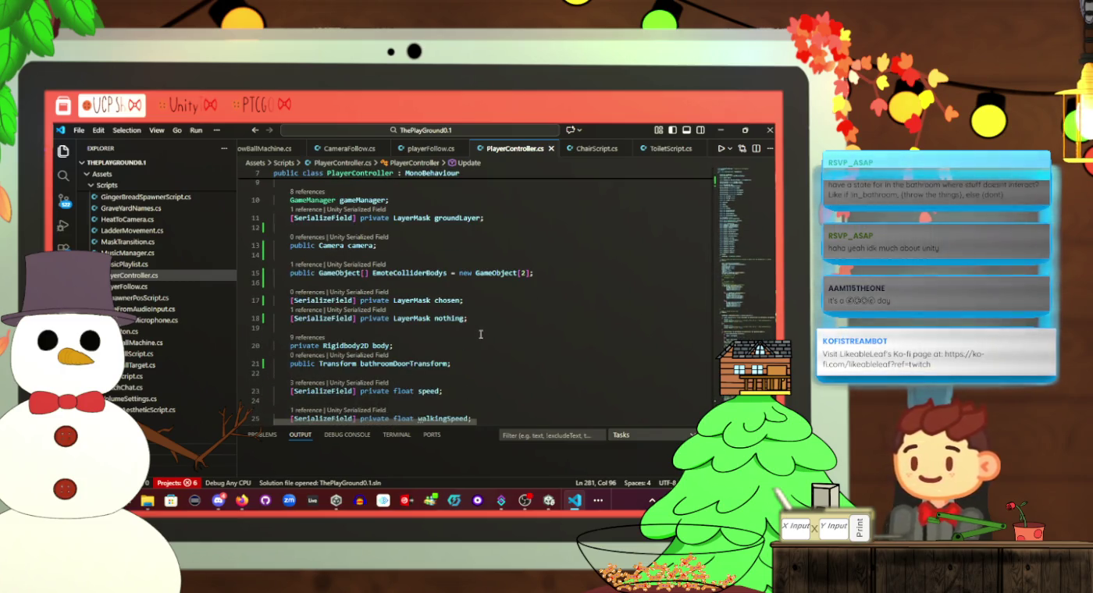
click(460, 298)
text(Lay)
key(Down)
key(Left)
text(La)
Save PlayerController.cs and return to the bathroom check around line 281
key(ctrl+s)
scroll(525, 298, down, 6)
scroll(525, 299, down, 20)
scroll(627, 320, down, 20)
scroll(505, 336, down, 13)
scroll(513, 333, up, 3)
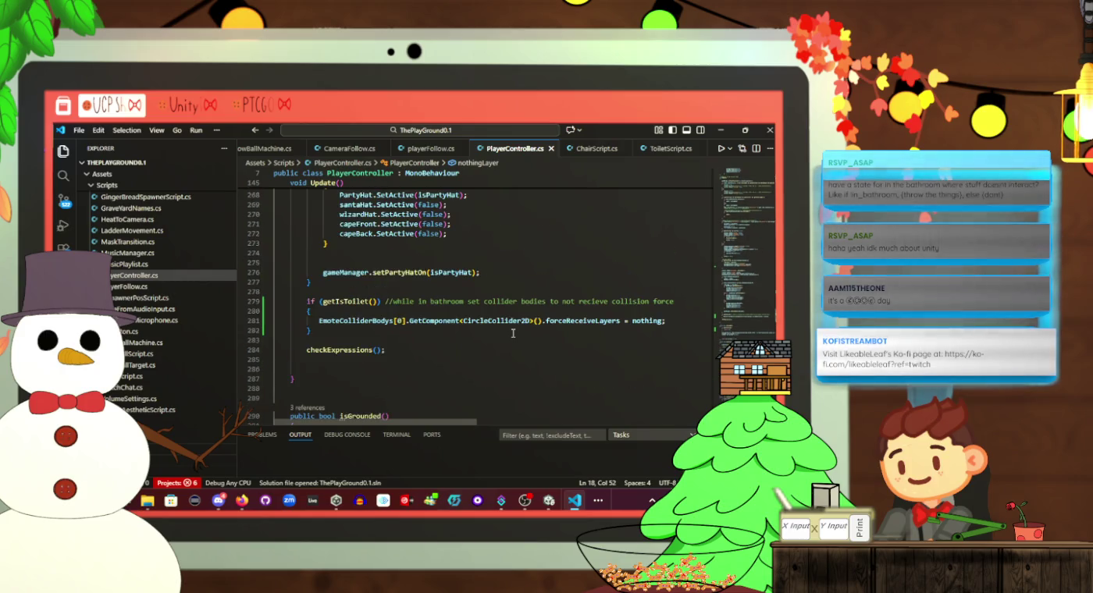
Change line 281's assigned value from nothing to nothingLayer
double_click(649, 321)
text(not)
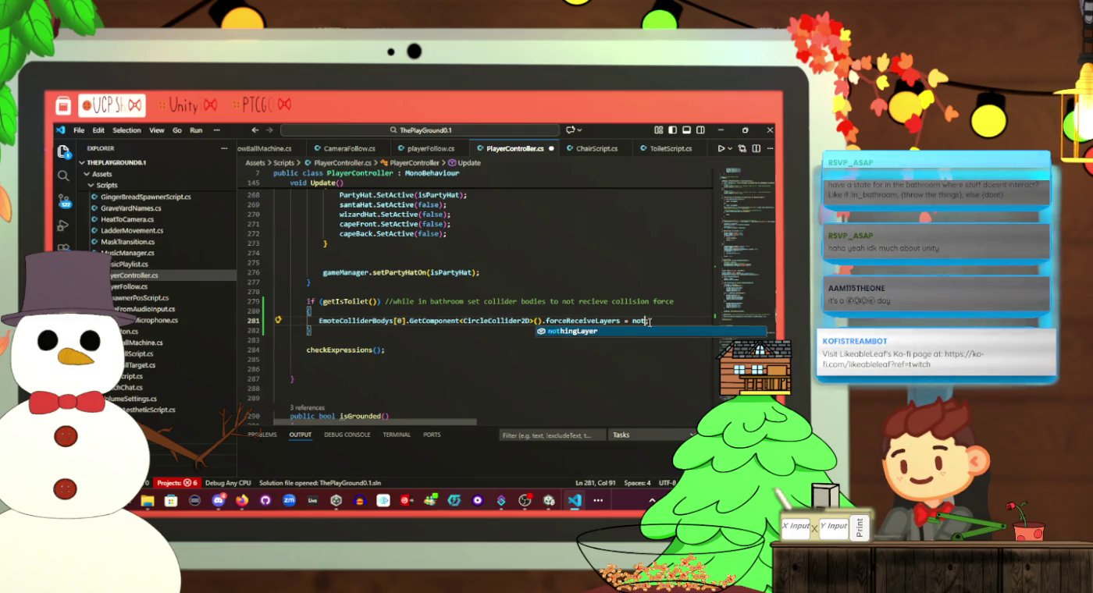
key(Tab)
click(689, 326)
click(700, 322)
Add line 282 setting EmoteColliderBodys[1]'s CircleCollider2D forceReceiveLayers to nothingLayer, then begin an else
key(Return)
text(Em)
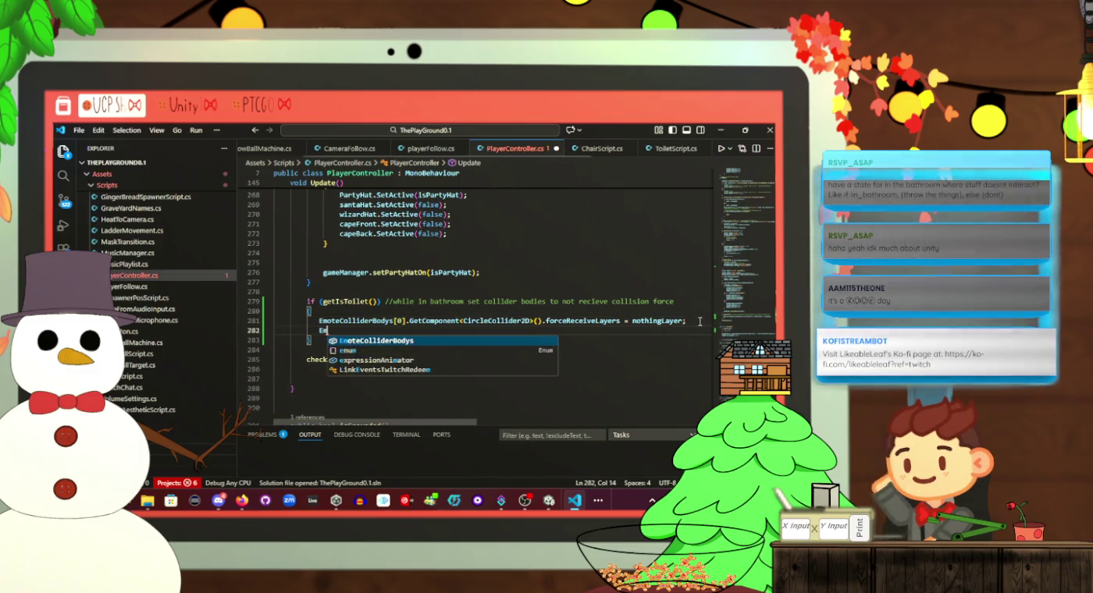
text(oteColliderBodys[1])
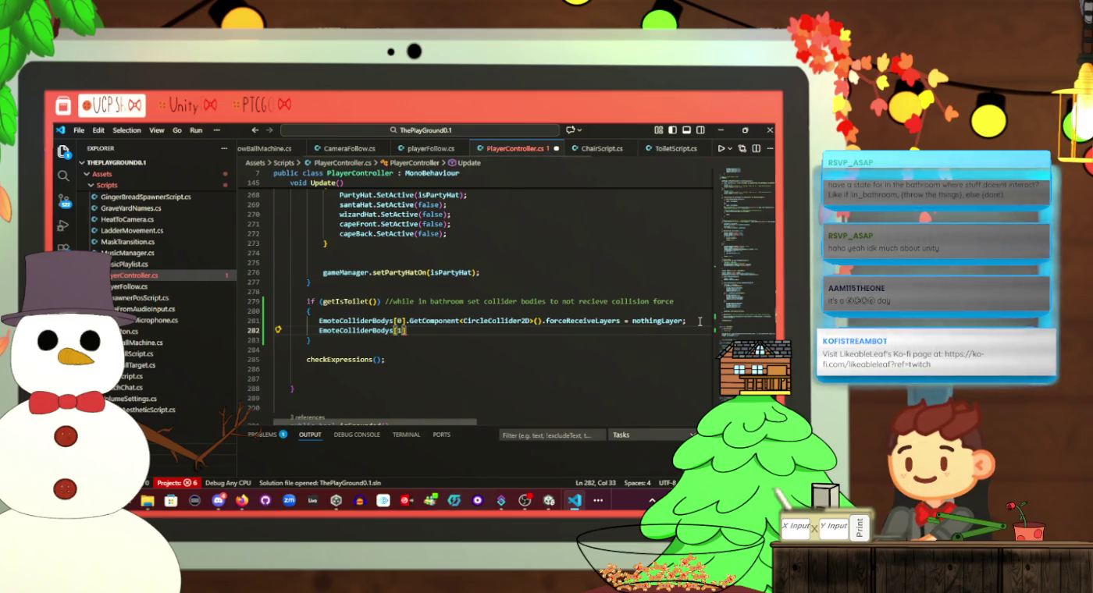
text(.GetComp)
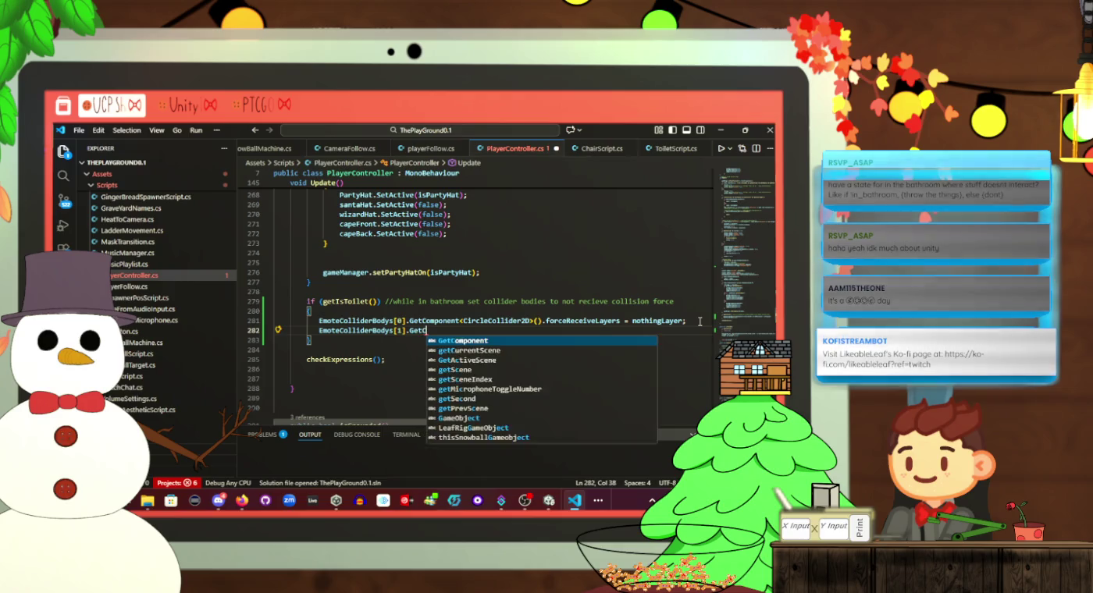
key(Tab)
text(<Circle)
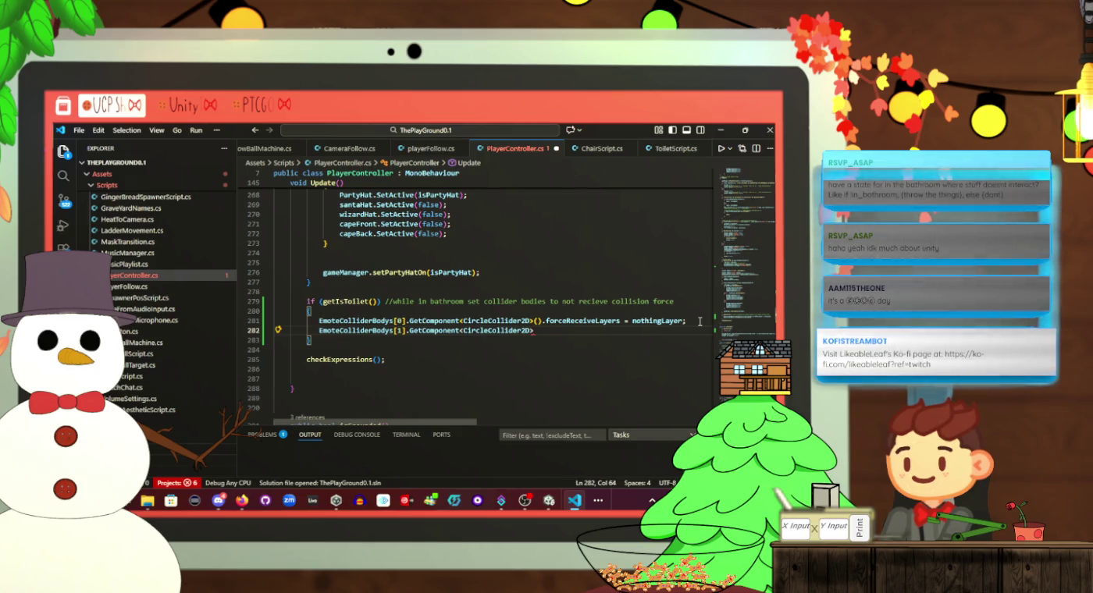
text(.forc)
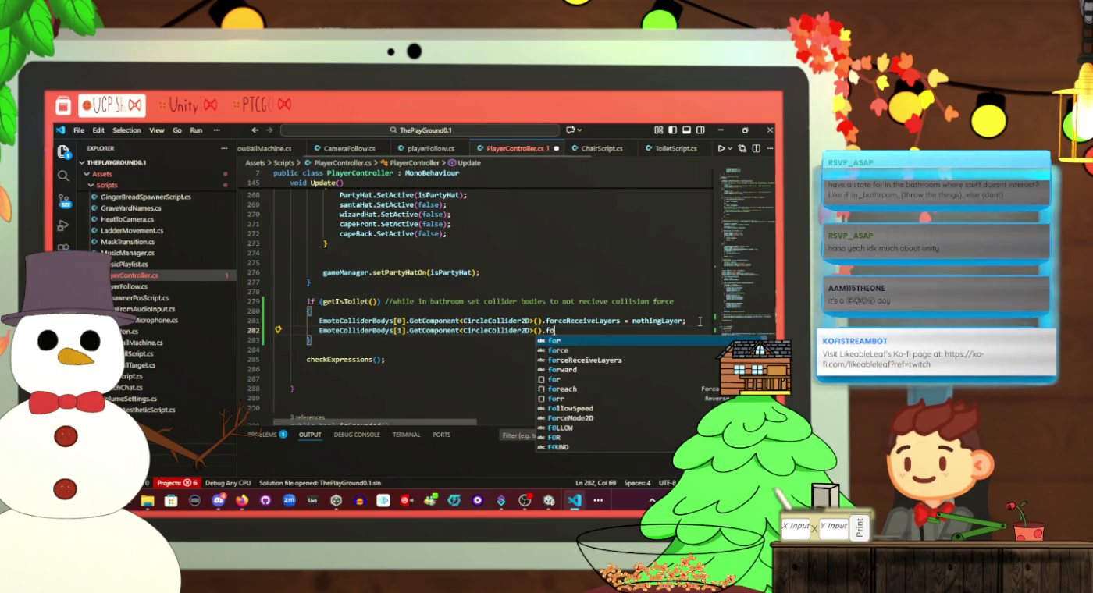
key(Down)
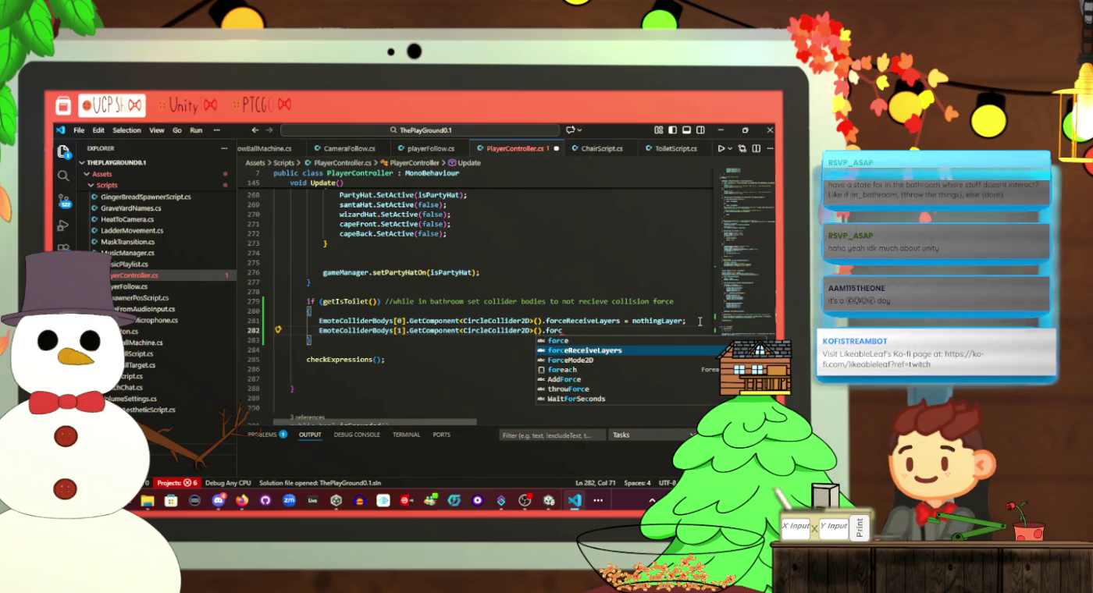
key(Tab)
text(= )
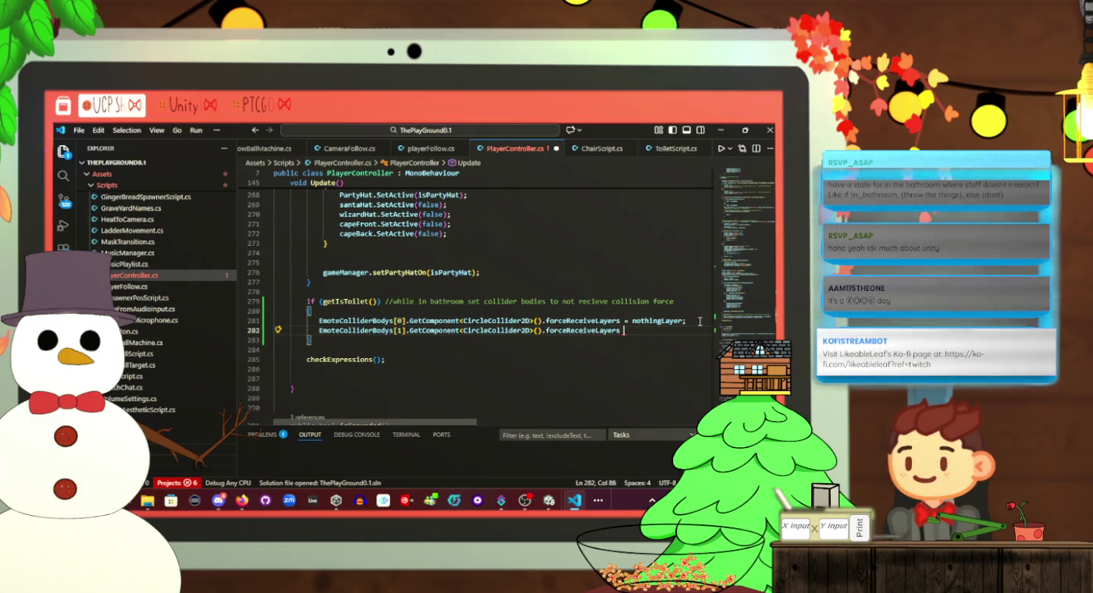
text(noth)
key(Tab)
text(;)
key(ctrl+s)
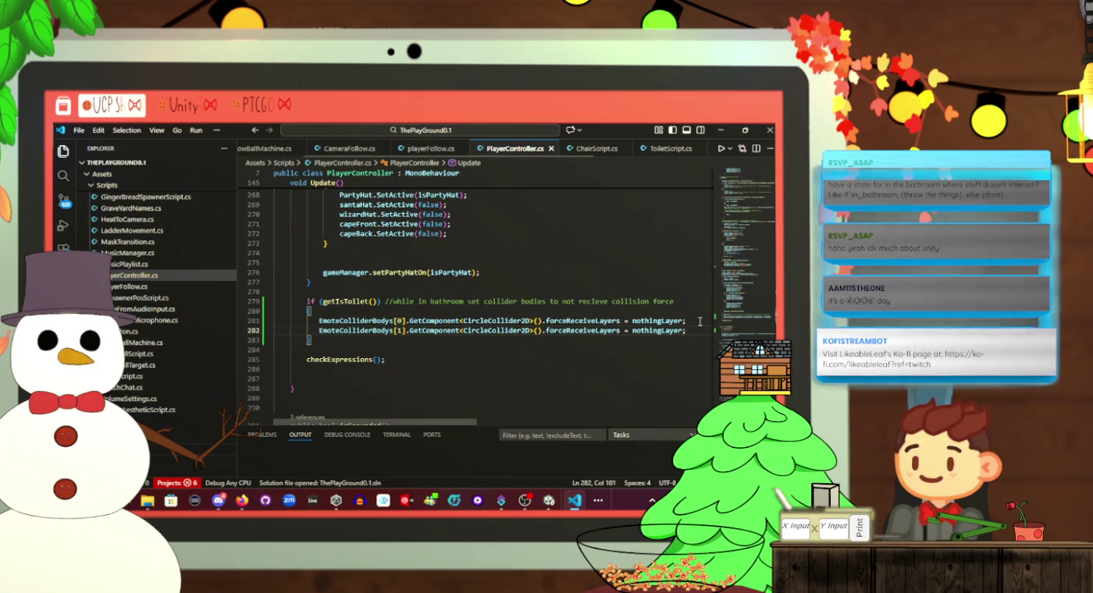
key(Down)
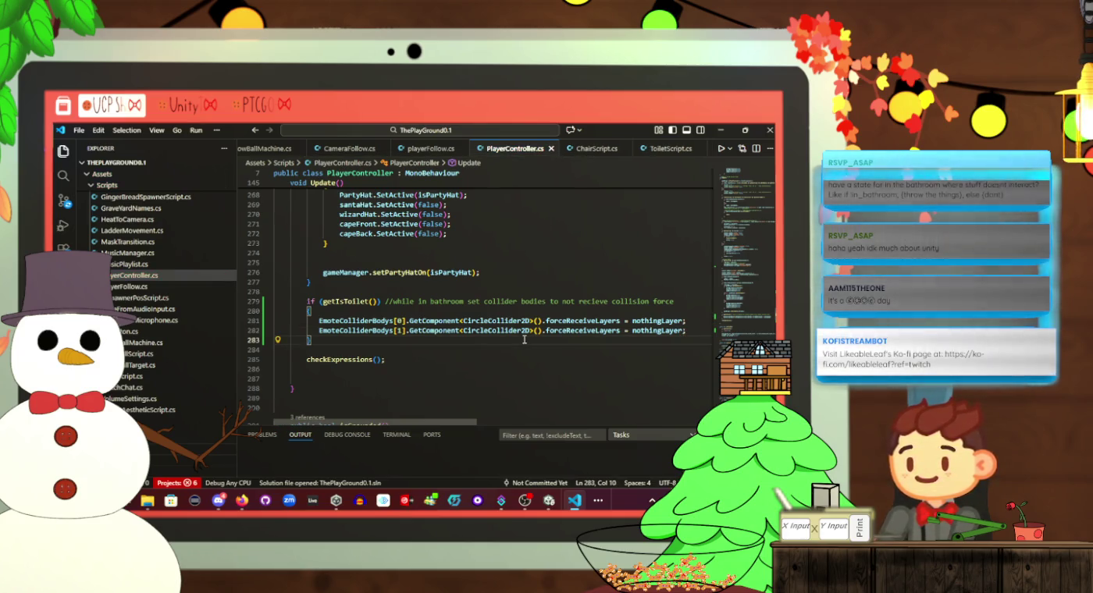
text(else;)
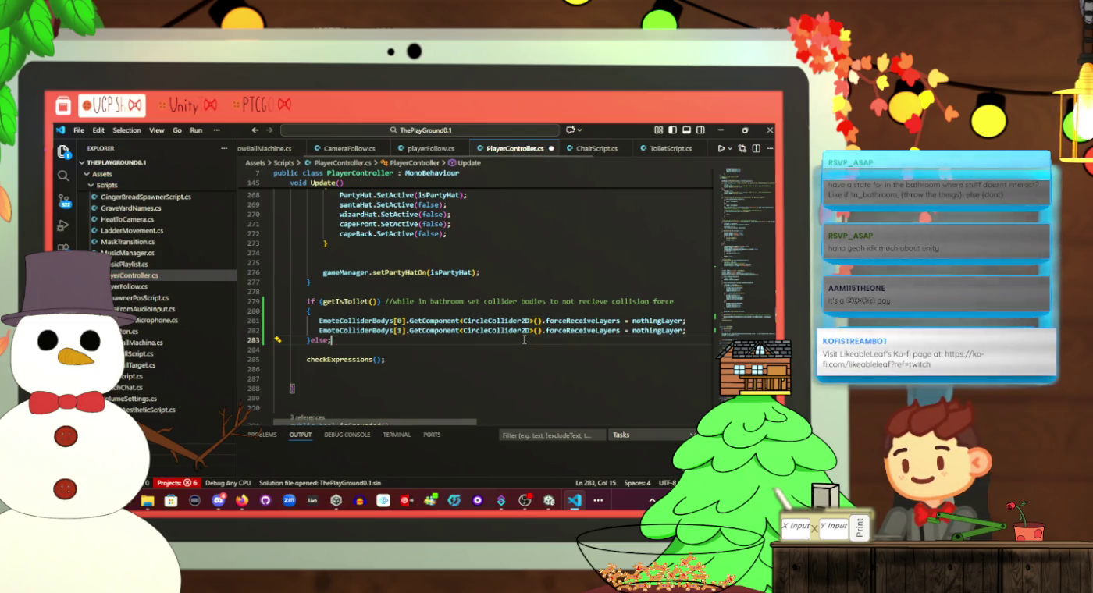
text({)
Create the else block and paste copies of both forceReceiveLayers lines into it
key(Return)
key(ctrl+s)
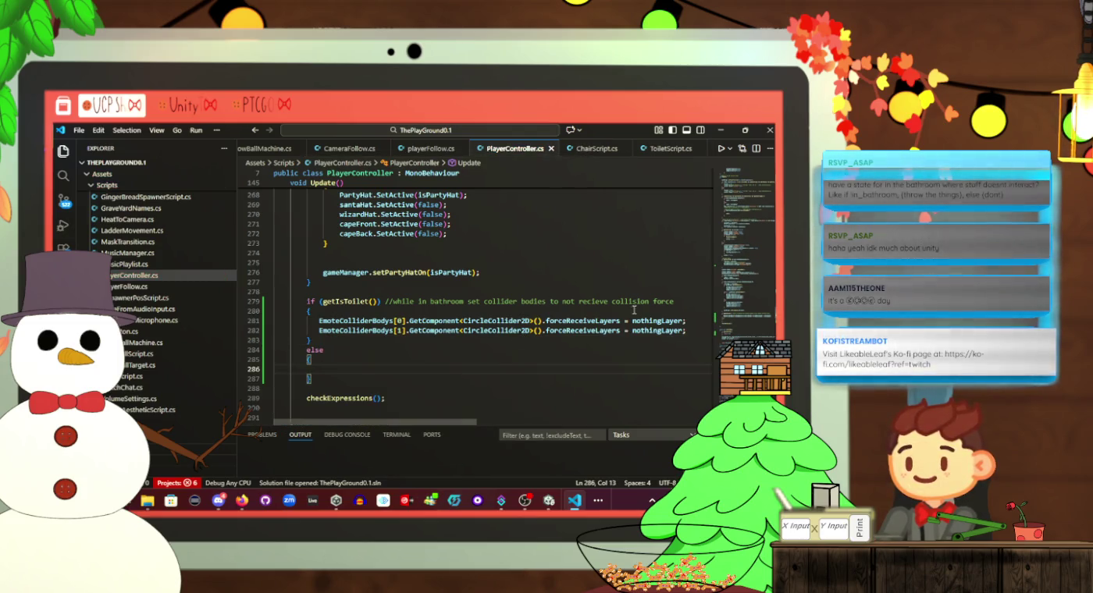
mouse_move(688, 331)
mouse_down()
mouse_move(308, 334)
mouse_move(323, 321)
mouse_up()
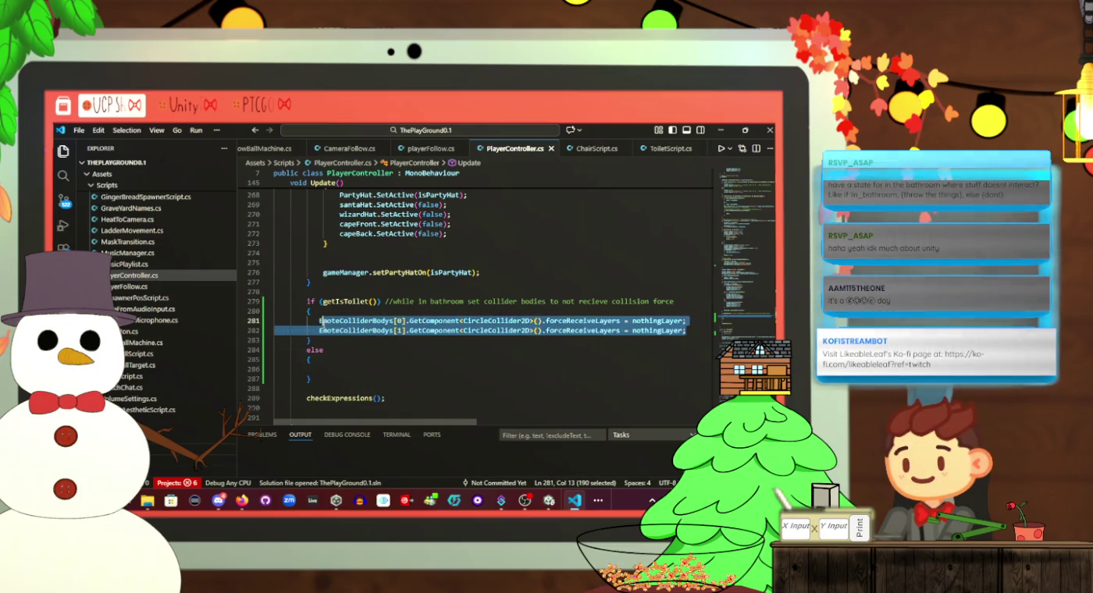
key(ctrl+c)
click(654, 372)
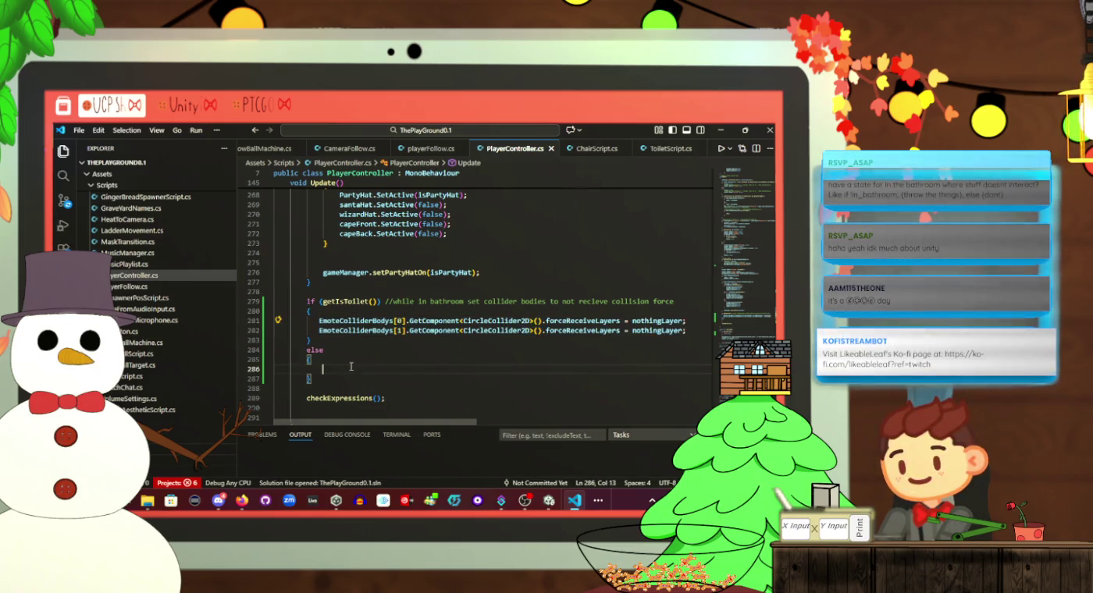
key(ctrl+v)
Replace nothingLayer with chosenLayer on both pasted lines 286 and 287
double_click(665, 363)
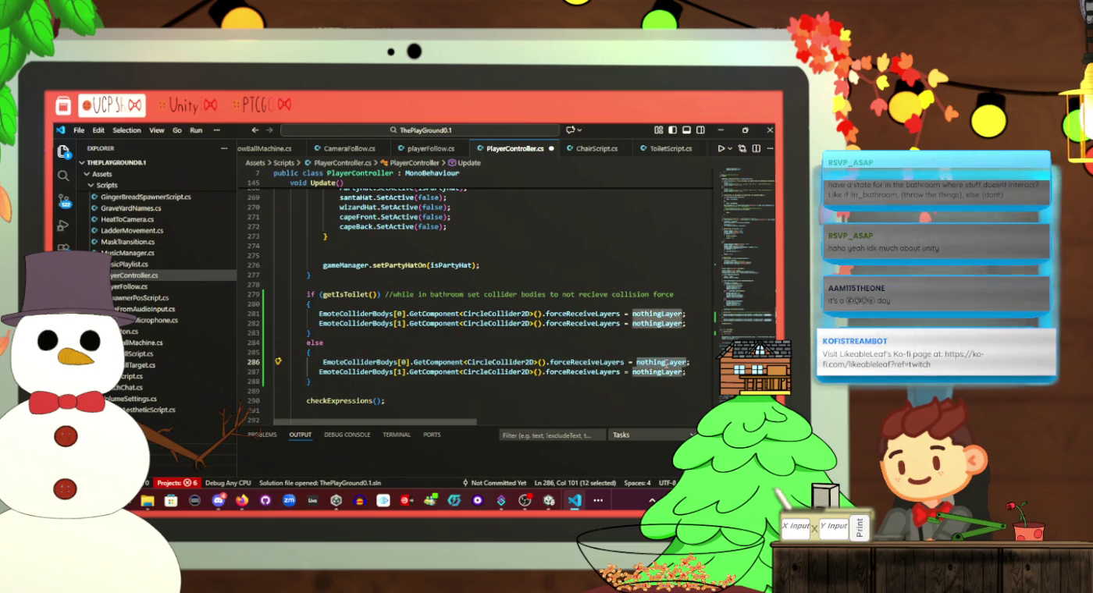
text(chos)
key(Return)
key(Down)
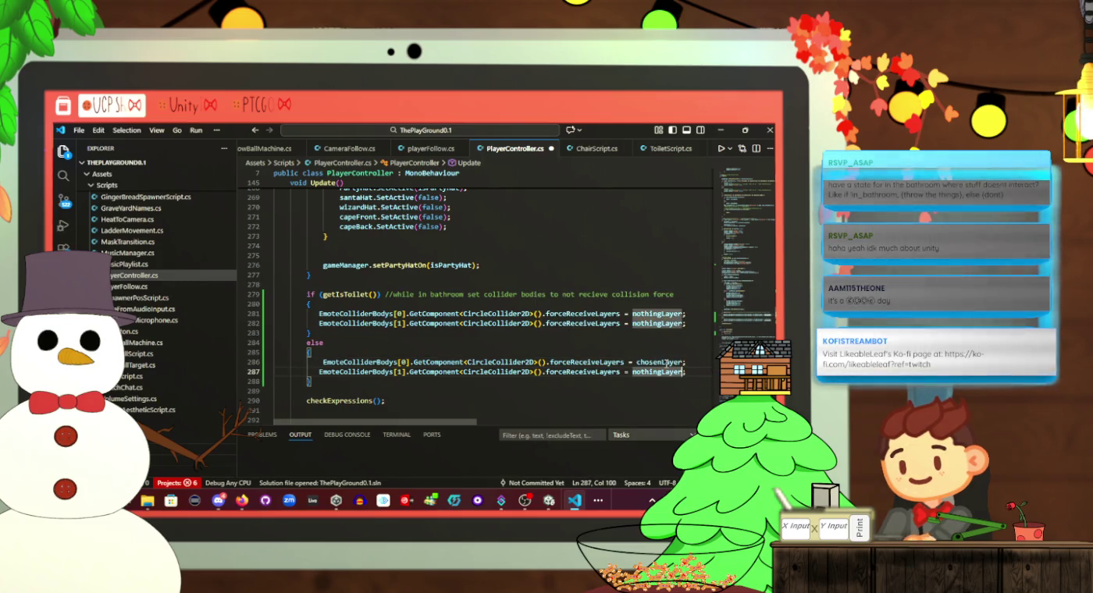
key(shift+Left)
key(shift+Left)
key(shift+Left)
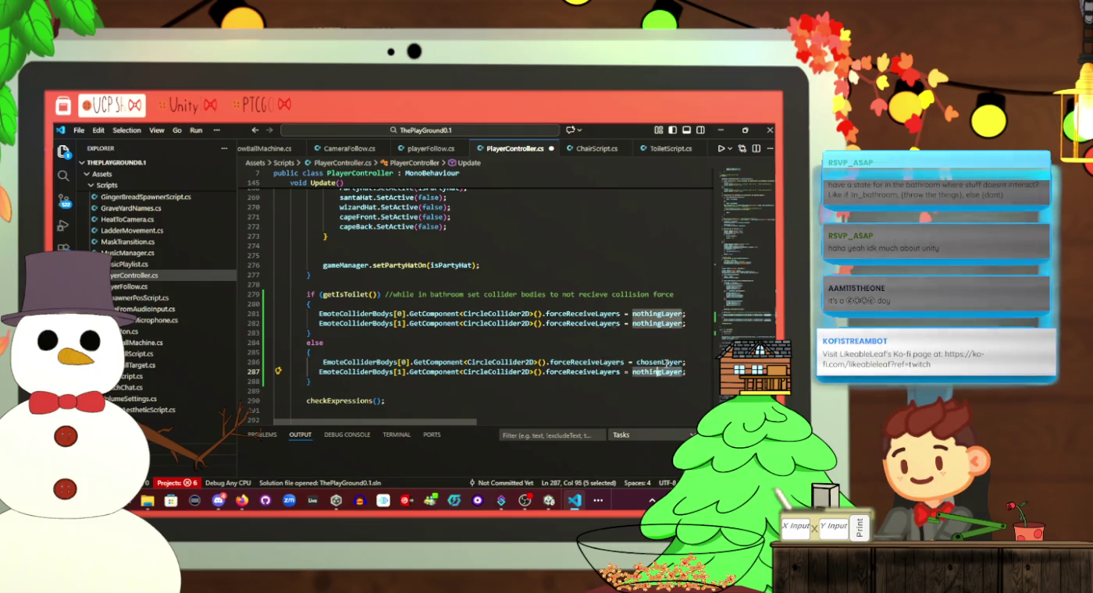
text(ch)
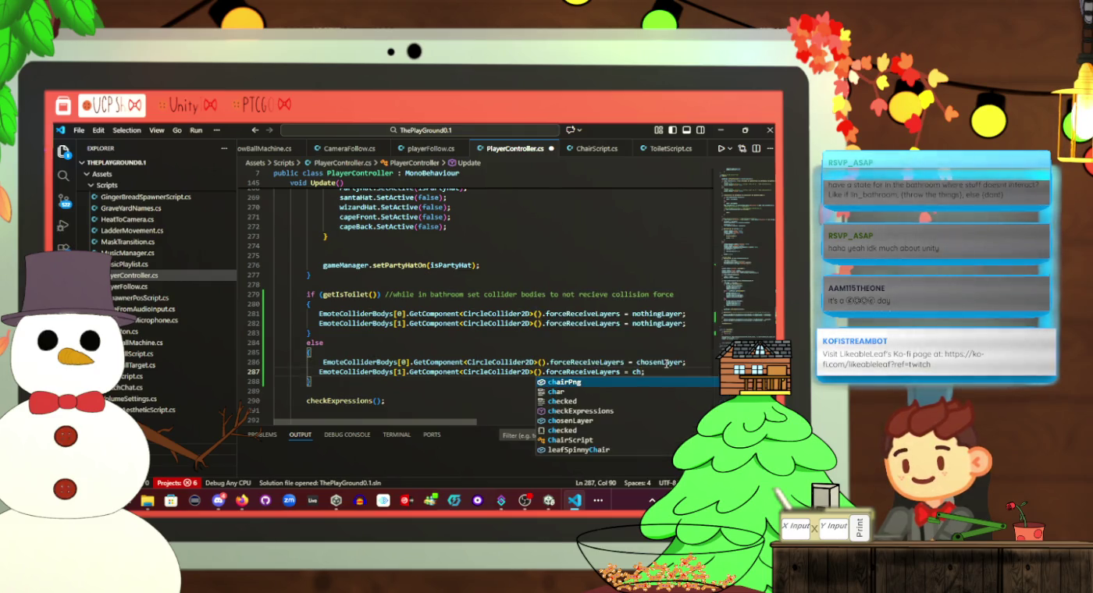
text(os)
key(Tab)
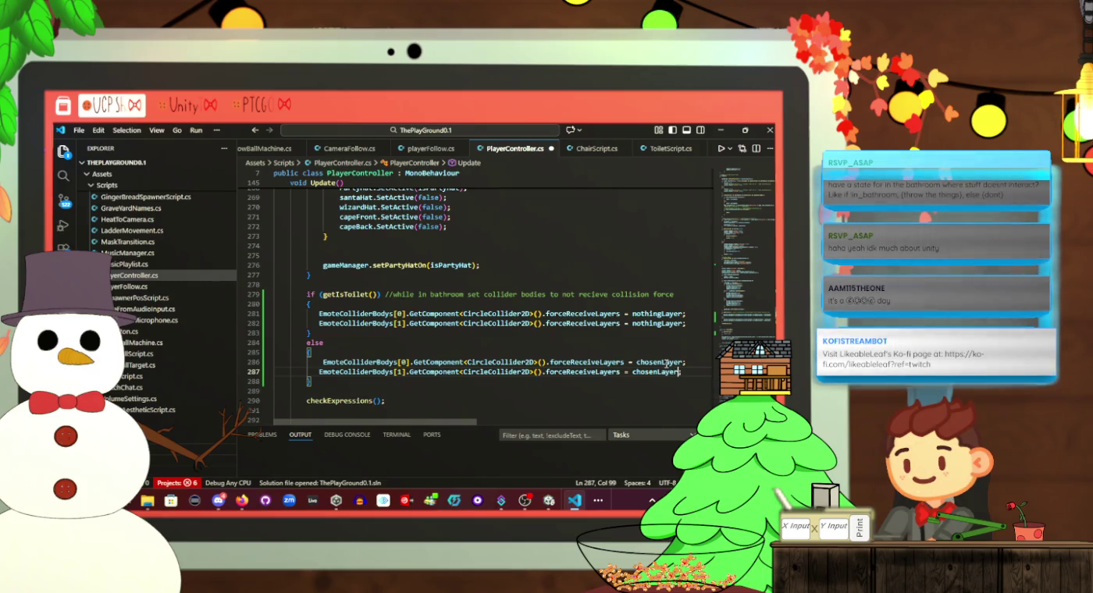
mouse_move(684, 371)
mouse_down()
mouse_move(320, 373)
mouse_move(330, 358)
mouse_up()
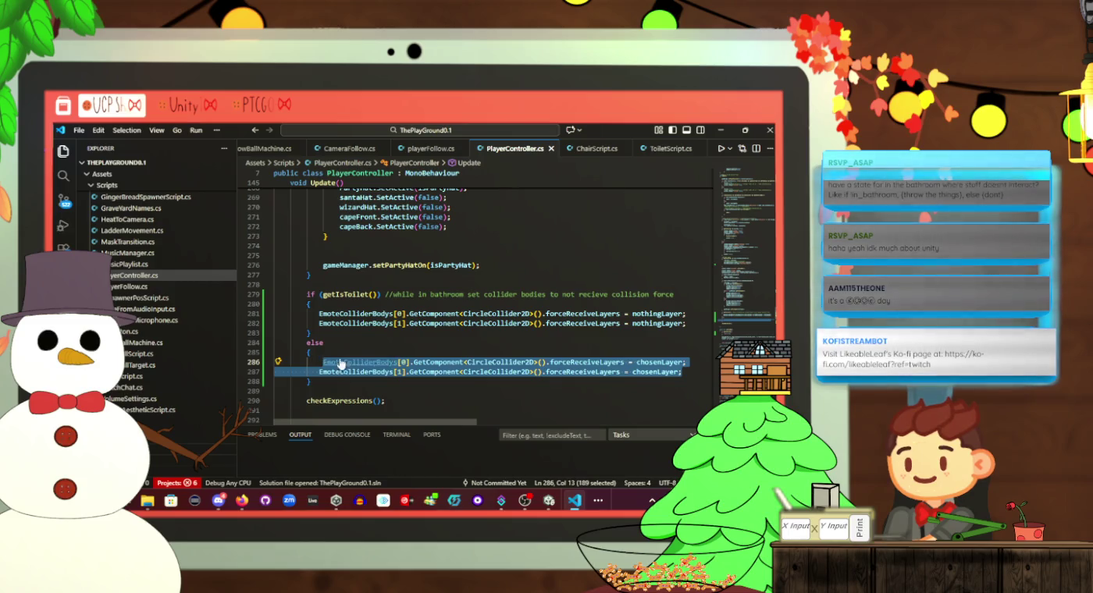
click(387, 349)
Review where getIsToilet() is used in PlayerController.cs, then bring up the window switcher
scroll(388, 349, up, 10)
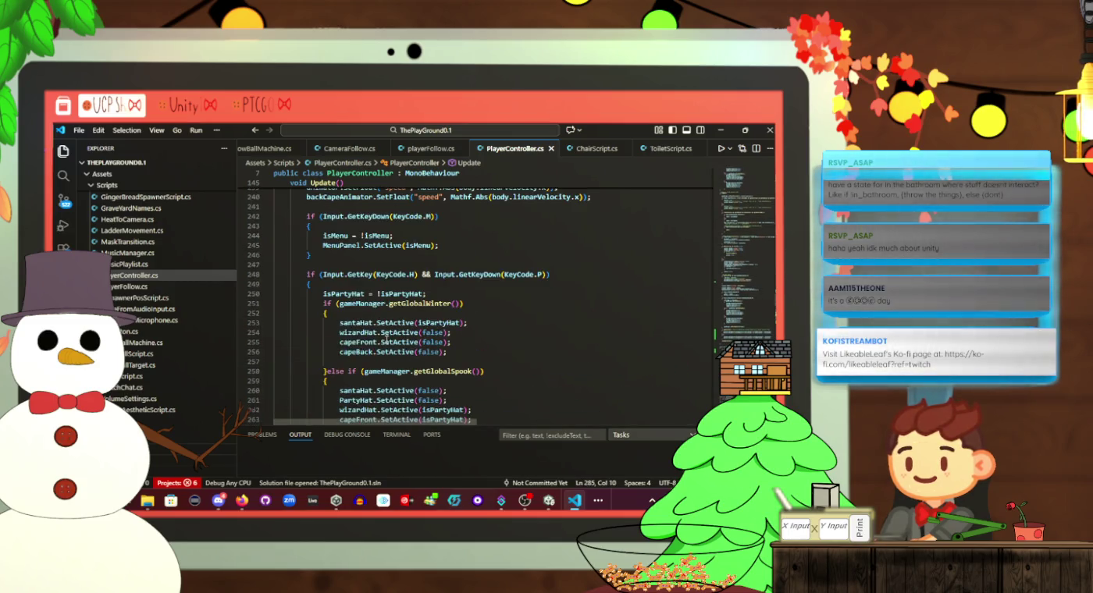
scroll(386, 342, up, 18)
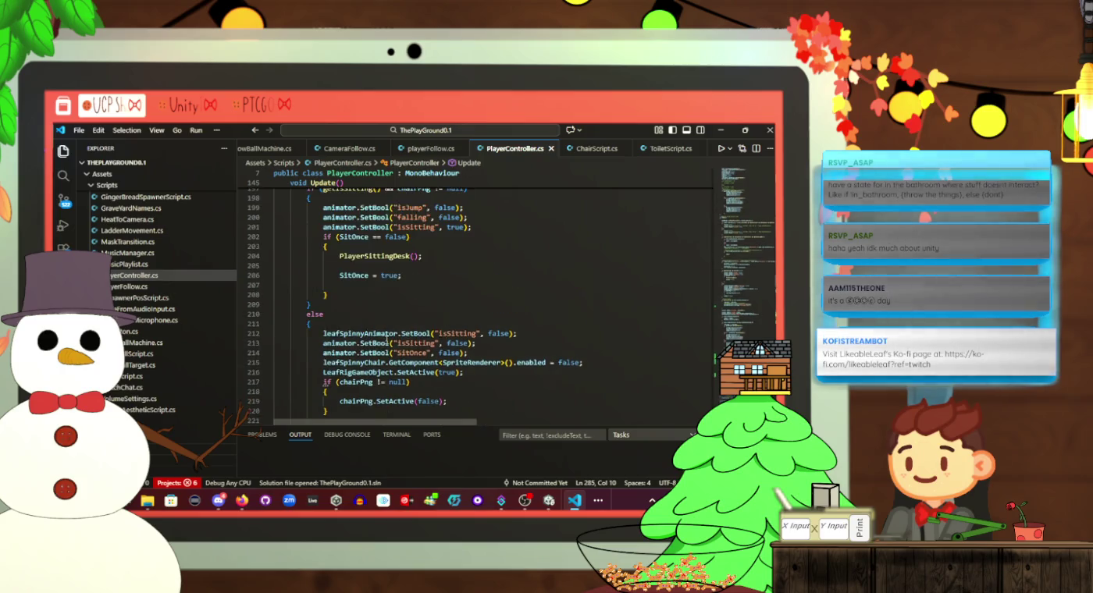
scroll(386, 341, up, 11)
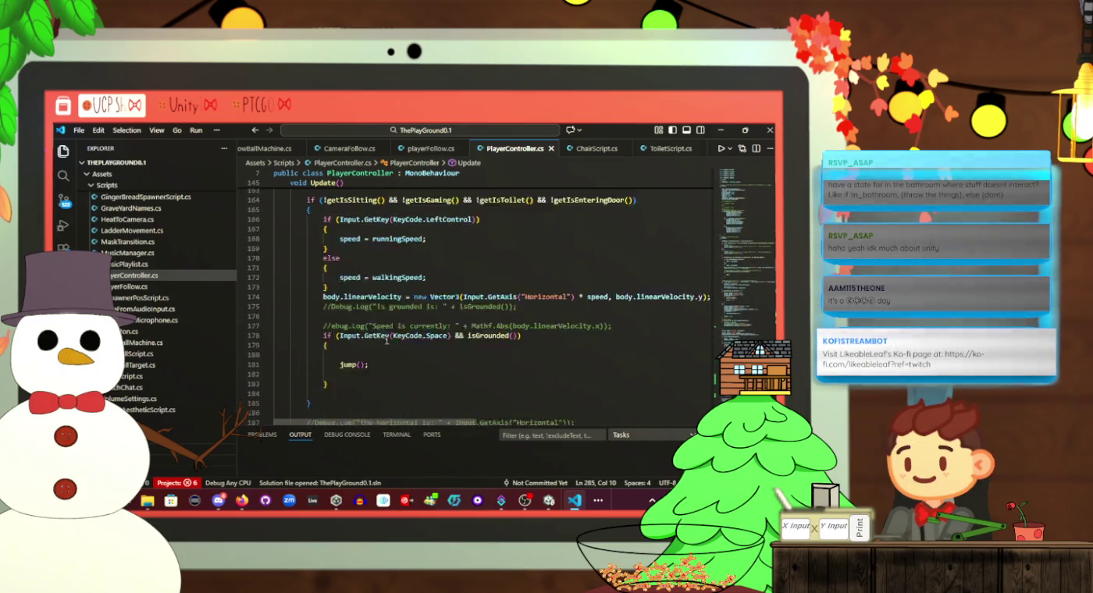
scroll(386, 340, up, 3)
scroll(538, 258, down, 4)
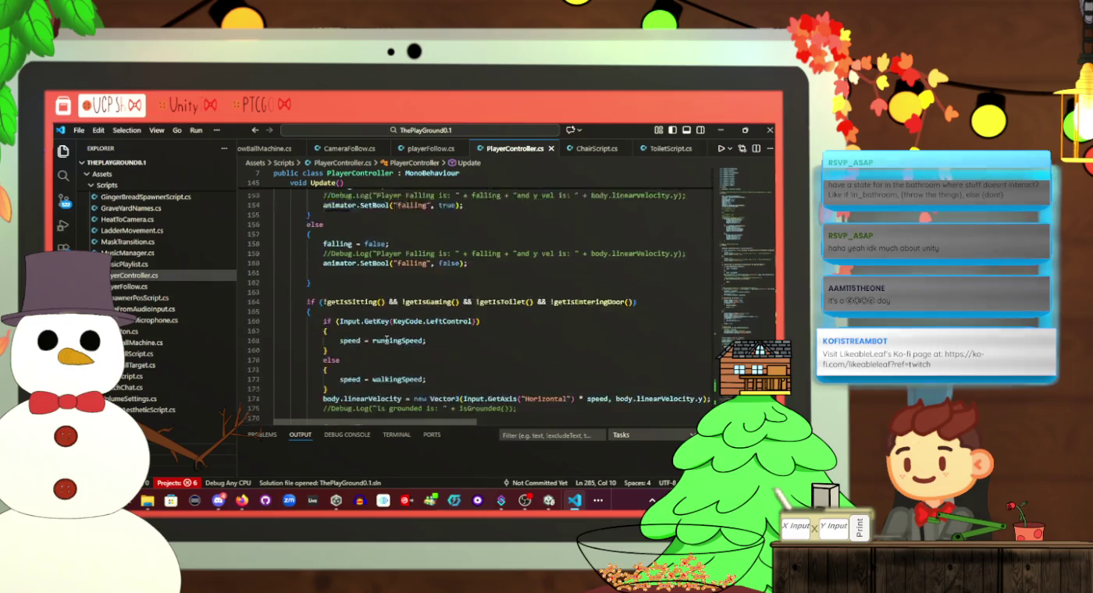
click(505, 250)
scroll(500, 258, down, 20)
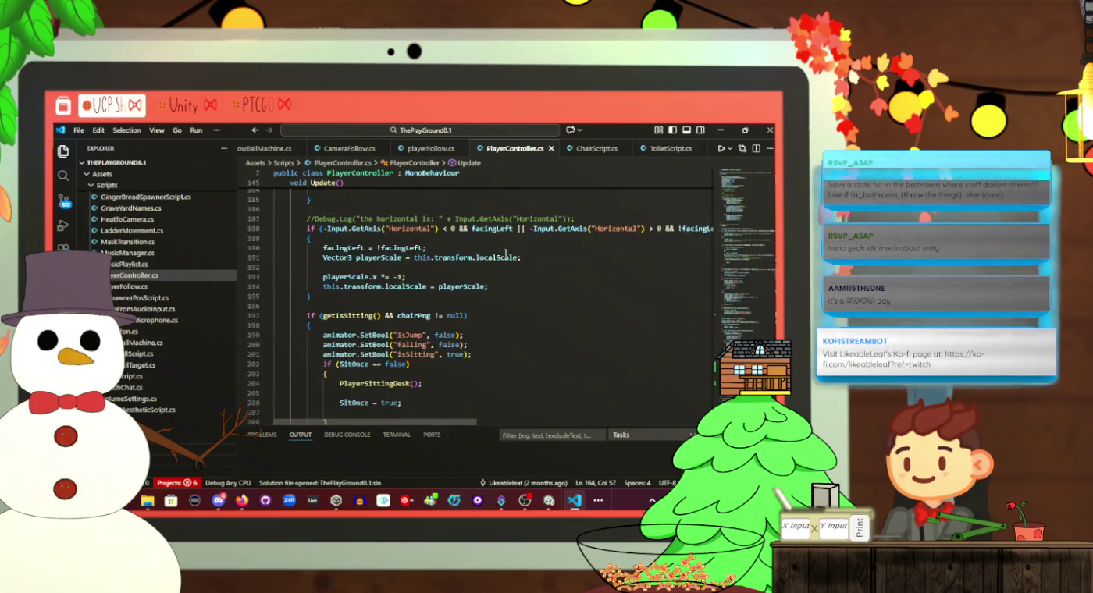
scroll(493, 269, down, 18)
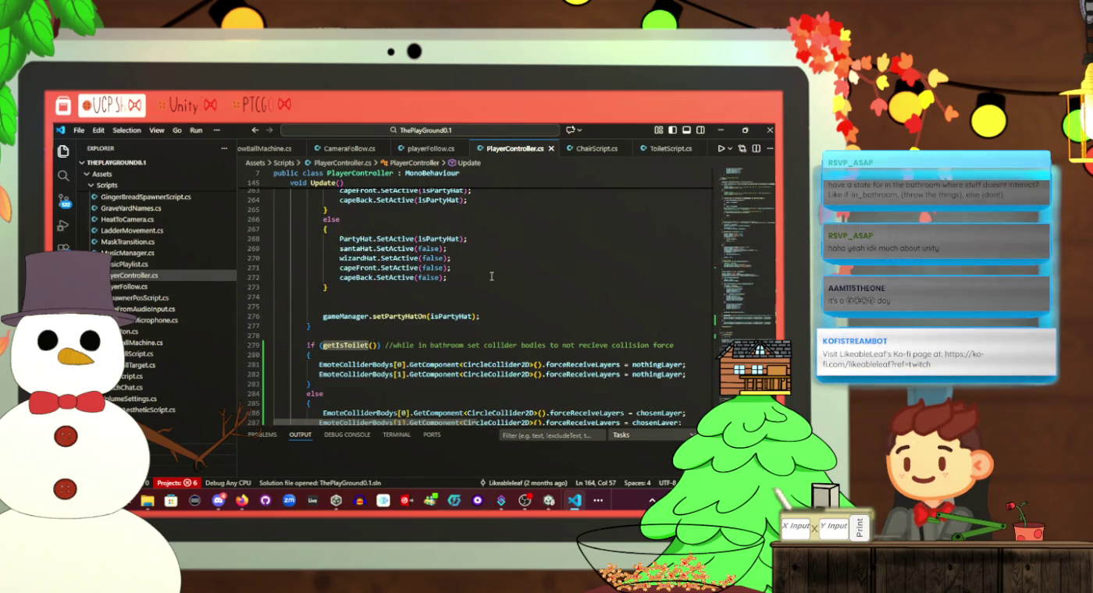
scroll(491, 276, down, 14)
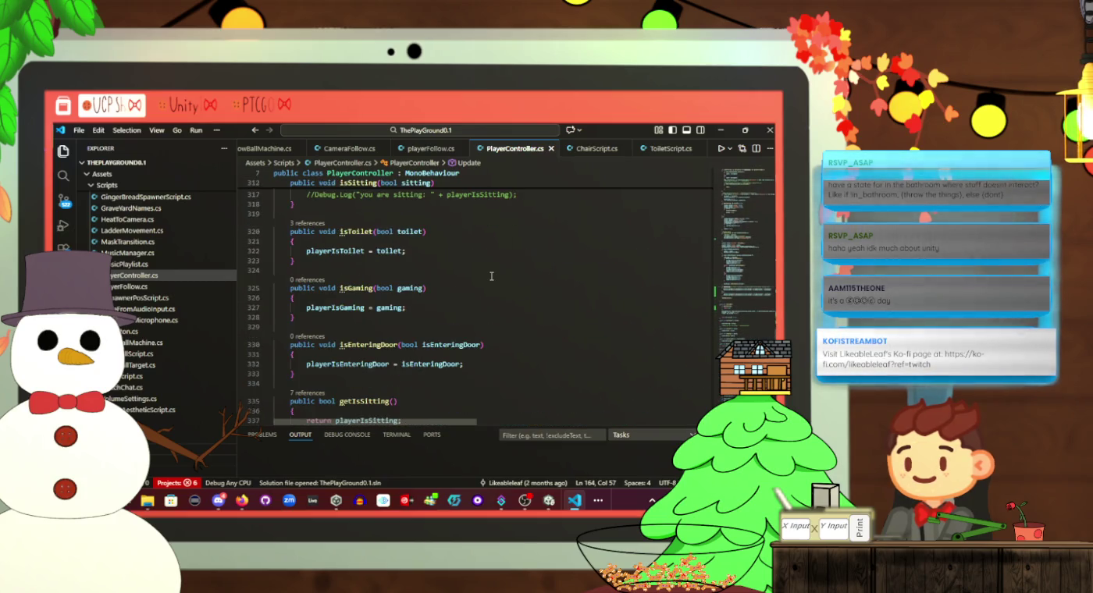
scroll(491, 277, up, 20)
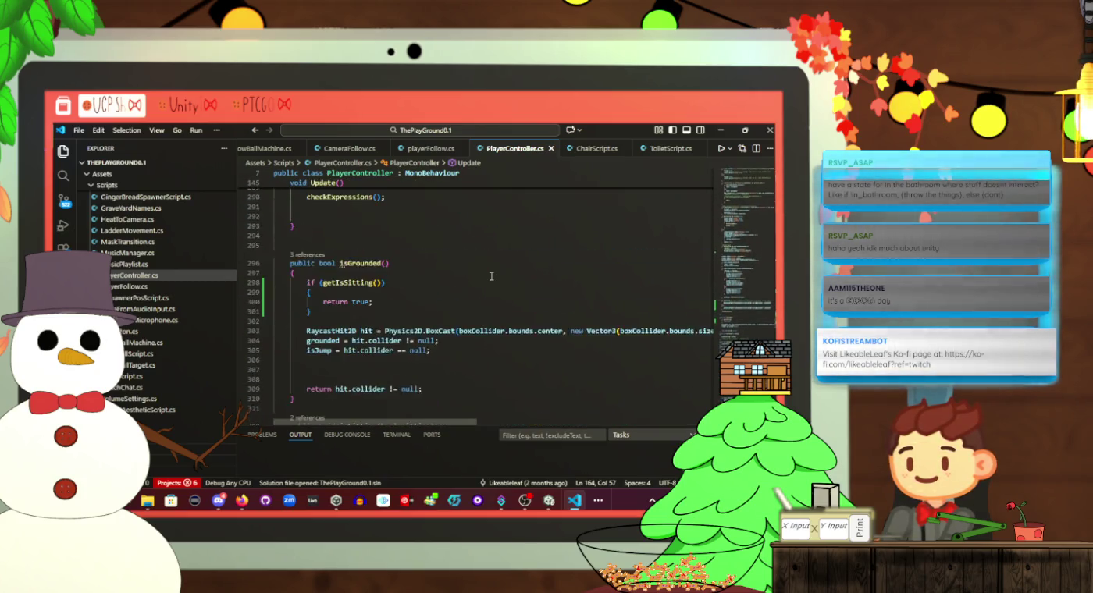
click(438, 311)
key(alt+Tab)
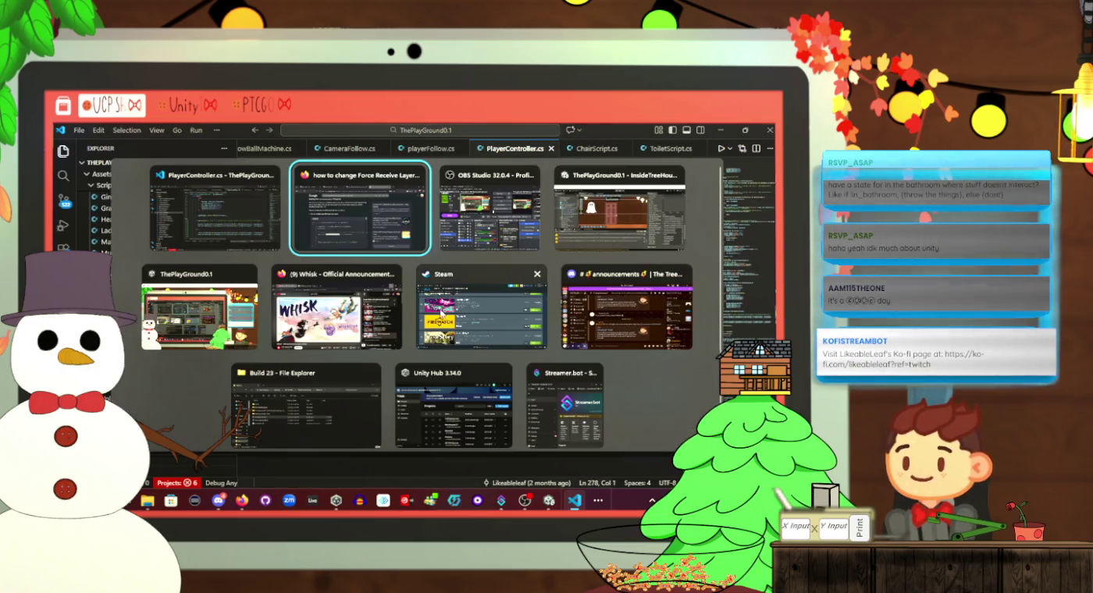
Switch to Unity, enter Play mode, and select the CircleCollider2D MissingComponentException on EmoteColliderBody
key(Tab)
key(Tab)
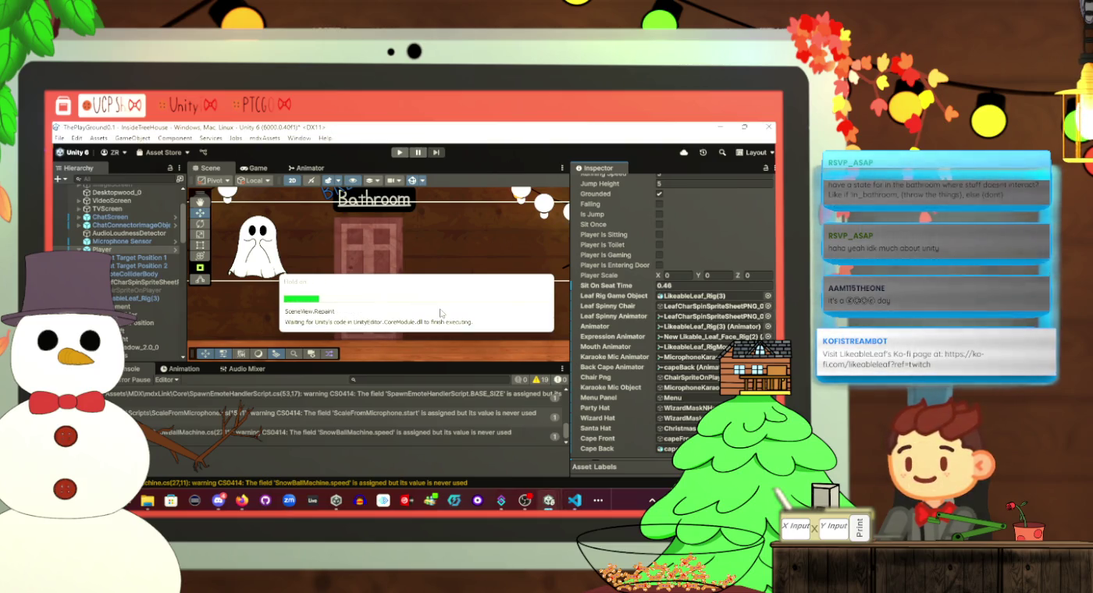
click(399, 151)
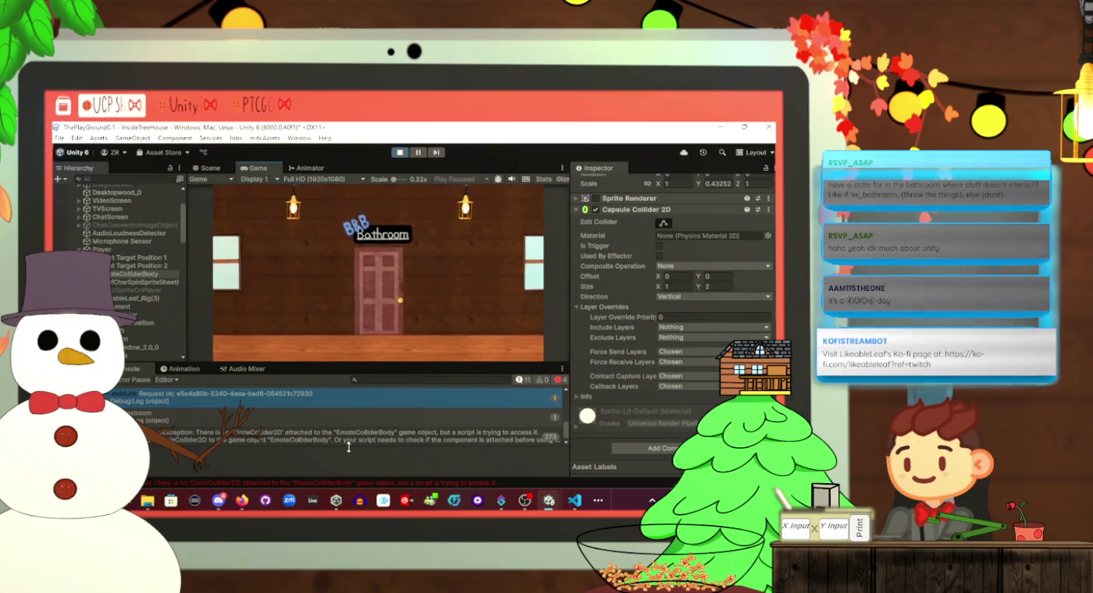
click(354, 415)
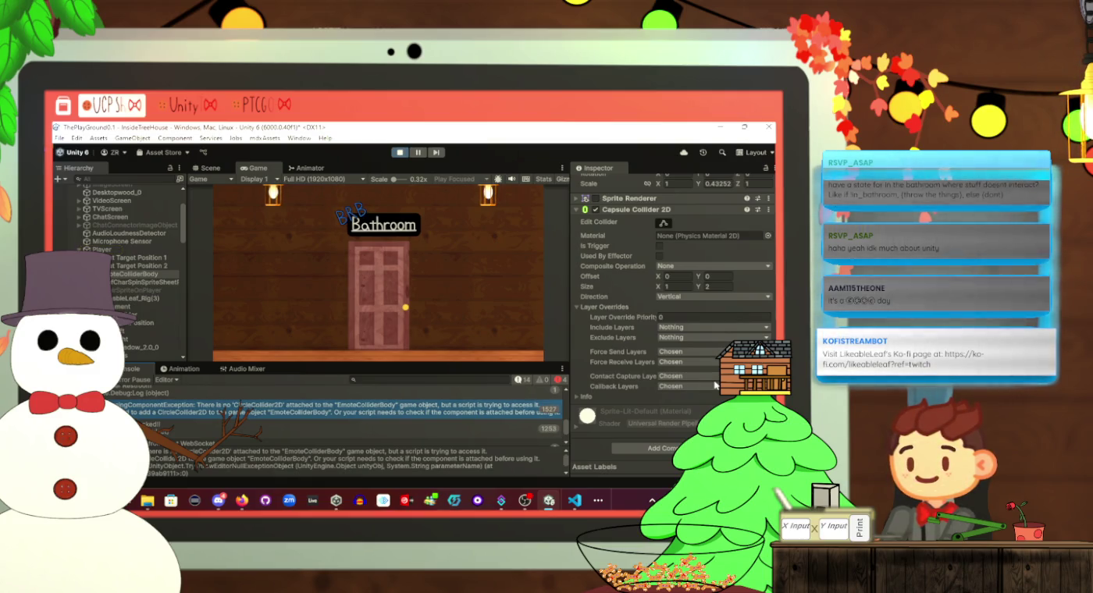
Stop play mode and open PlayerController.cs at line 281 from the CircleCollider2D console error
key(ctrl+p)
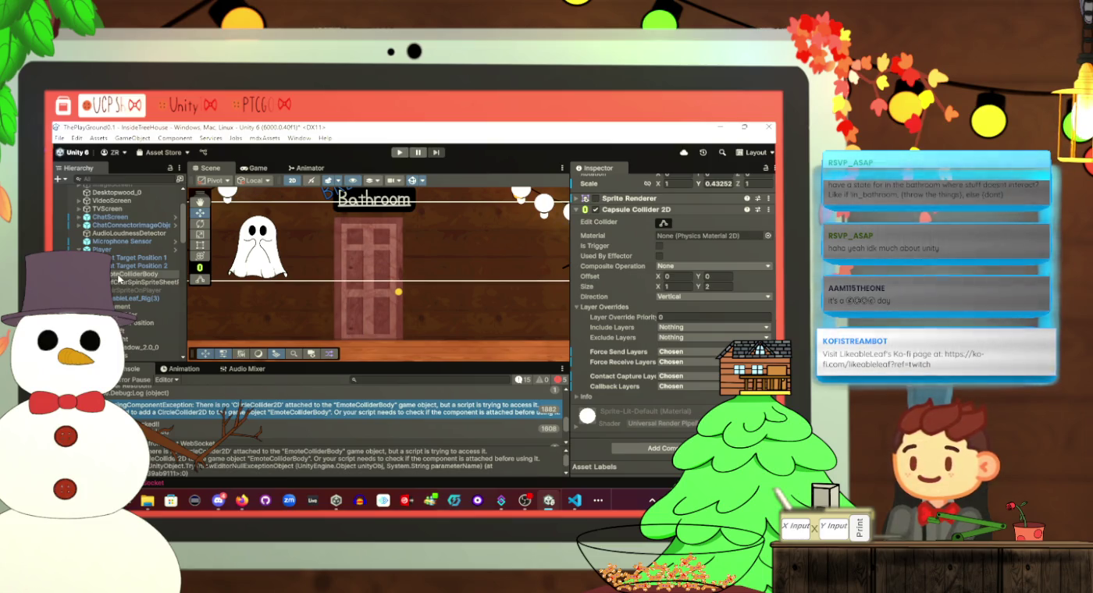
scroll(119, 280, down, 3)
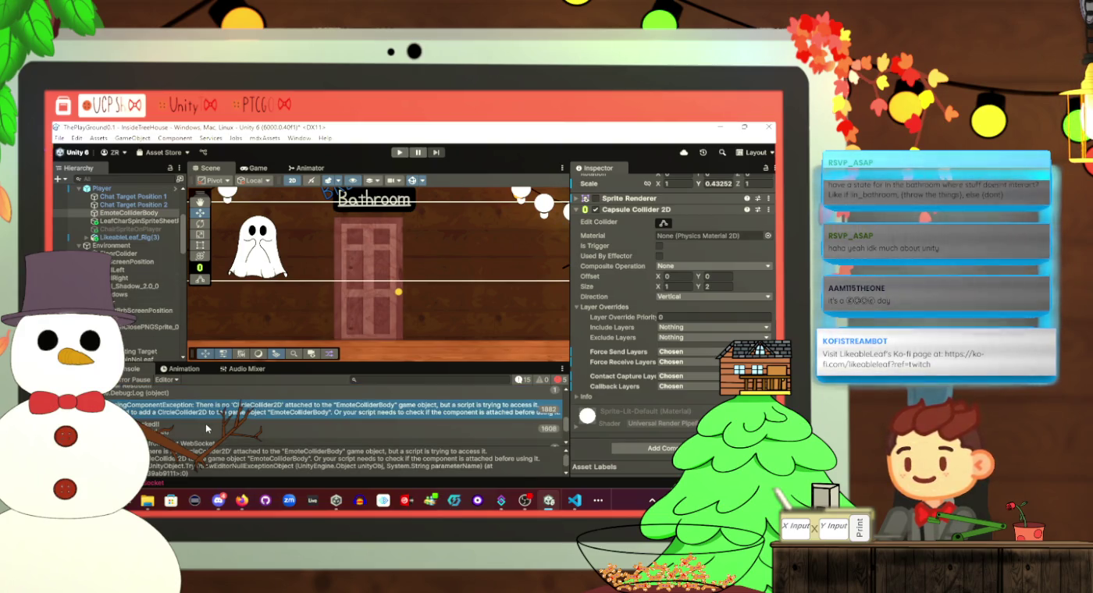
click(234, 394)
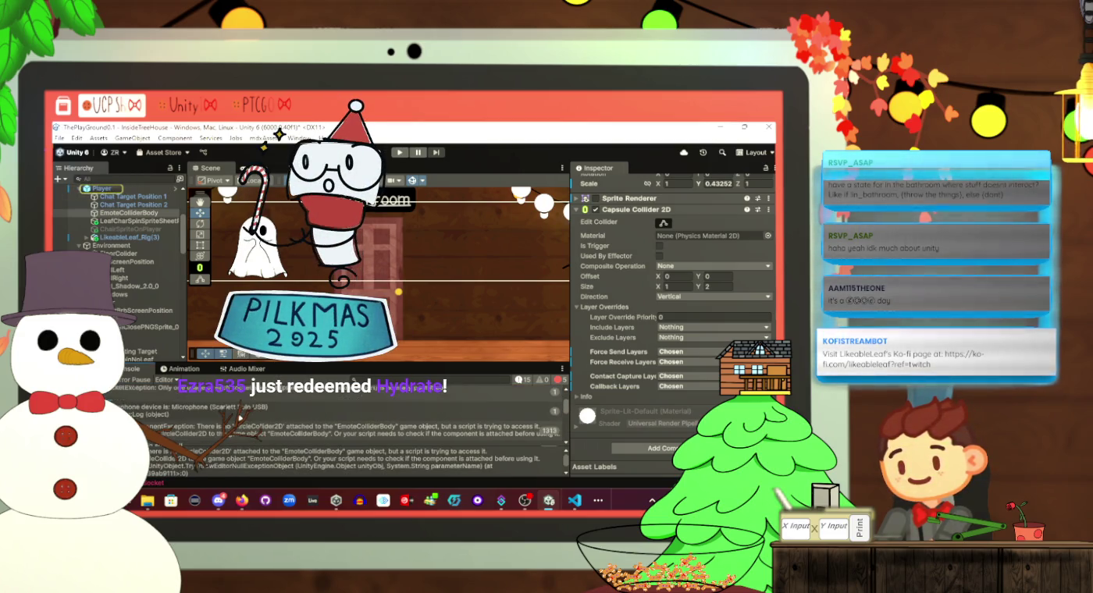
click(232, 439)
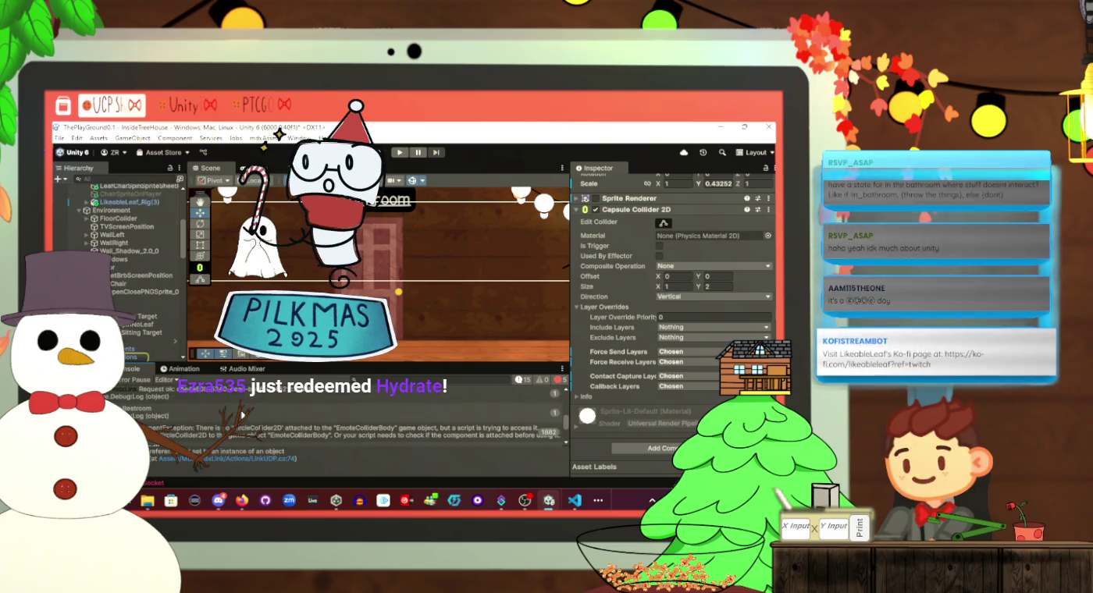
click(240, 430)
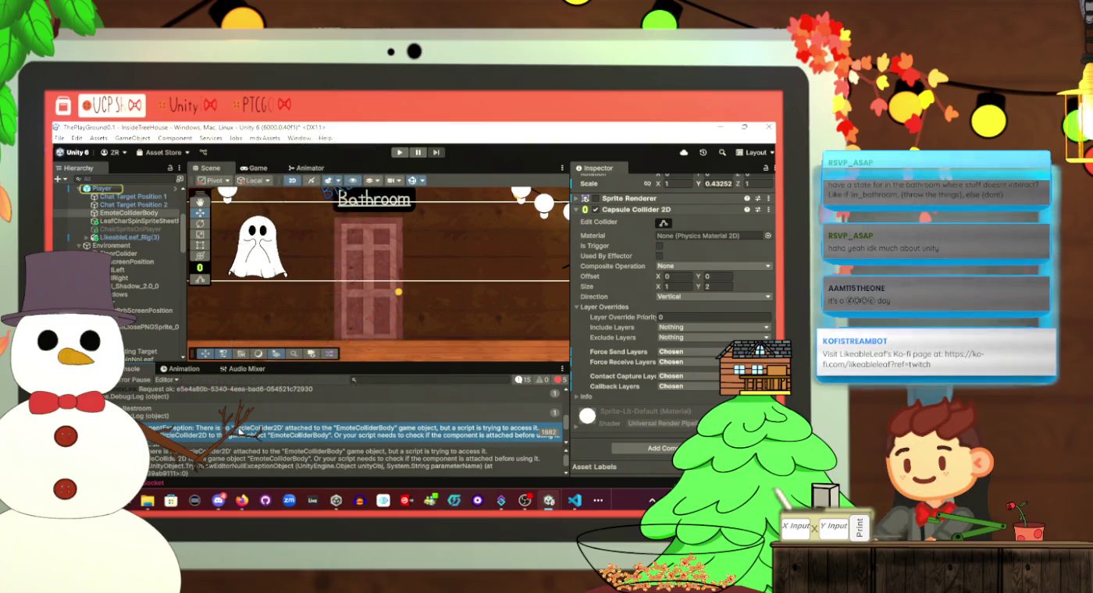
double_click(240, 429)
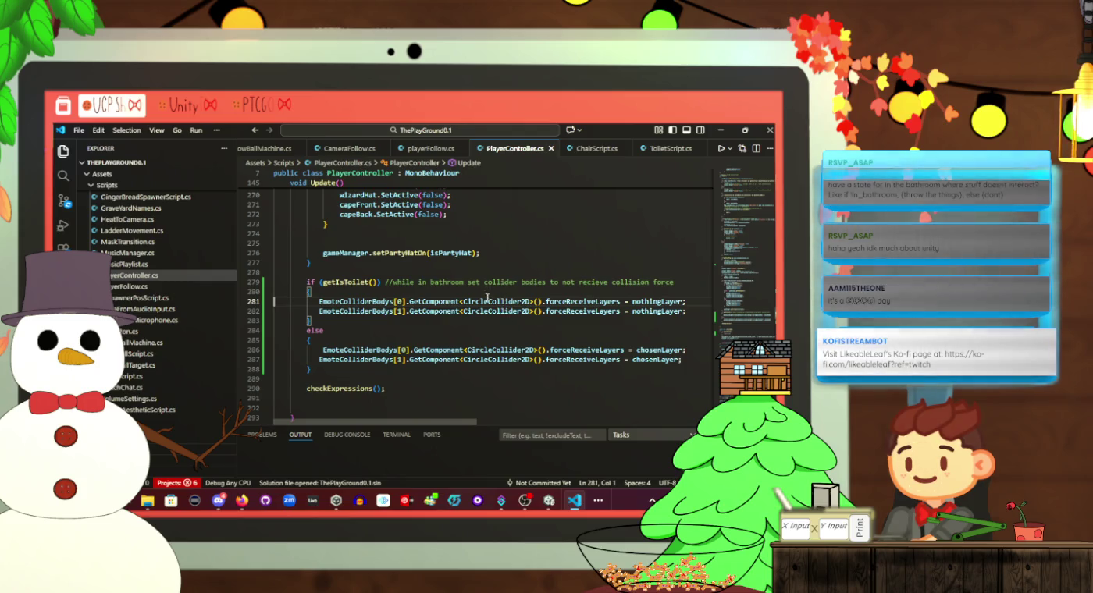
Change CircleCollider2D to CapsuleCollider2D on lines 281 and 286, save, and return to Unity
drag(488, 301, 464, 301)
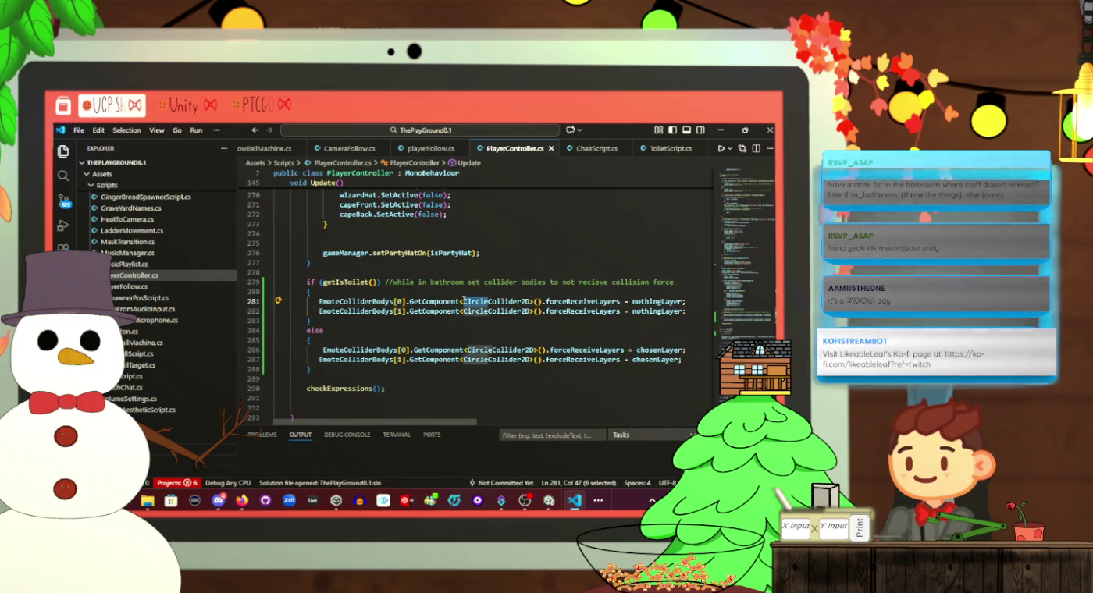
text(Capsule)
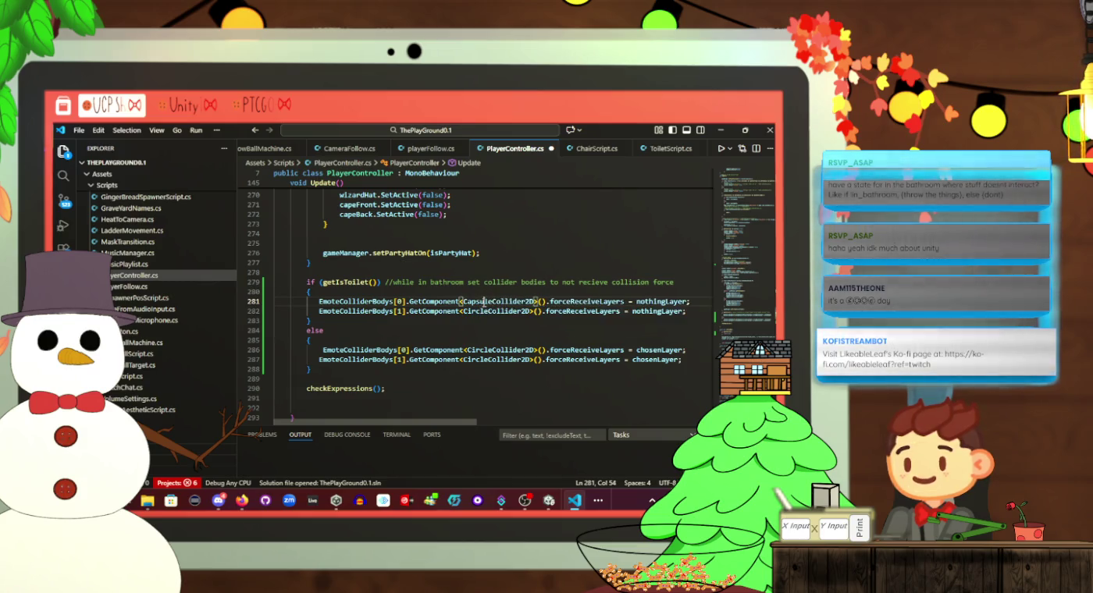
double_click(484, 301)
key(ctrl+c)
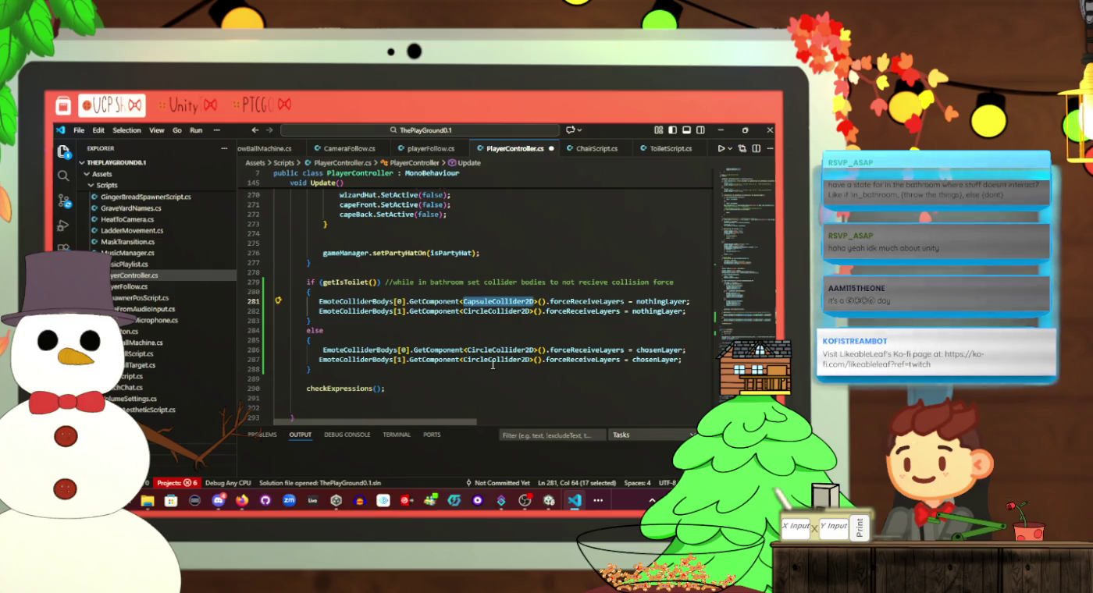
double_click(492, 349)
key(ctrl+v)
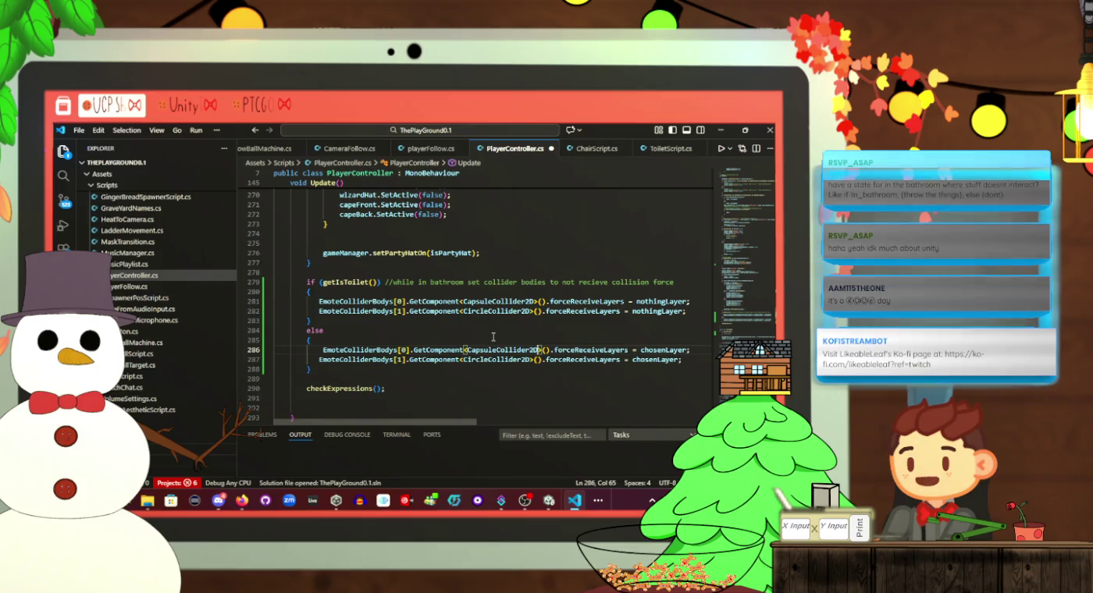
key(ctrl+s)
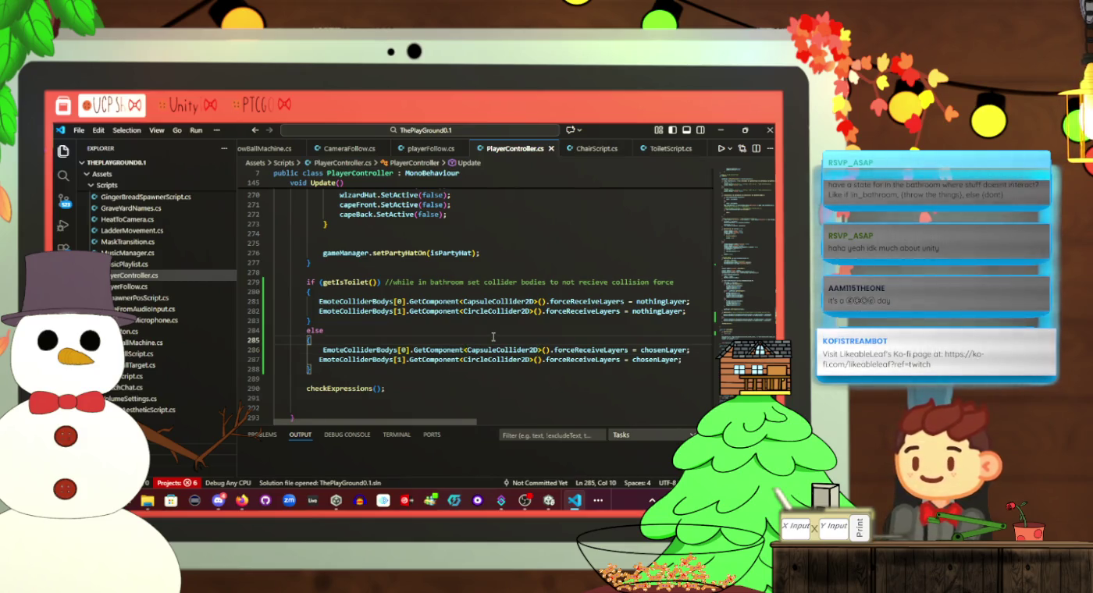
key(alt+Tab)
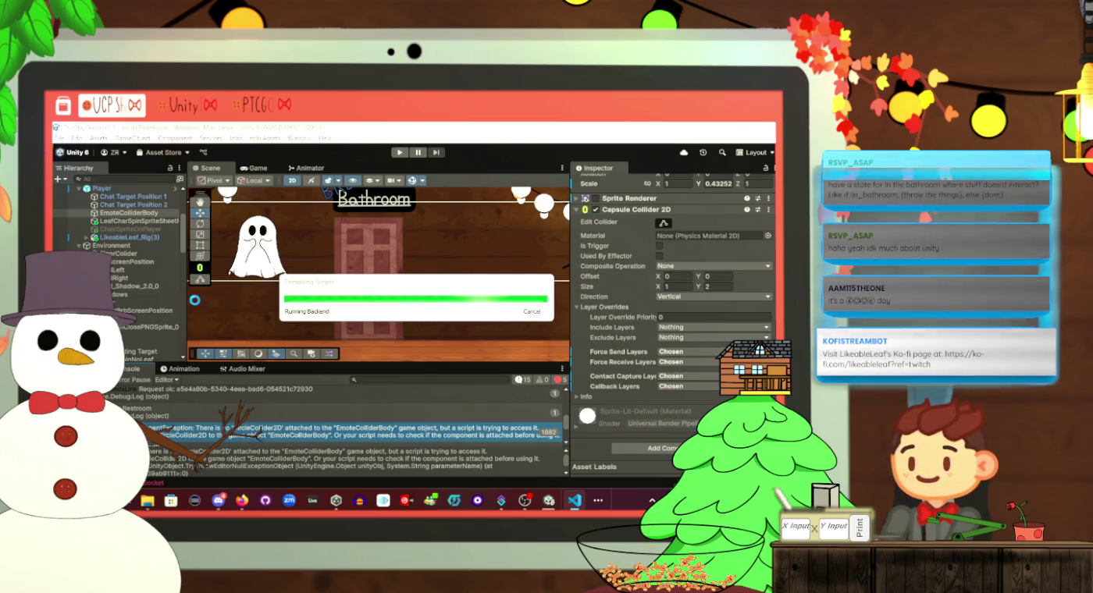
Return to Unity and start the game in Play mode
key(alt+Tab)
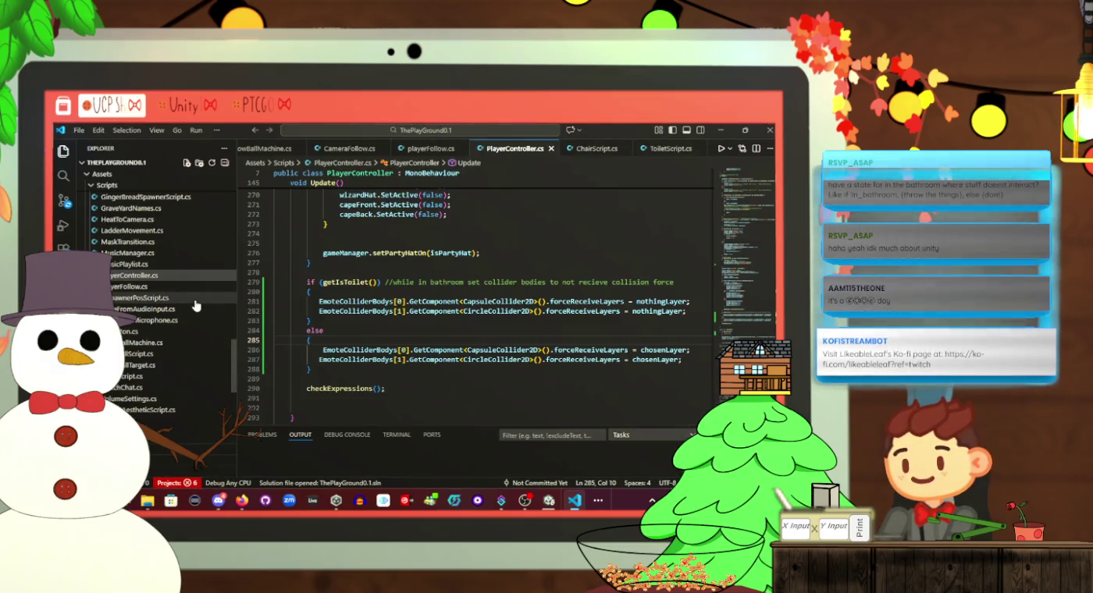
key(alt+Tab)
key(Escape)
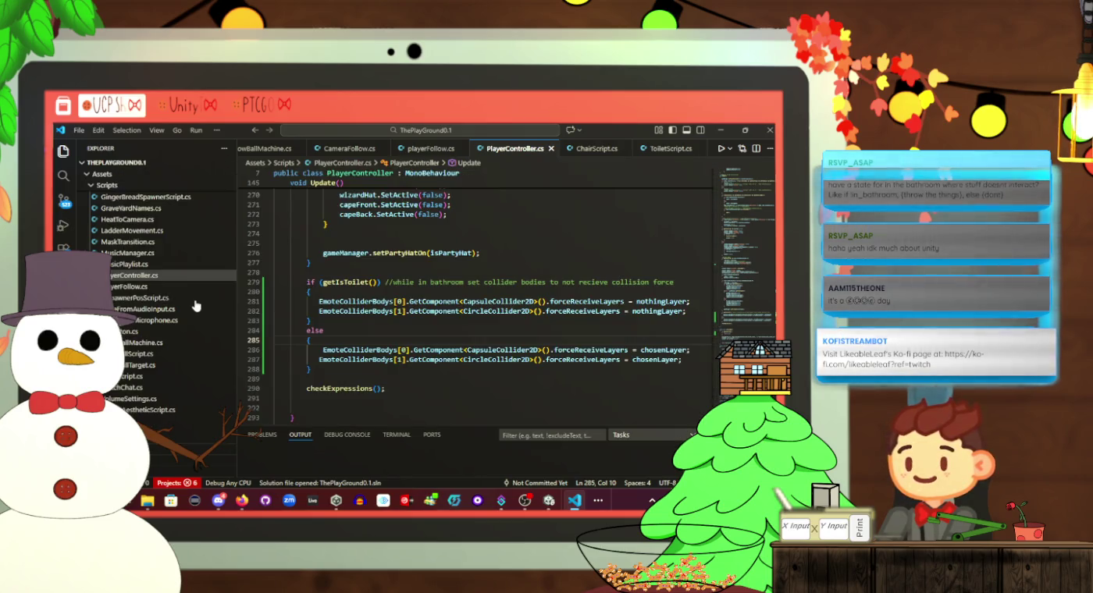
key(alt+Tab)
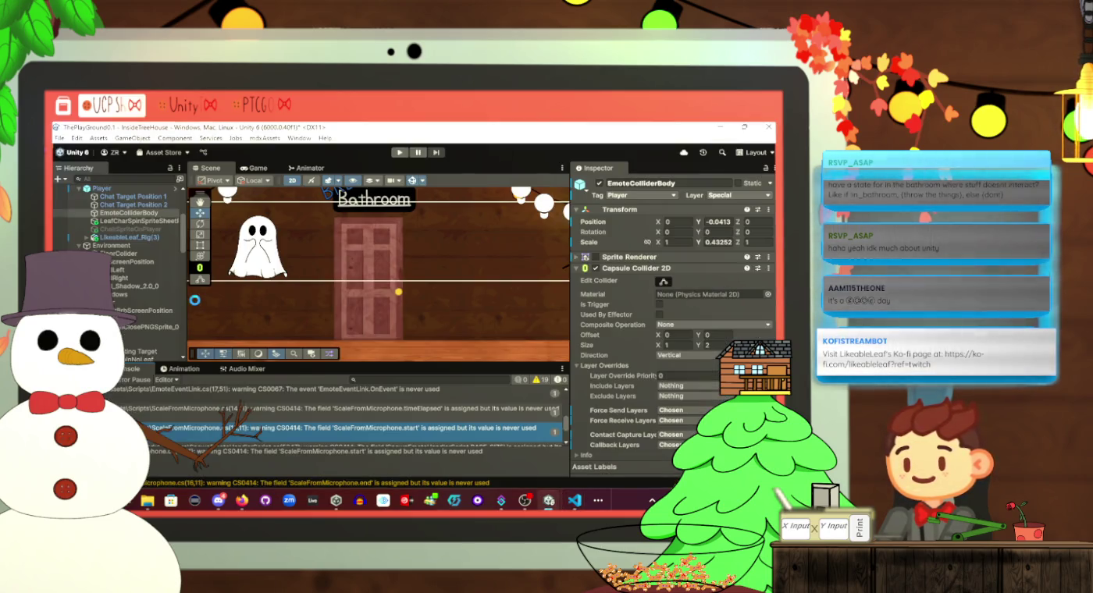
click(399, 152)
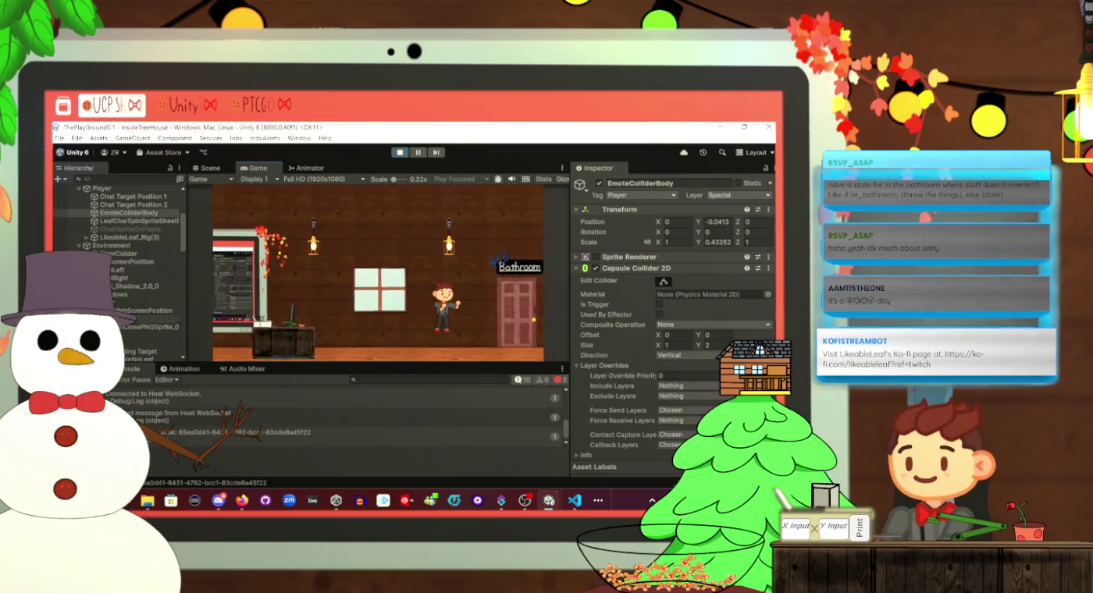
Select EmoteColliderBody, walk the character into the Bathroom door, then stop the game
click(144, 206)
click(133, 212)
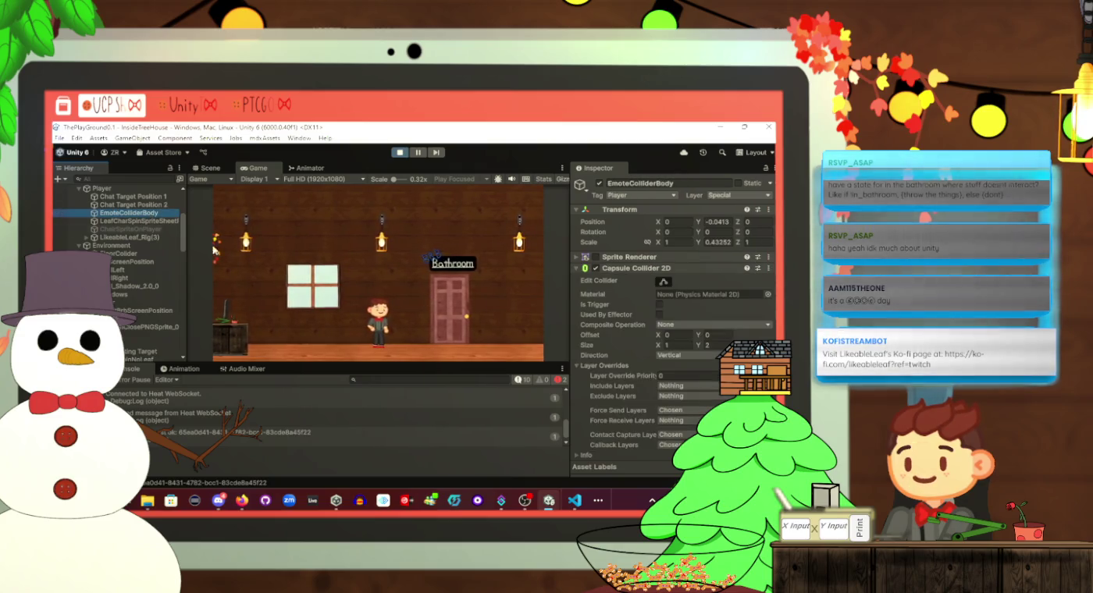
key(alt+Tab)
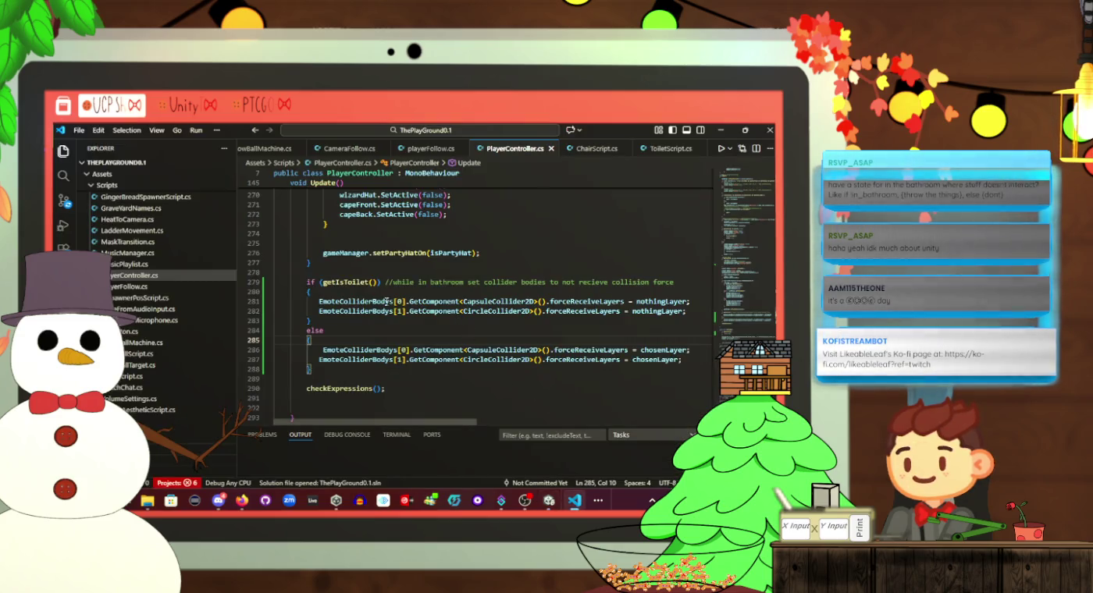
key(alt+Tab)
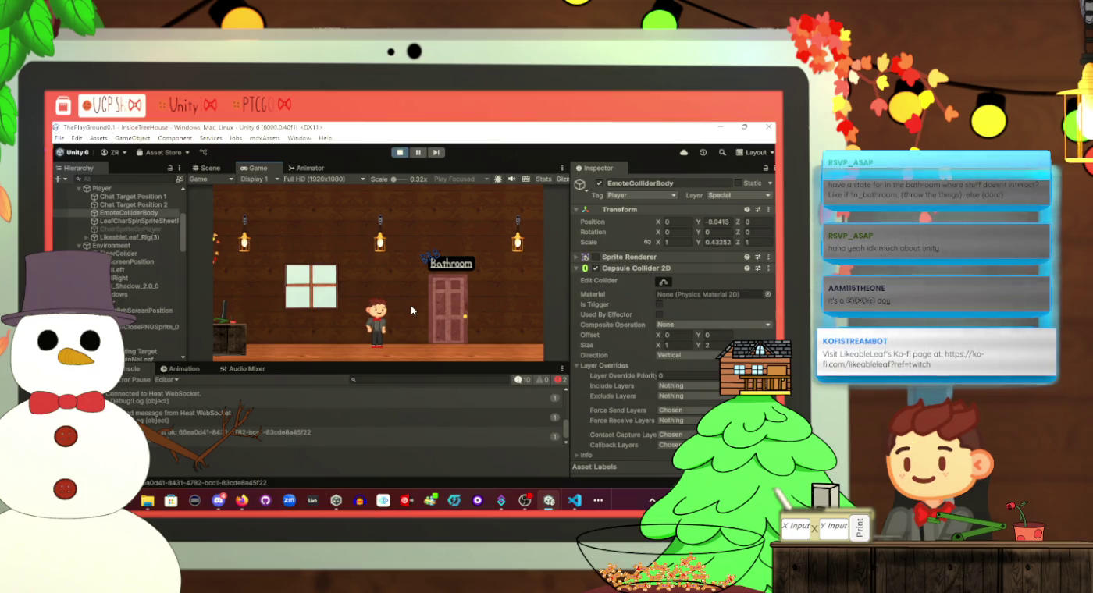
key(d)
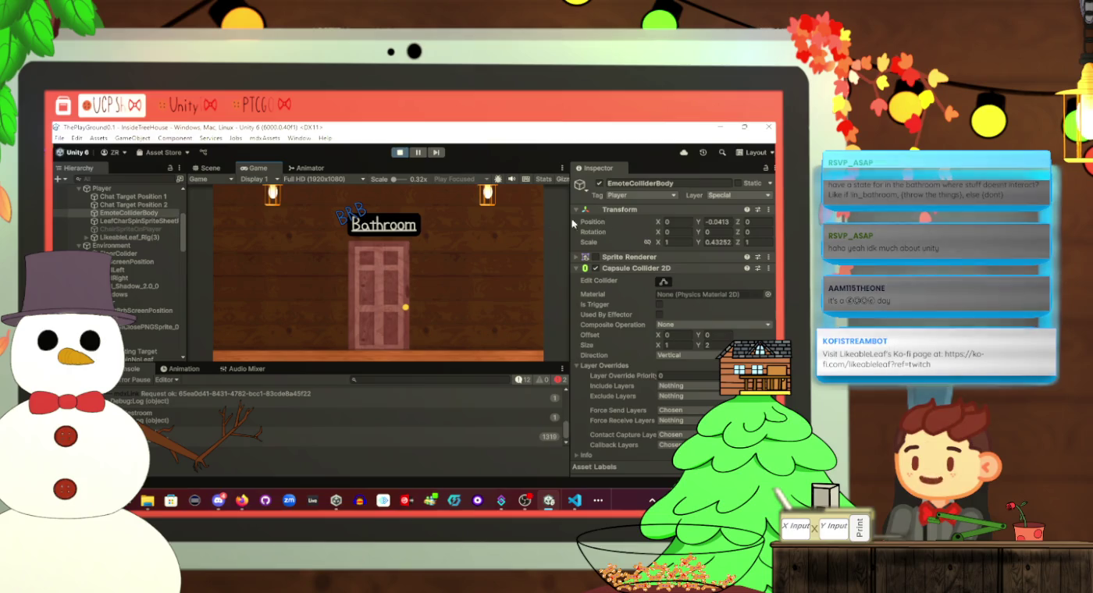
click(397, 153)
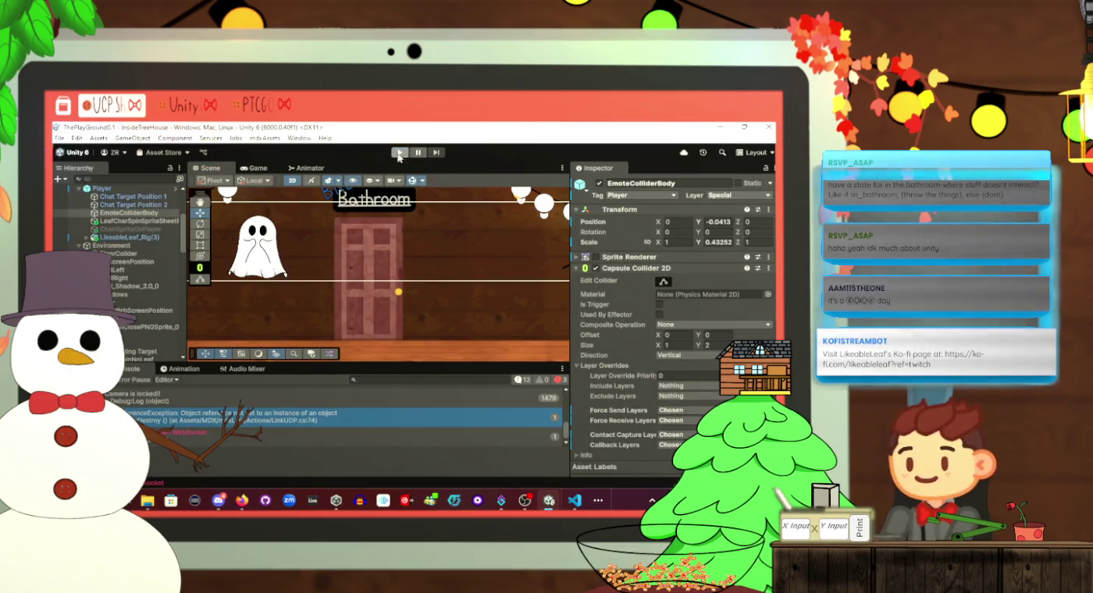
Re-indent line 286 in the else branch of the bathroom collider block
key(alt+Tab)
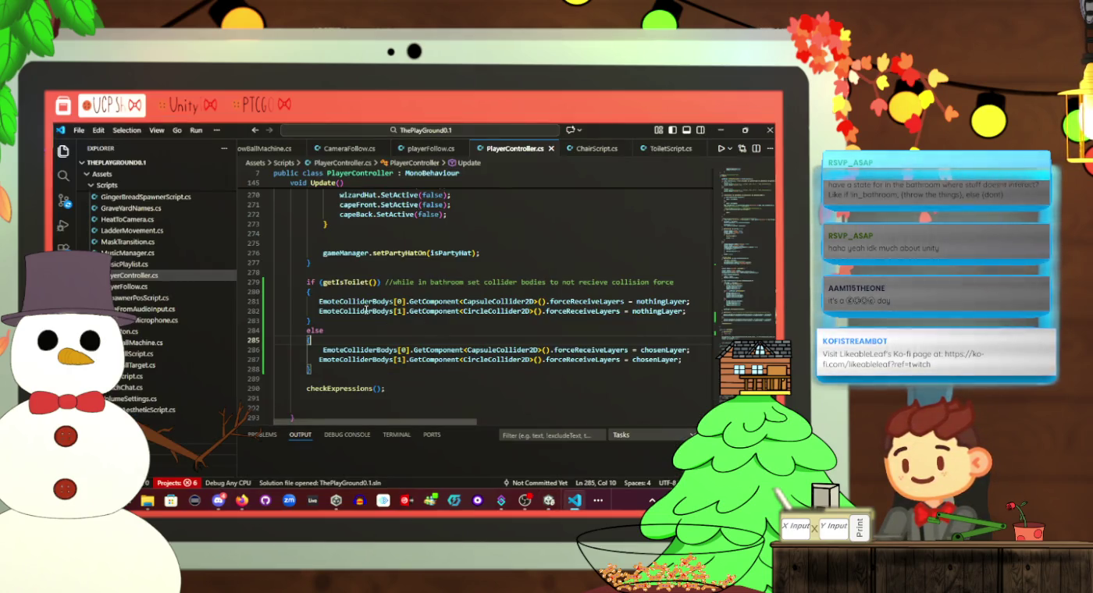
double_click(350, 282)
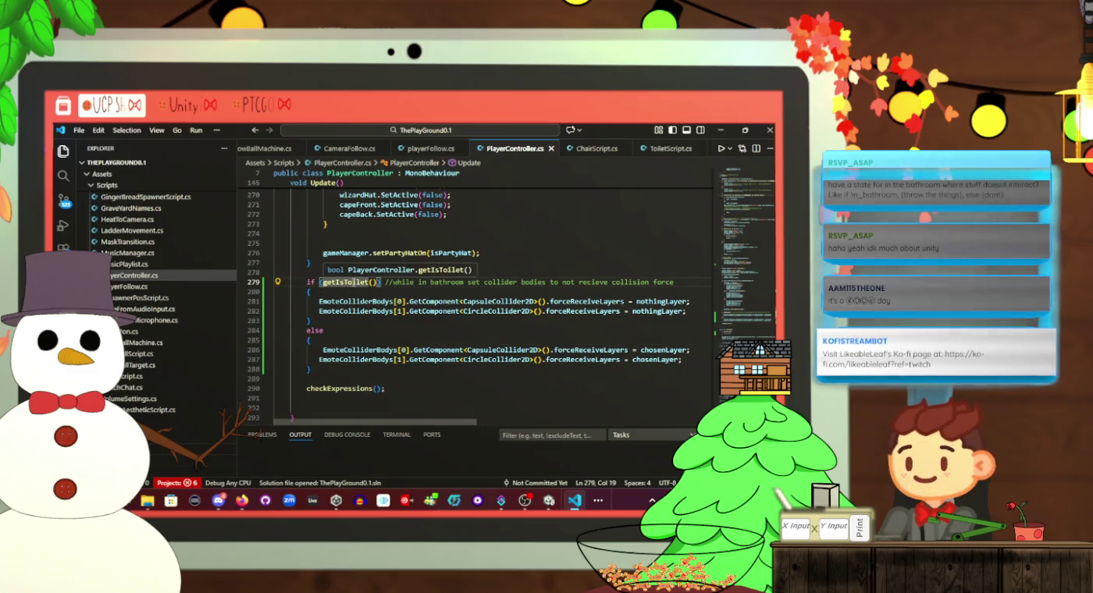
double_click(339, 330)
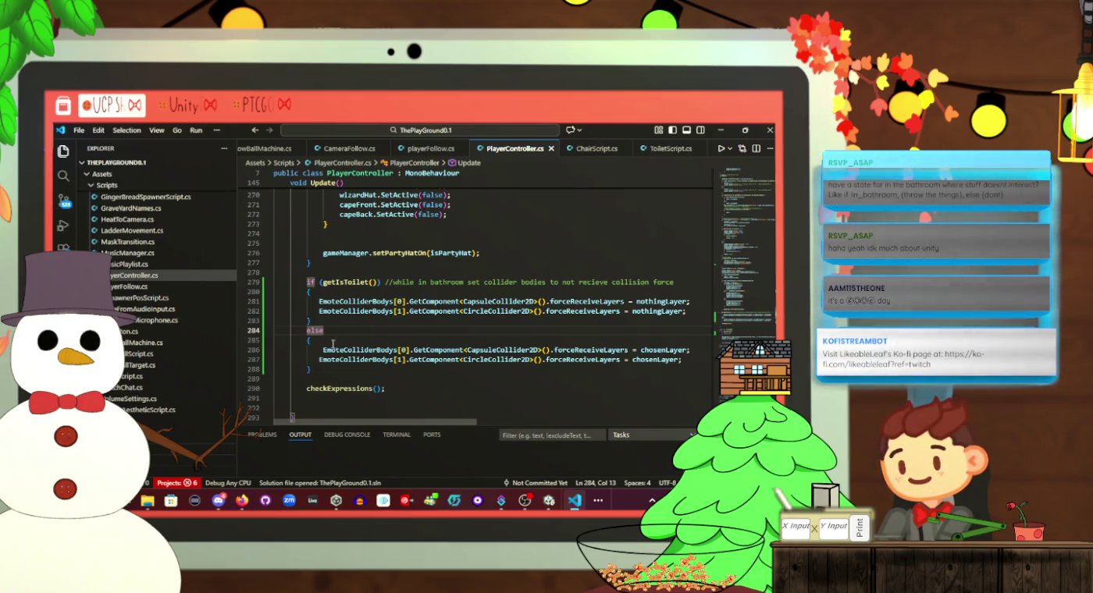
click(323, 351)
key(BackSpace)
key(Tab)
click(349, 337)
click(369, 284)
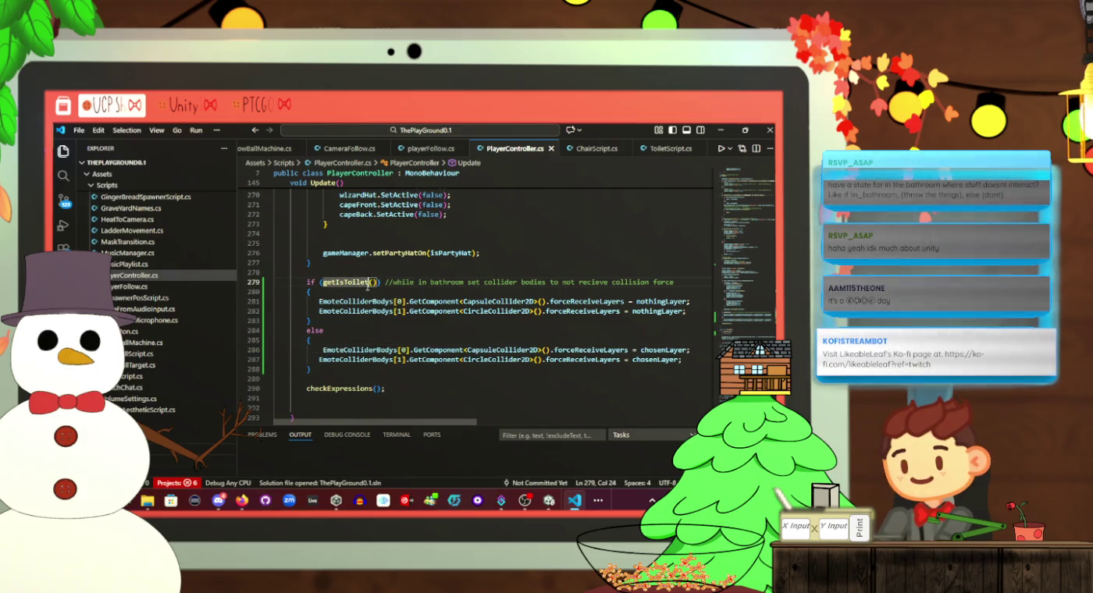
click(380, 301)
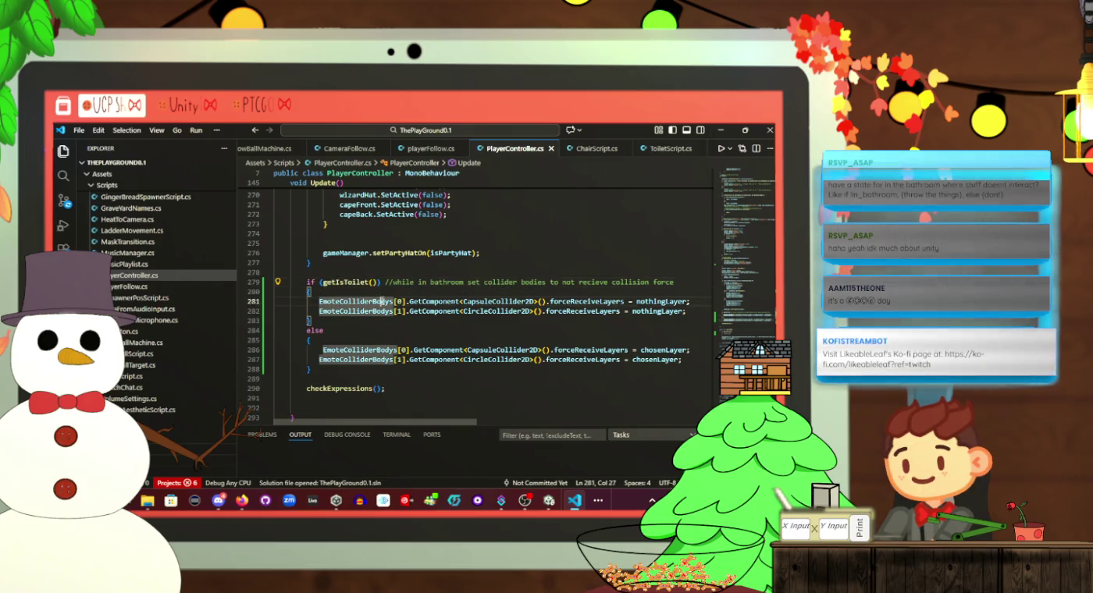
Review the playerIsToilet variable and the getIsToilet call on line 279, then recompile in Unity
key(alt+Tab)
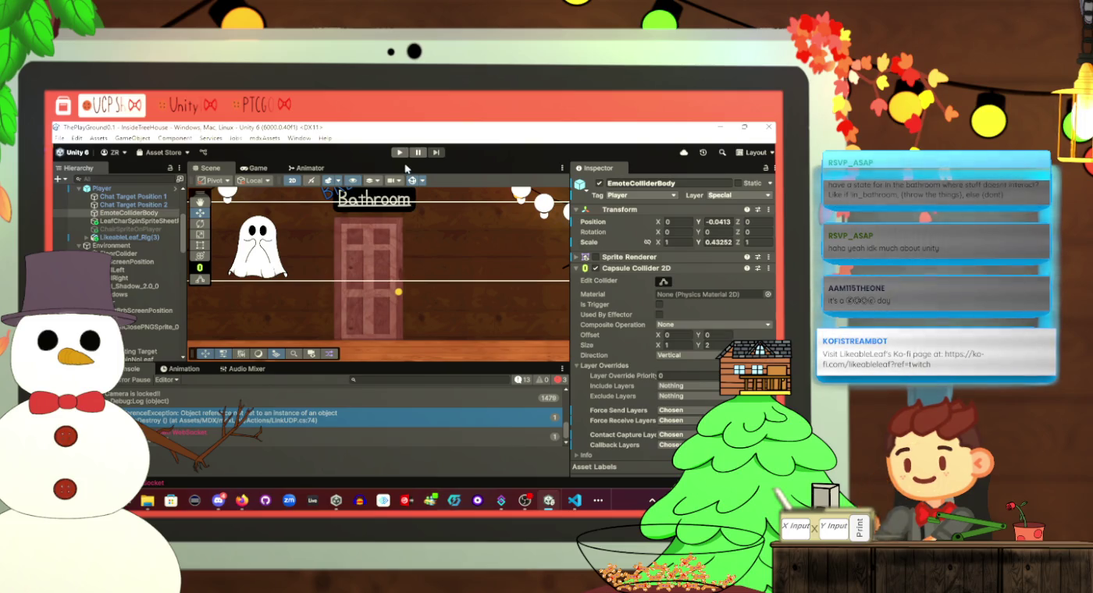
key(alt+Tab)
scroll(414, 314, up, 20)
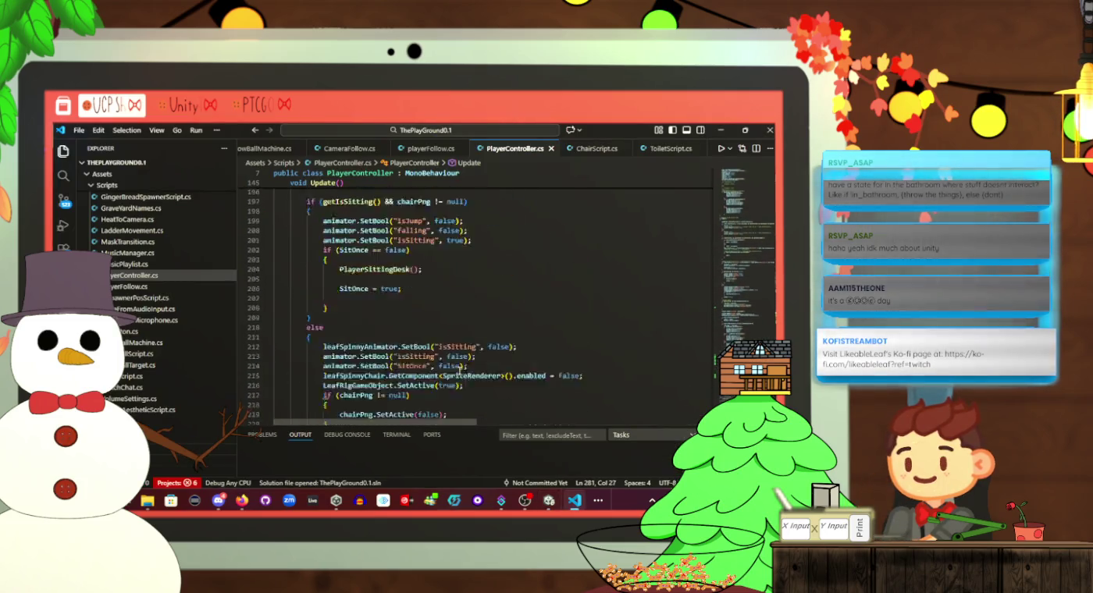
scroll(457, 371, up, 20)
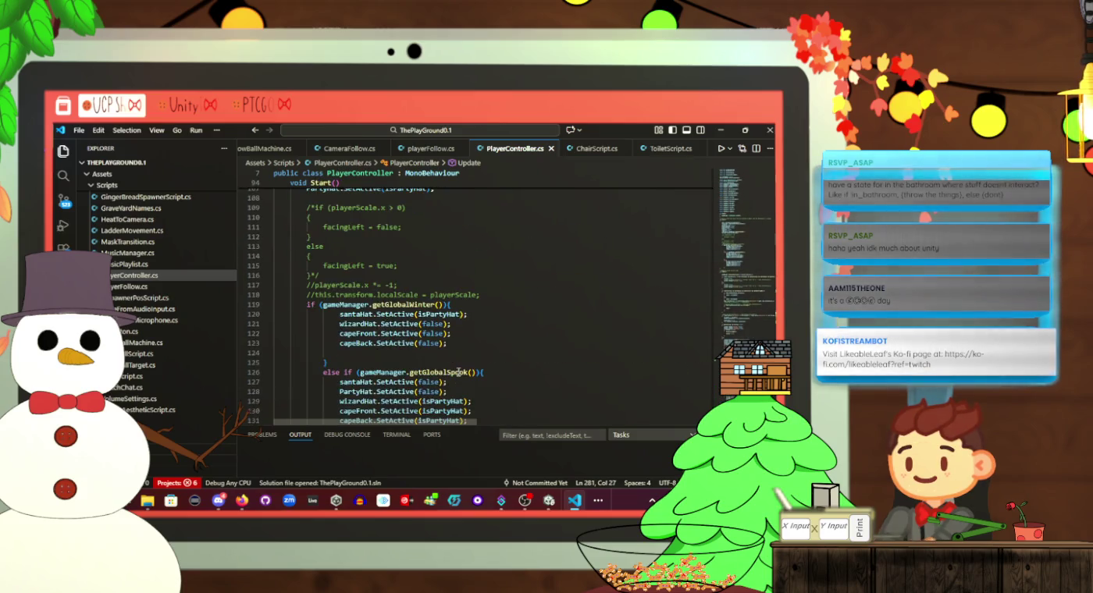
scroll(458, 371, down, 3)
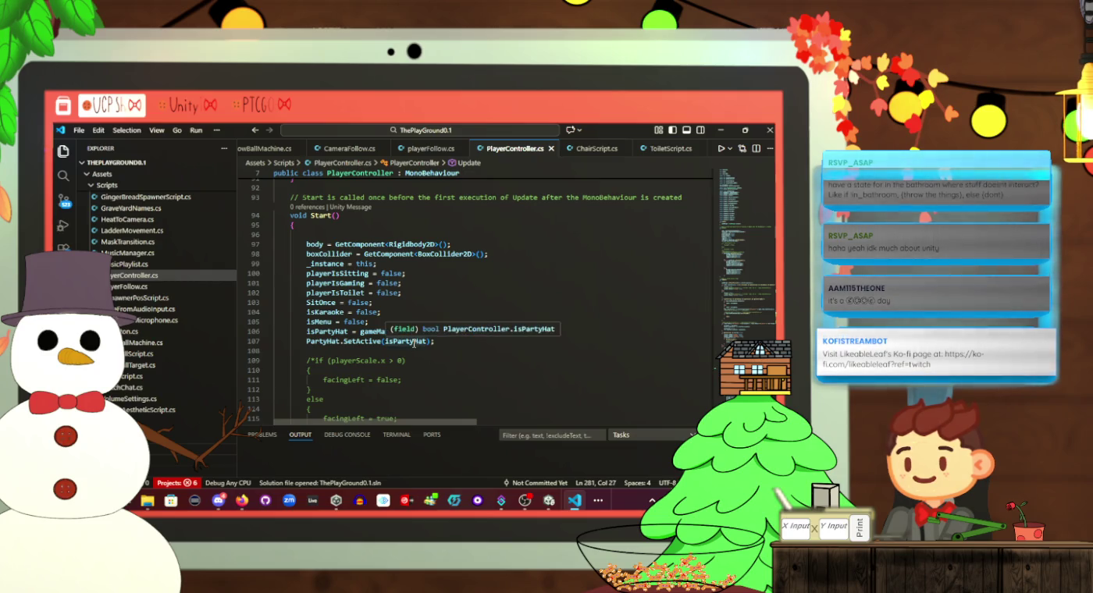
double_click(337, 295)
scroll(359, 303, down, 20)
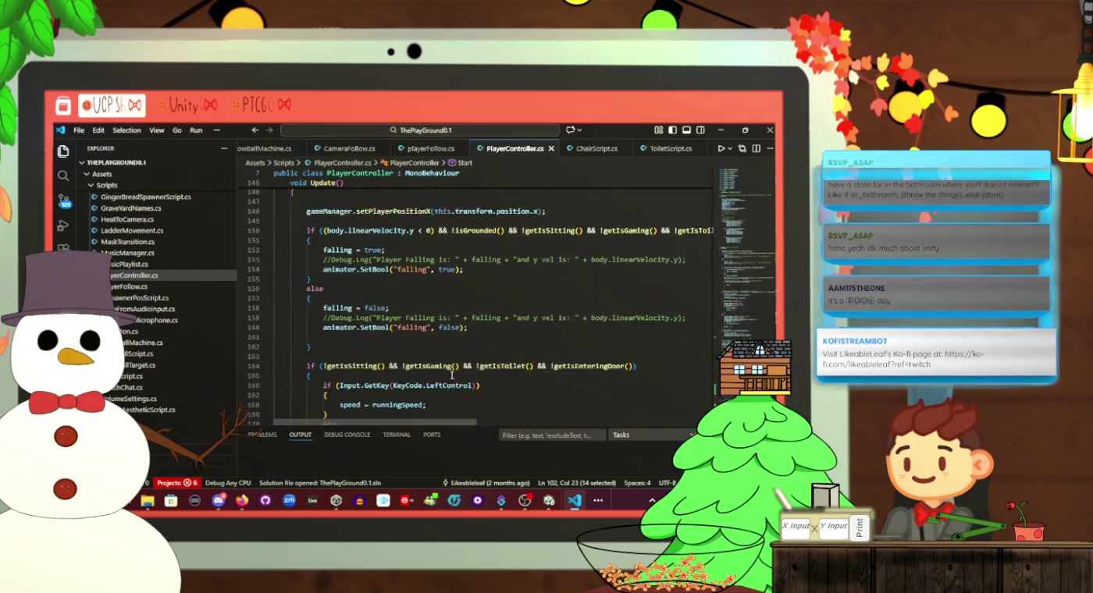
scroll(447, 365, down, 20)
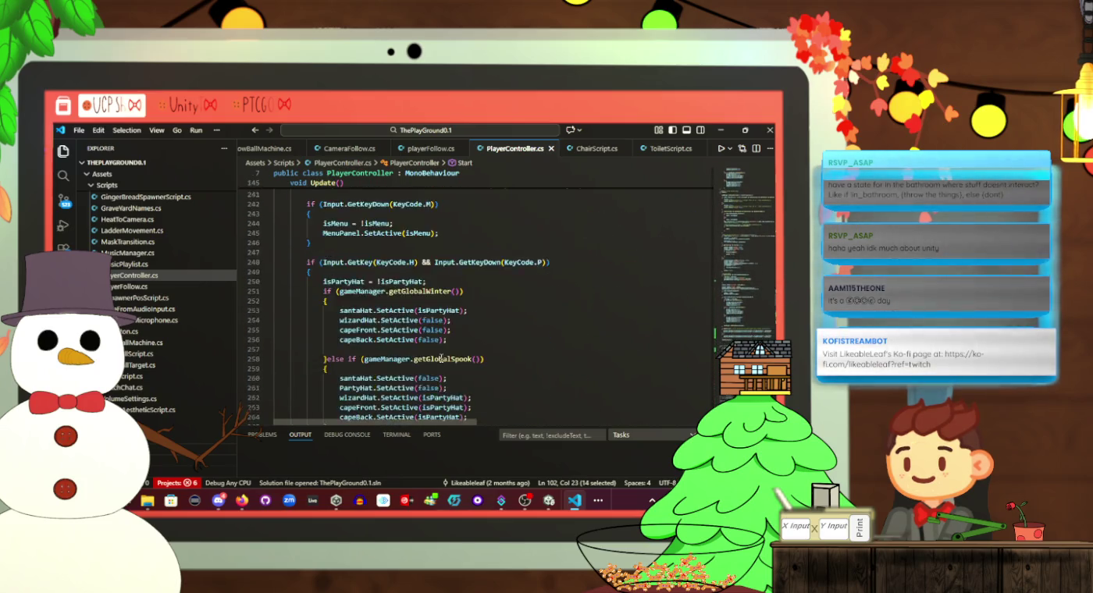
mouse_move(376, 283)
mouse_down()
mouse_move(320, 283)
mouse_move(330, 285)
mouse_up()
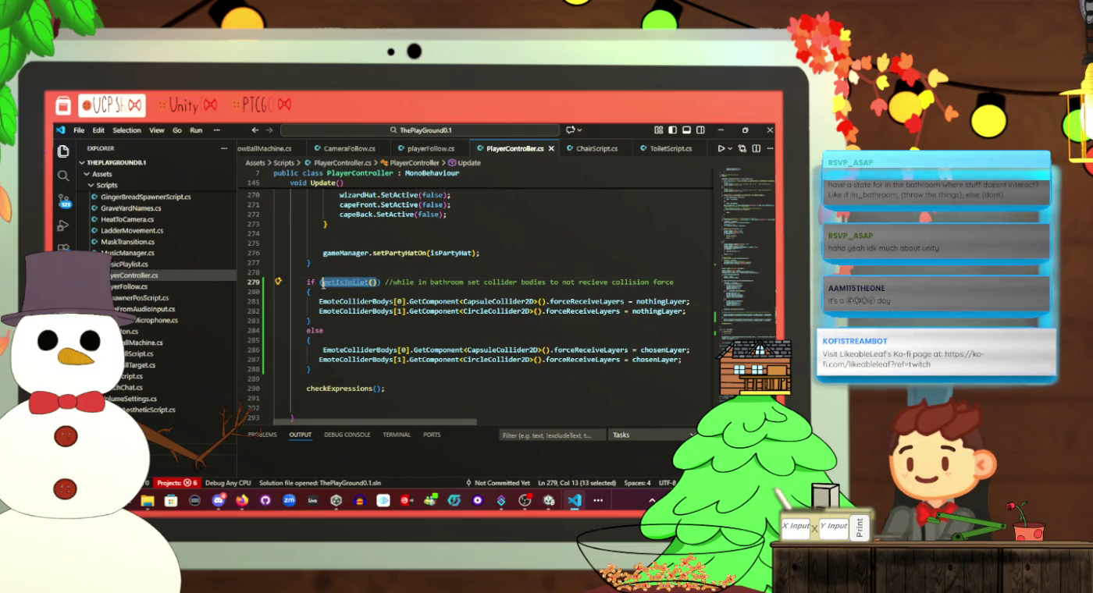
key(alt+Tab)
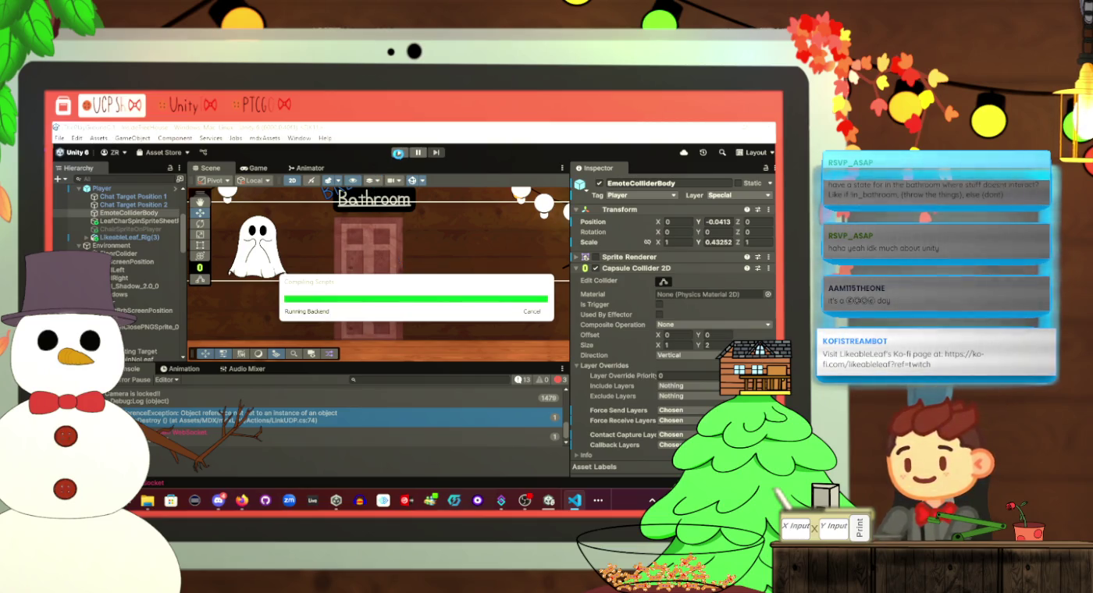
Run the treehouse scene briefly, stop it, and return to the PlayerController script
click(398, 153)
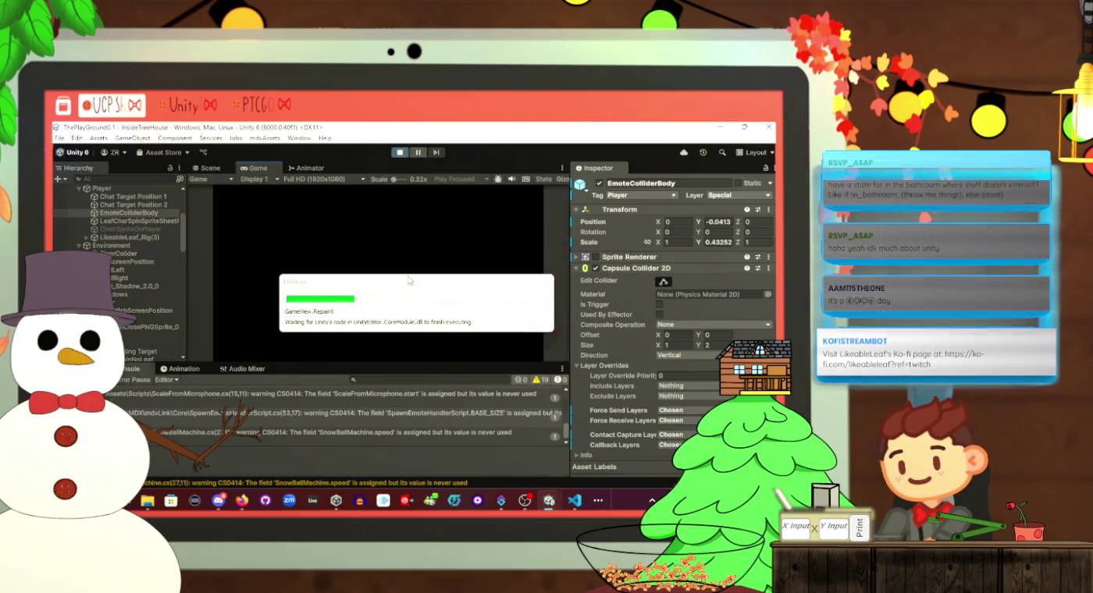
click(405, 153)
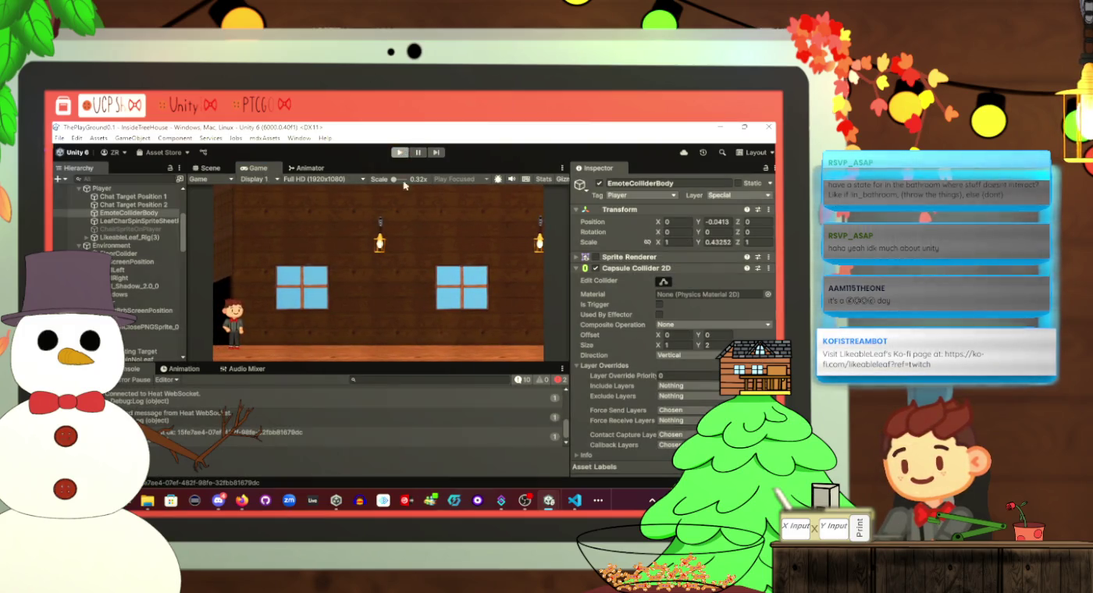
key(alt+Tab)
key(alt+Tab)
key(alt+Tab)
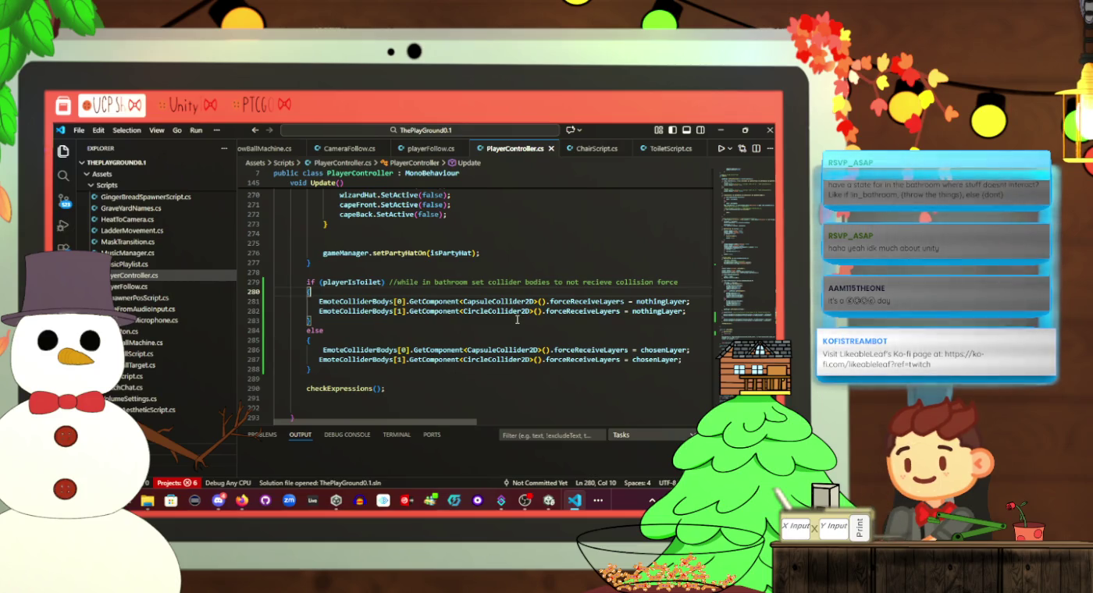
Comment out lines 281–282 assigning nothingLayer, save PlayerController, and recompile in Unity
click(319, 303)
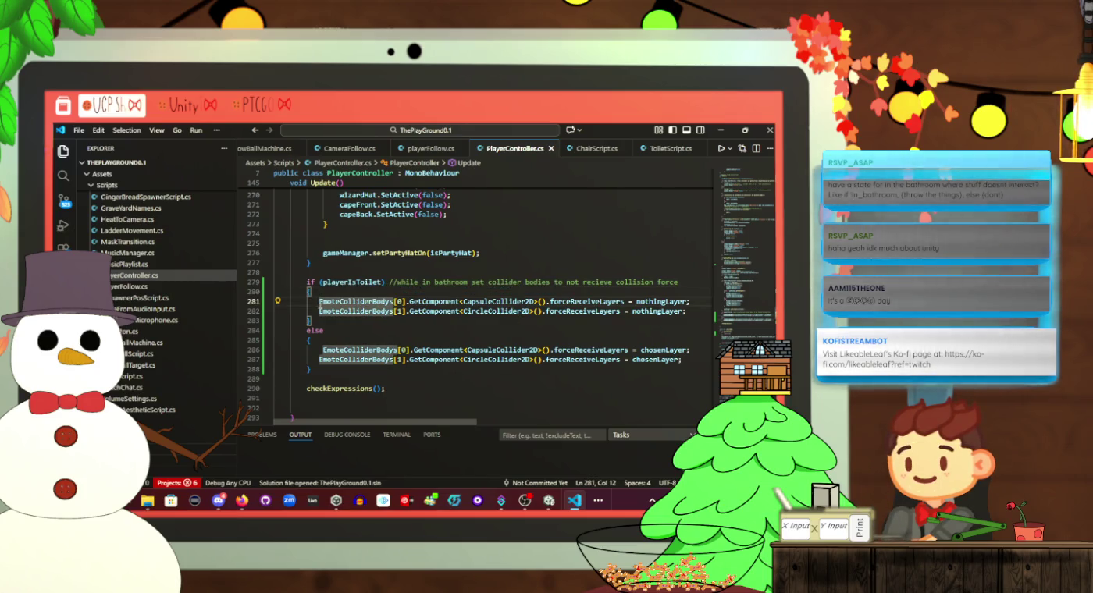
key(shift+Down)
key(ctrl+slash)
click(404, 293)
key(ctrl+s)
key(alt+Tab)
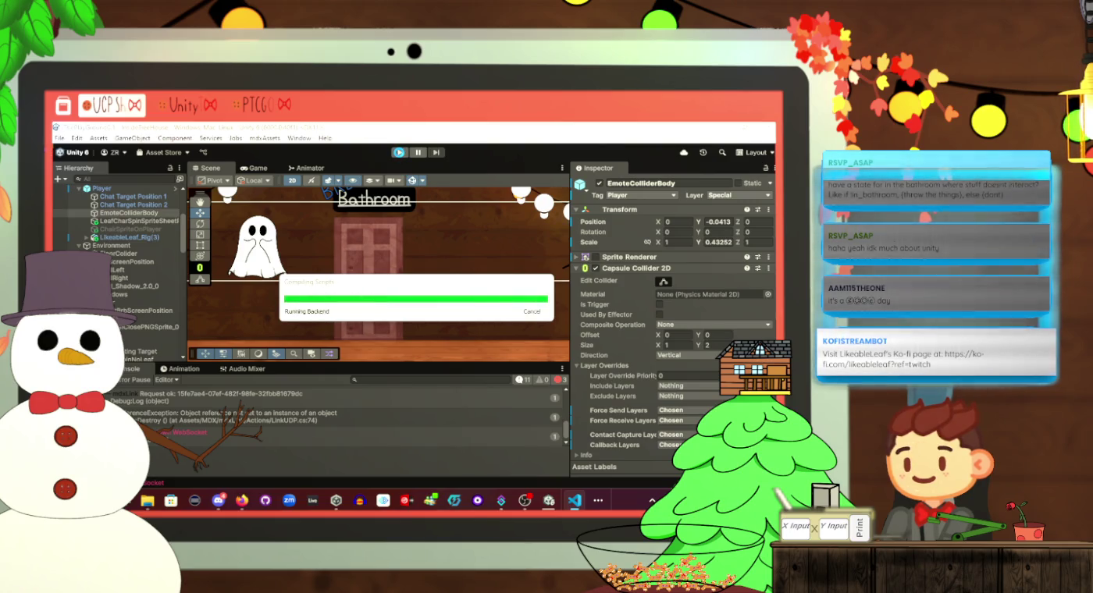
Start Play mode and inspect the Emote Sitting Target object
click(399, 153)
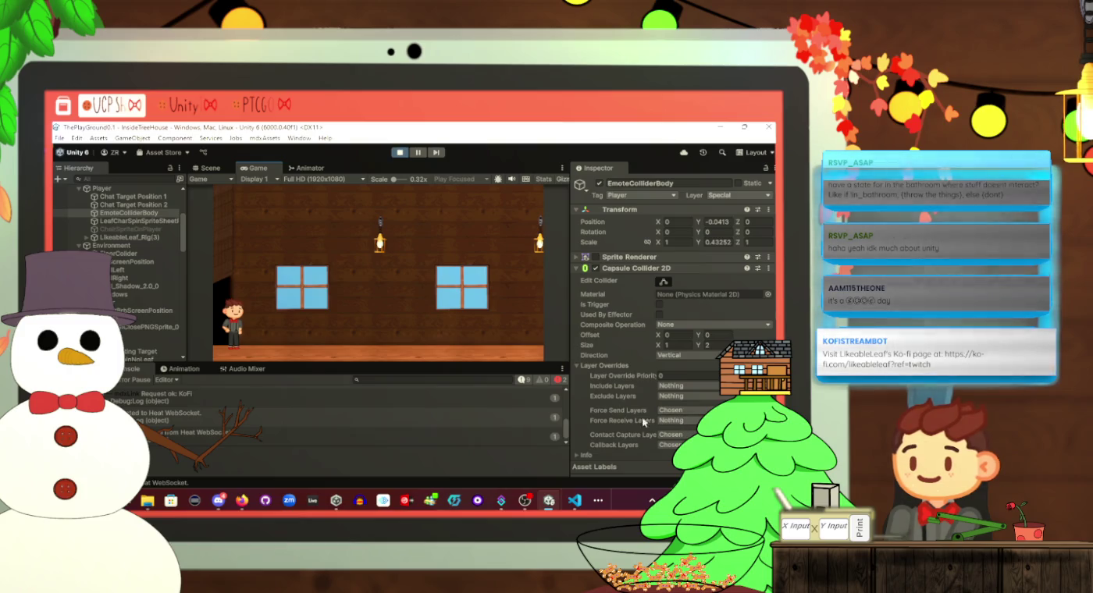
scroll(136, 352, down, 2)
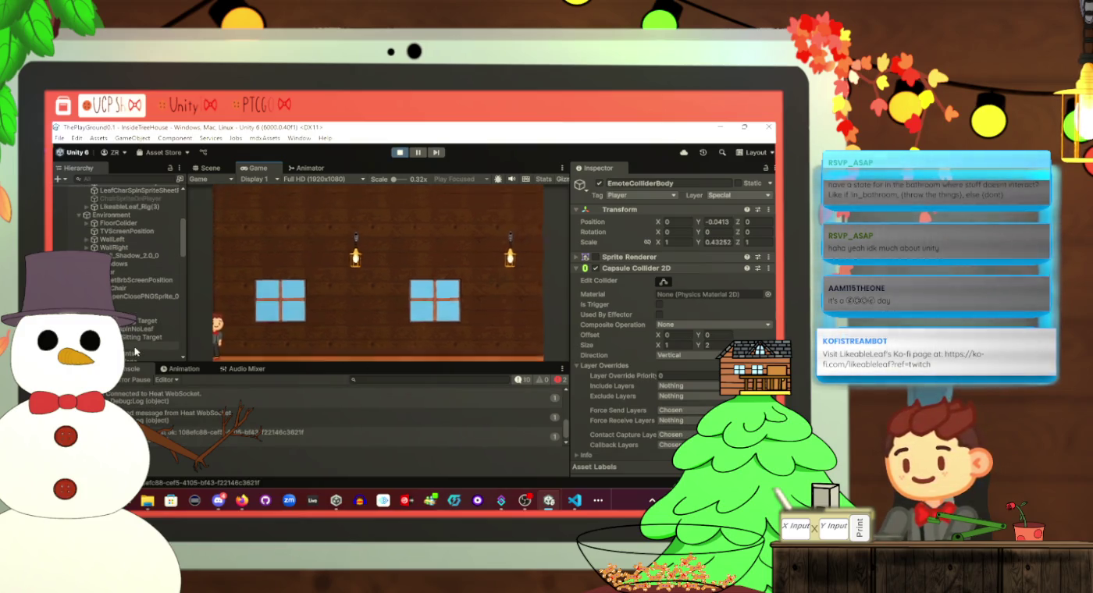
click(136, 341)
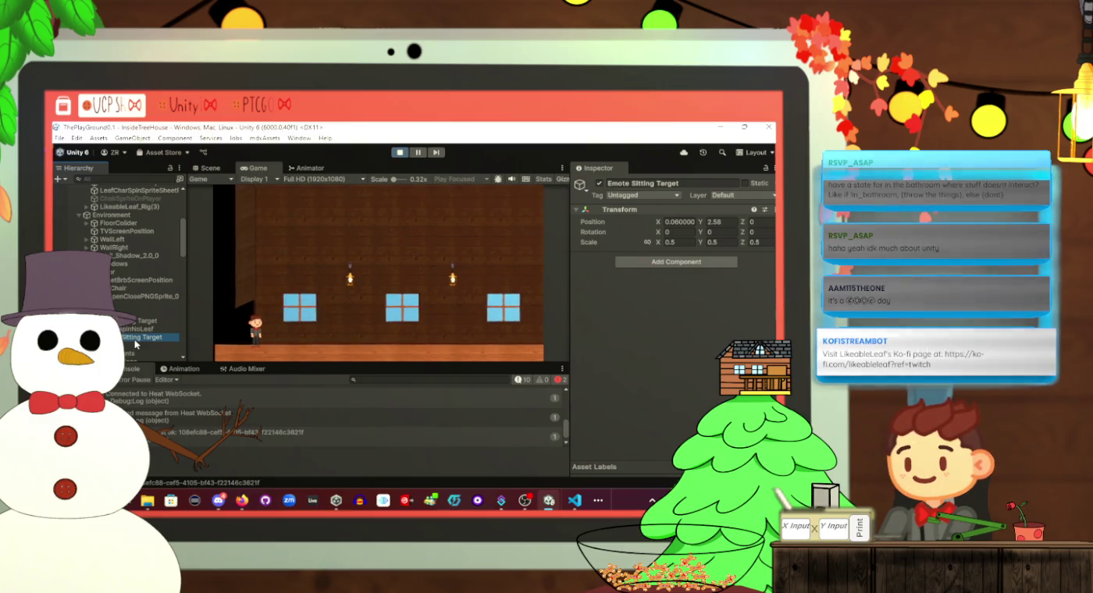
scroll(136, 343, up, 3)
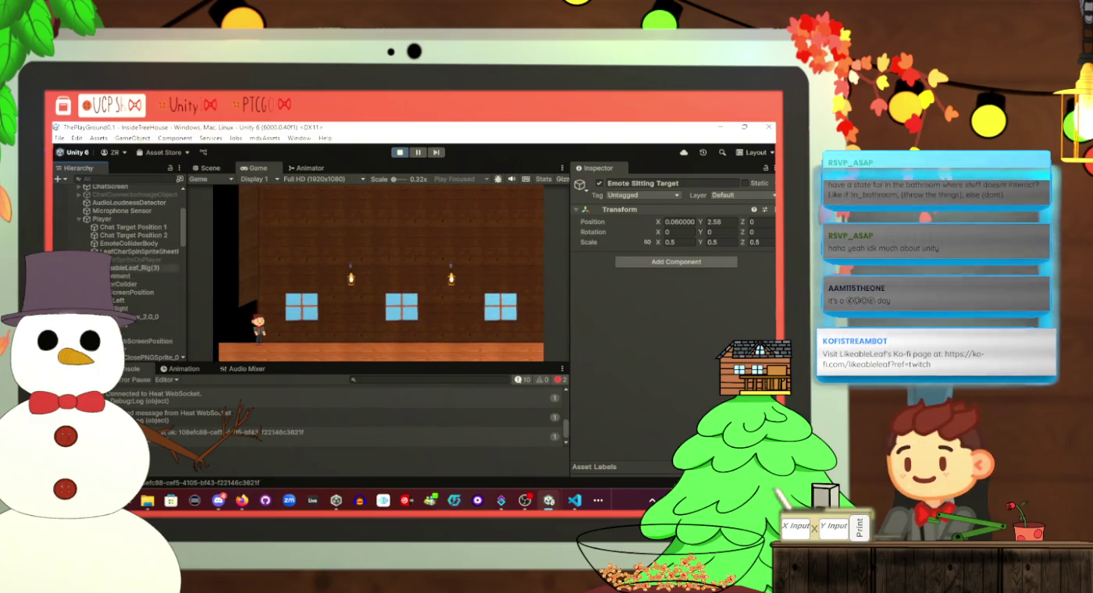
scroll(129, 265, down, 3)
scroll(137, 316, down, 1)
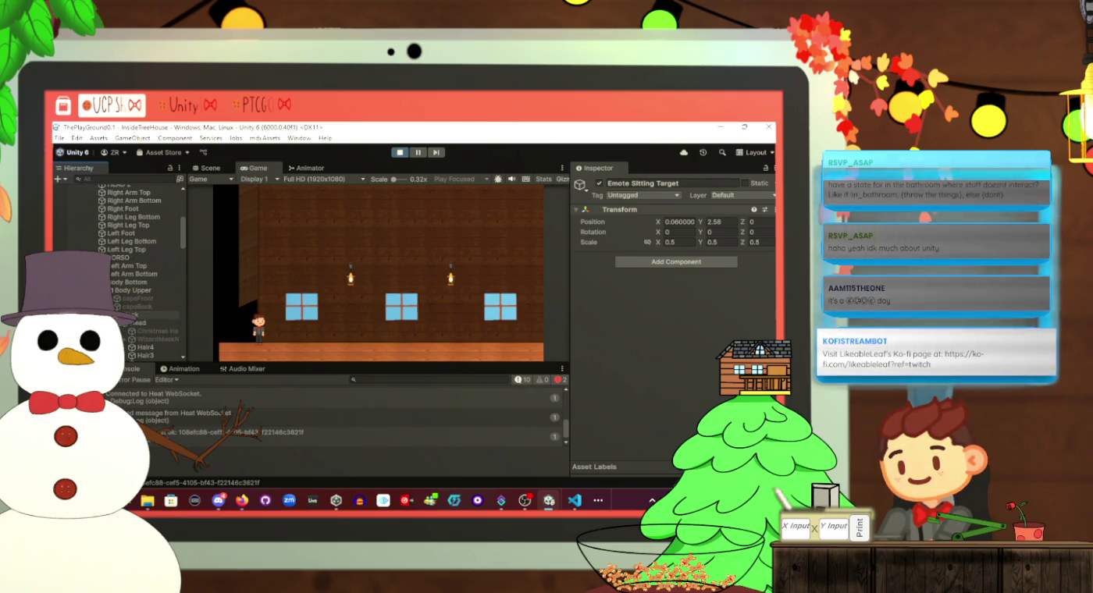
scroll(136, 327, down, 3)
Toggle EmoteColliderHead's Force Receive Layers between Chosen and Nothing, then stop the game
click(149, 334)
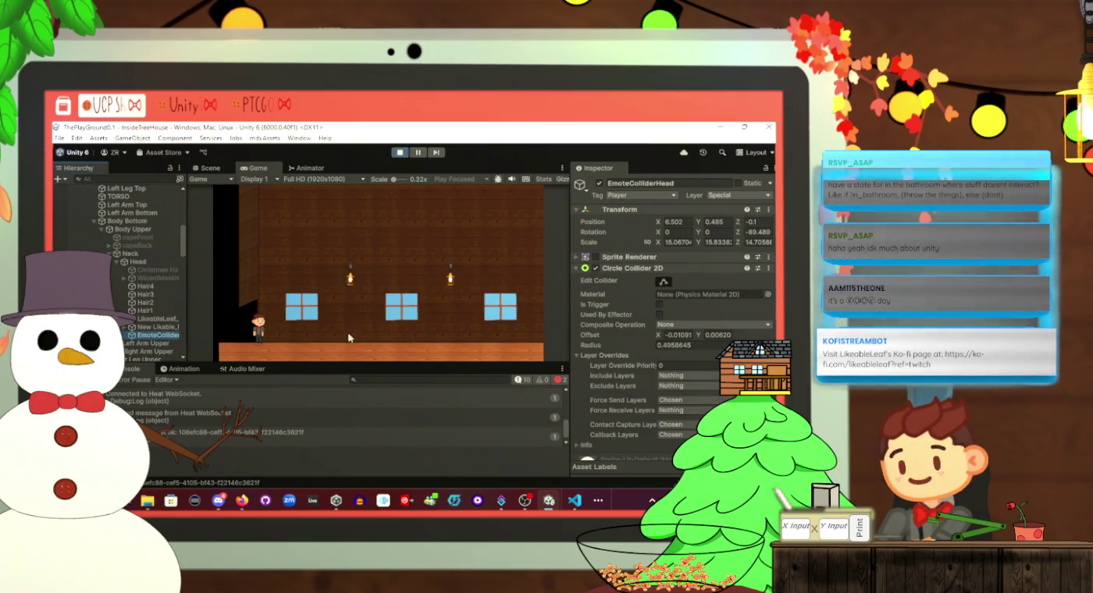
click(688, 377)
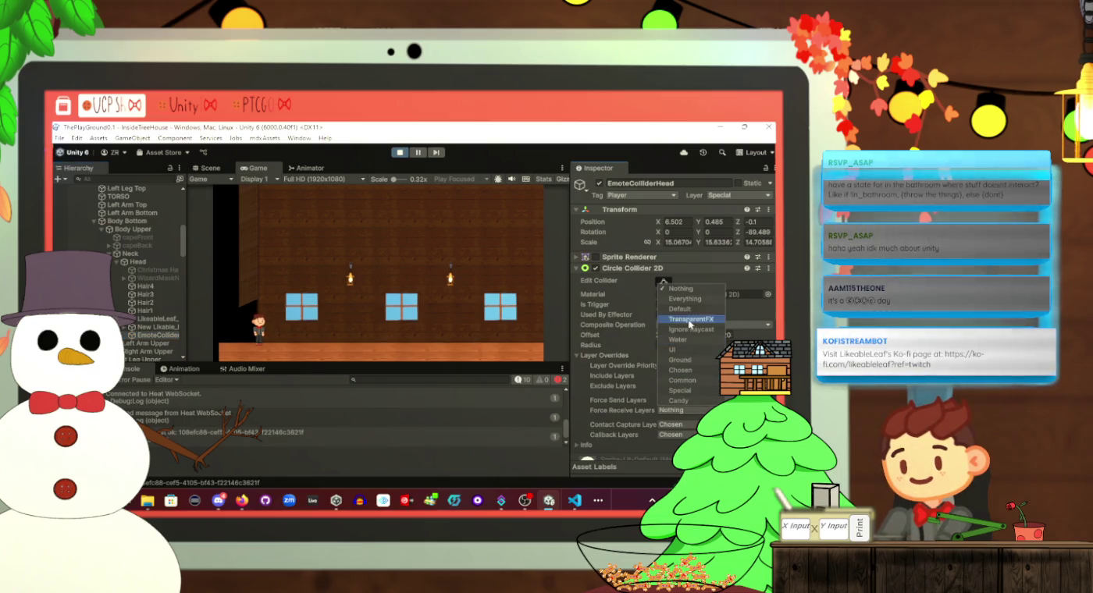
click(685, 371)
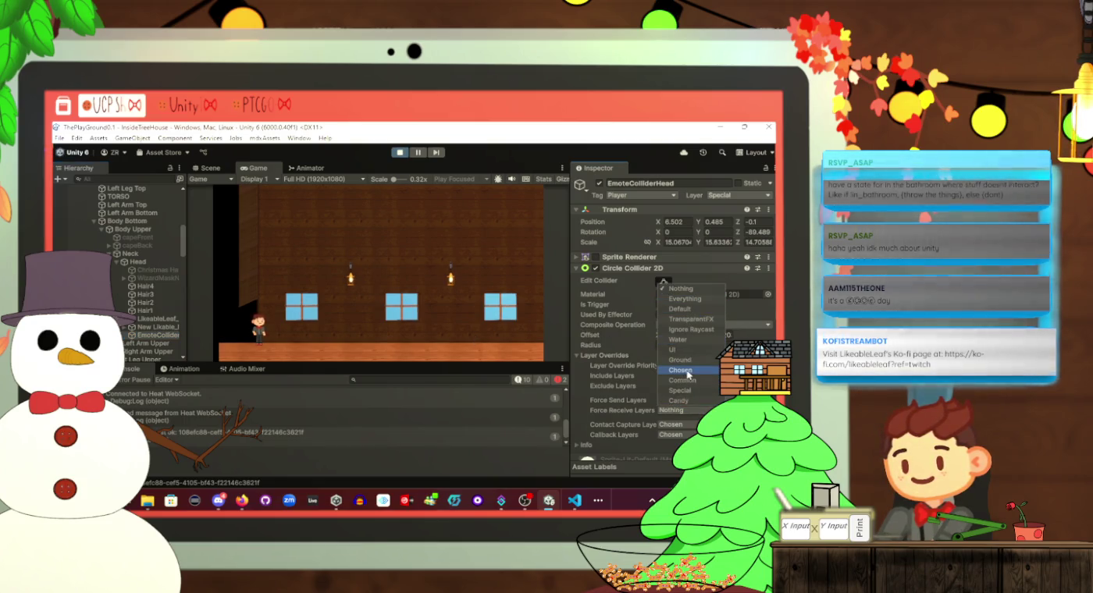
click(683, 370)
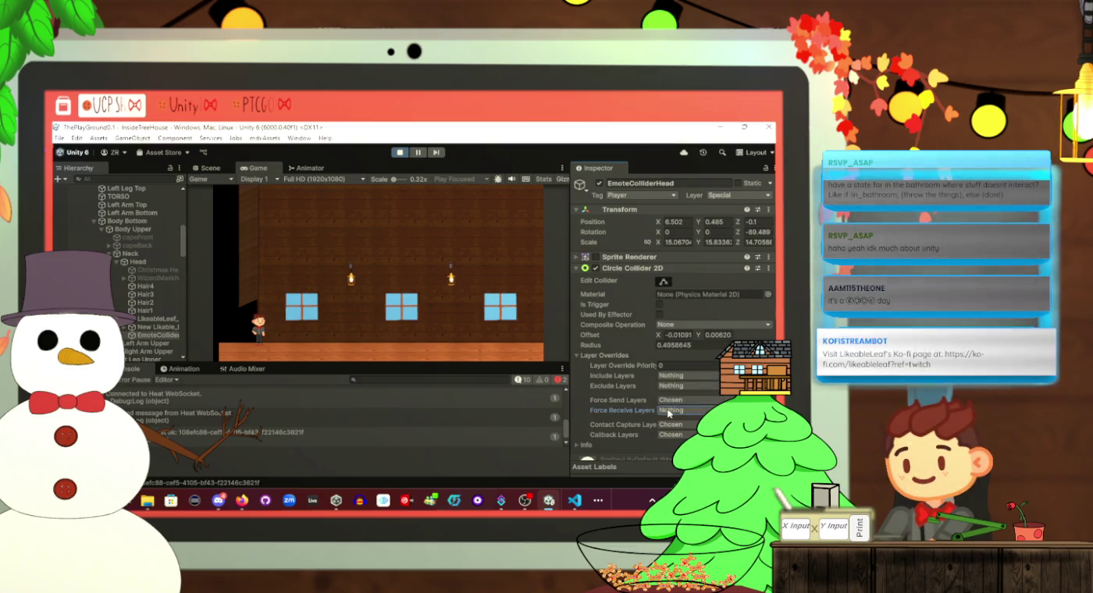
click(622, 426)
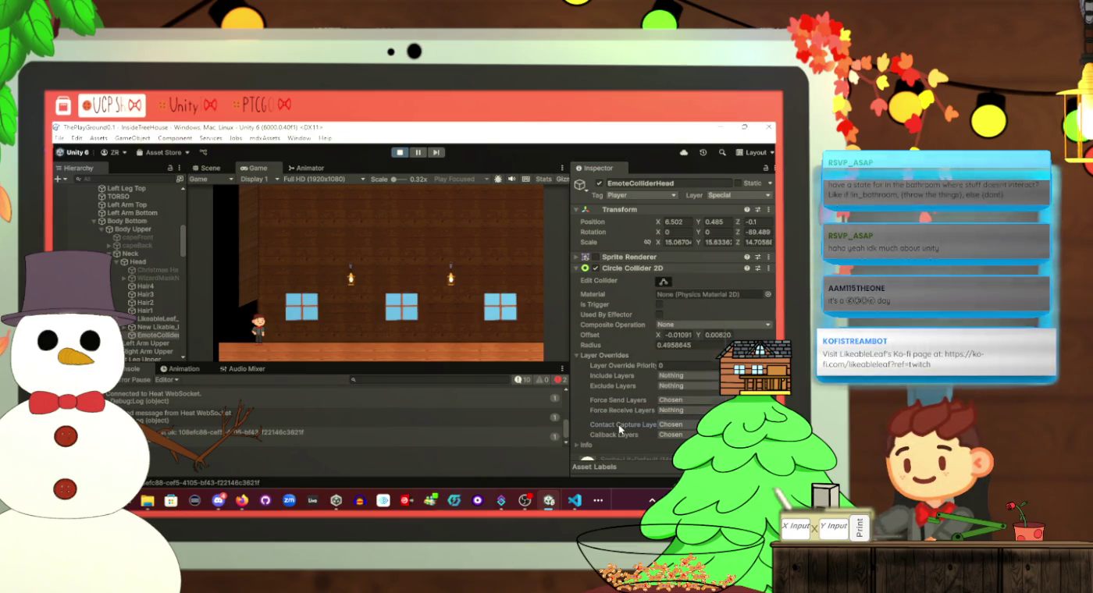
click(401, 154)
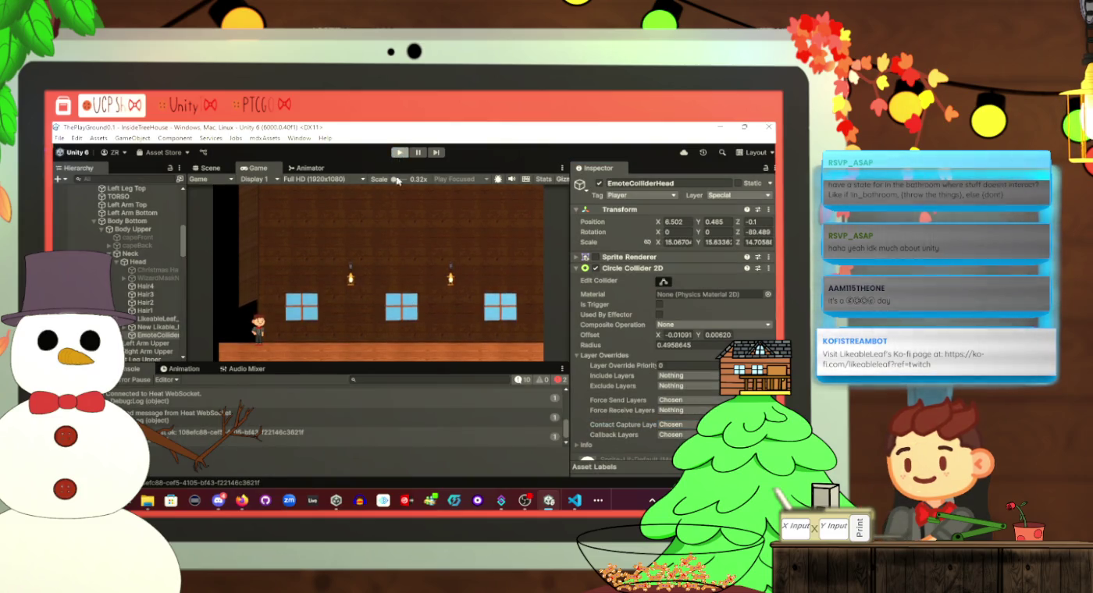
key(alt+Tab)
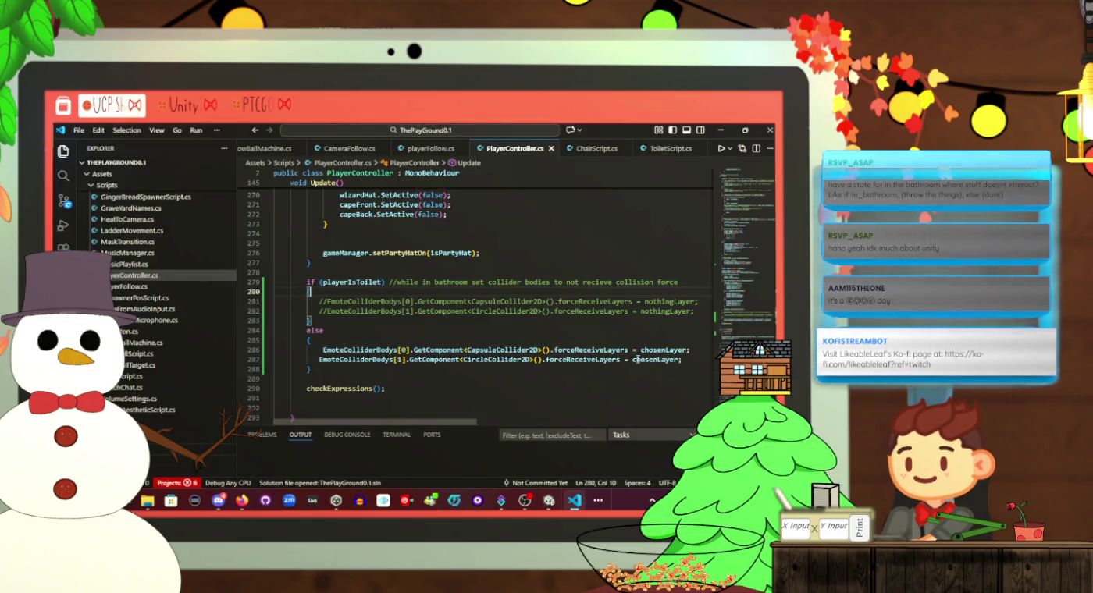
Uncomment lines 281–282 to restore the nothingLayer assignments, then recompile in Unity
key(alt+Tab)
key(alt+Tab)
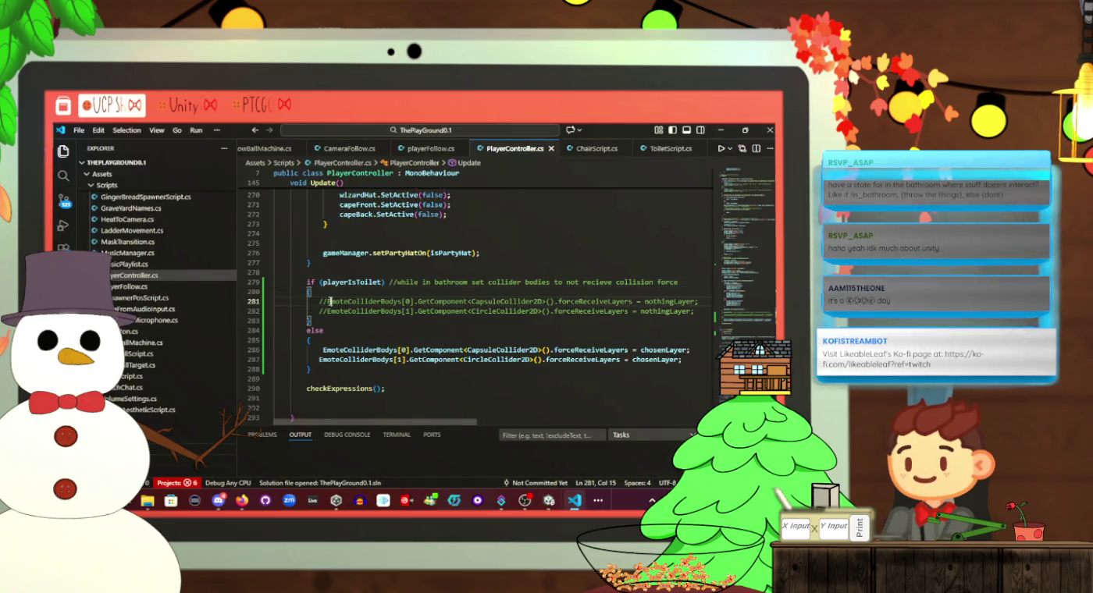
key(ctrl+slash)
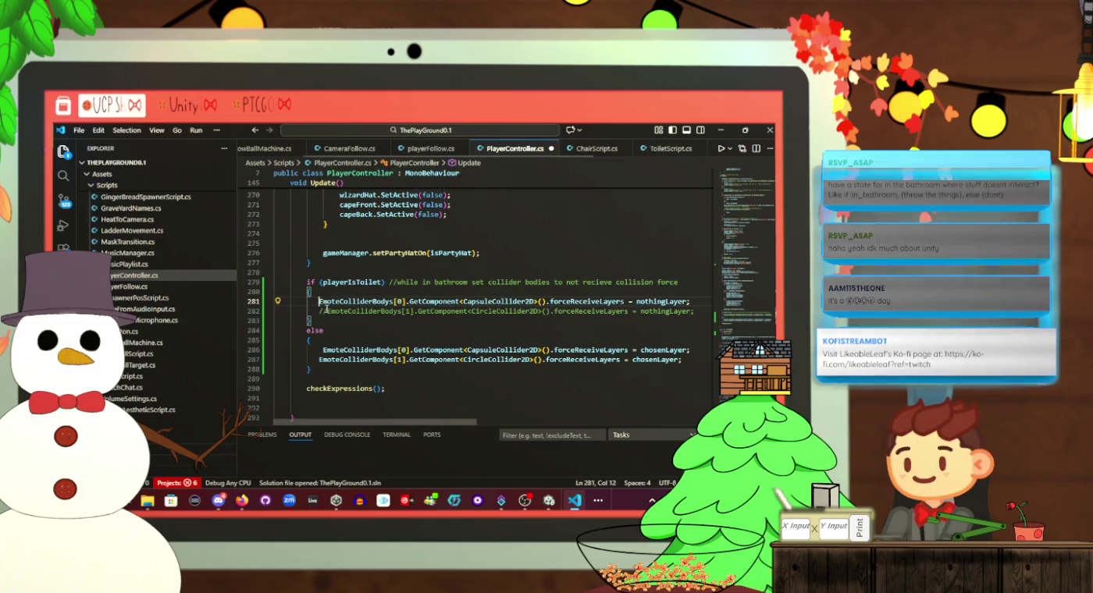
key(Down)
key(ctrl+slash)
key(Down)
key(alt+Tab)
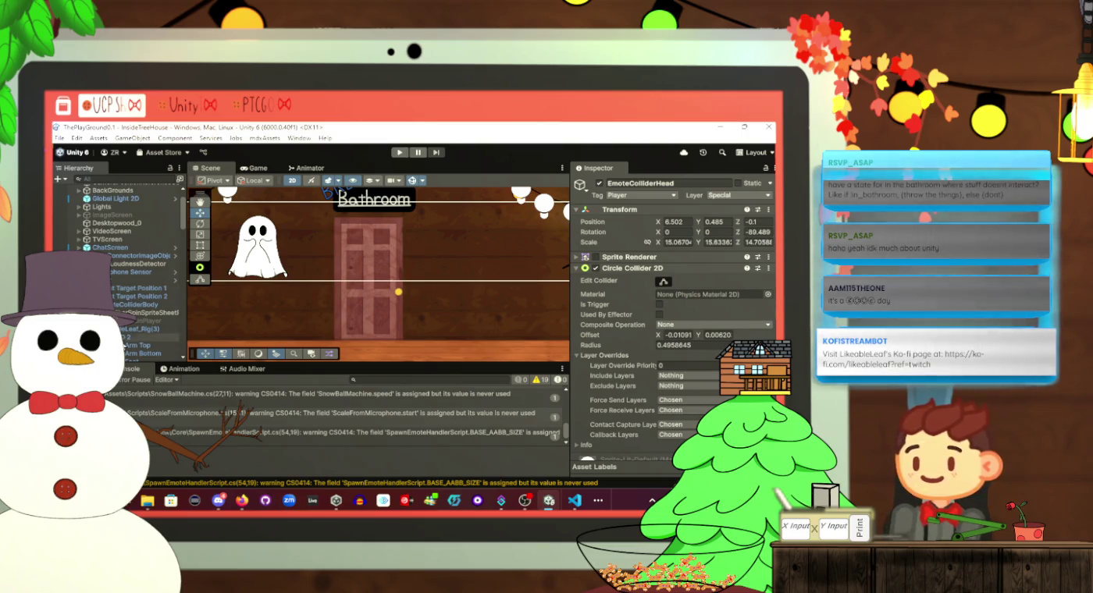
On the Player object, set Player Controller's Chosen Layer to Chosen, leaving Nothing Layer as Nothing
click(145, 329)
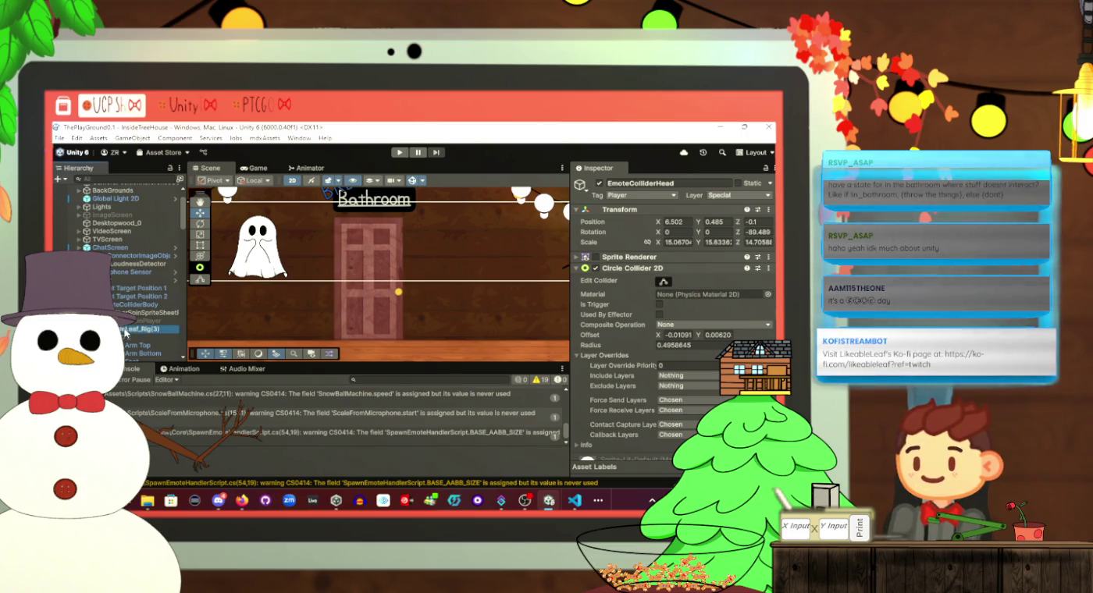
click(144, 279)
scroll(640, 294, down, 5)
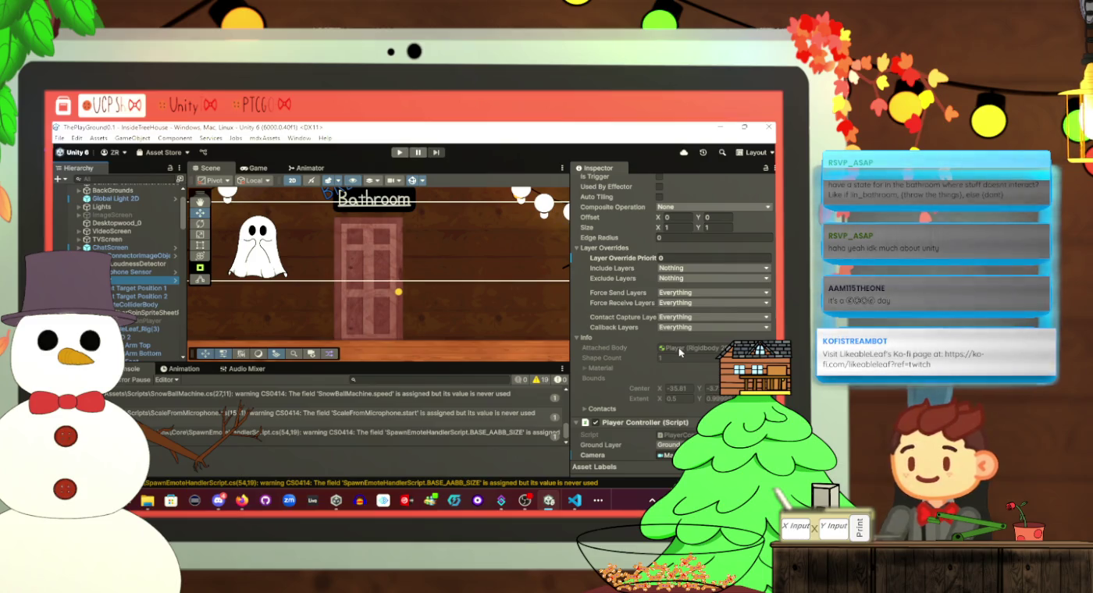
scroll(640, 296, down, 8)
scroll(679, 353, up, 3)
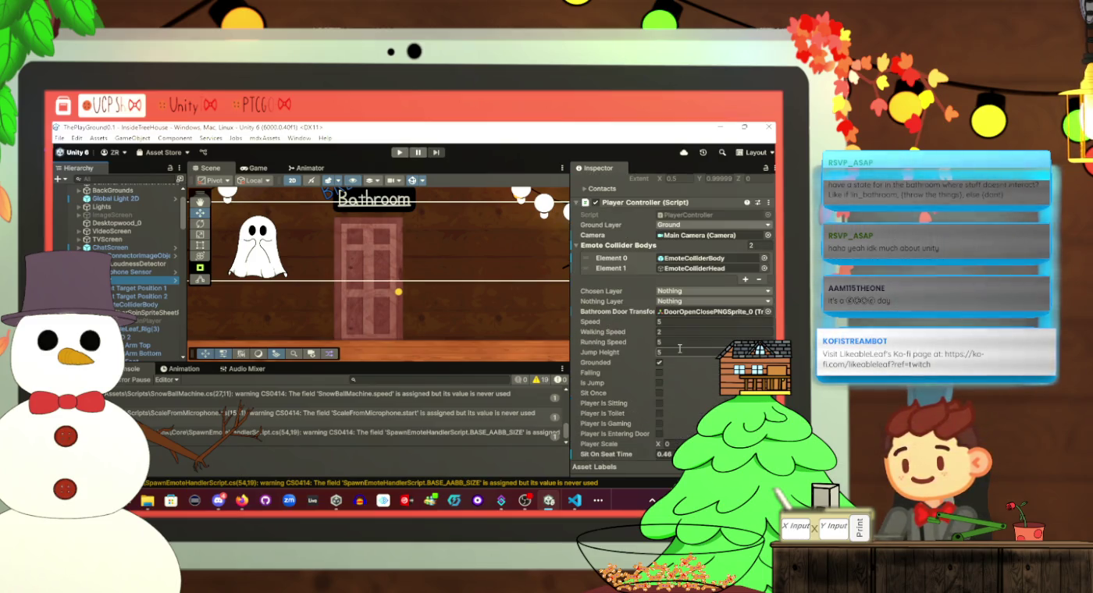
click(684, 291)
click(679, 382)
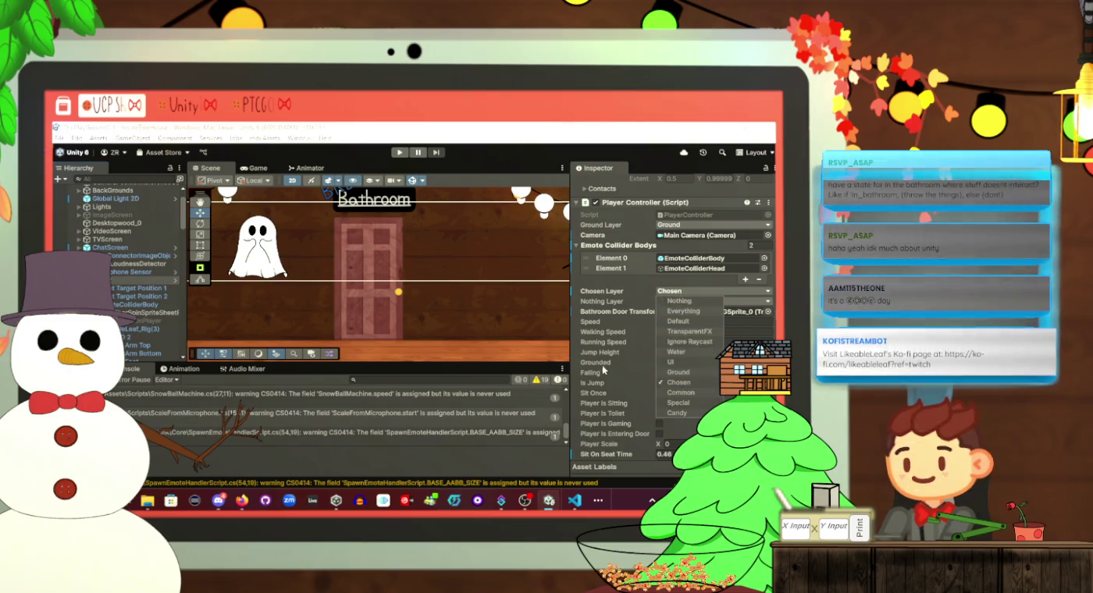
click(591, 285)
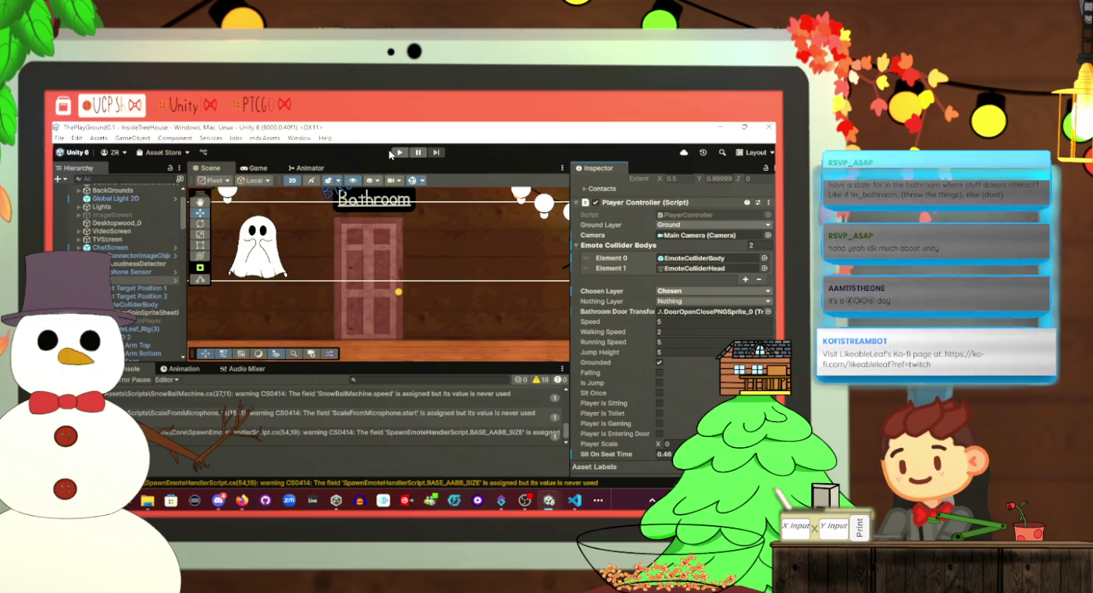
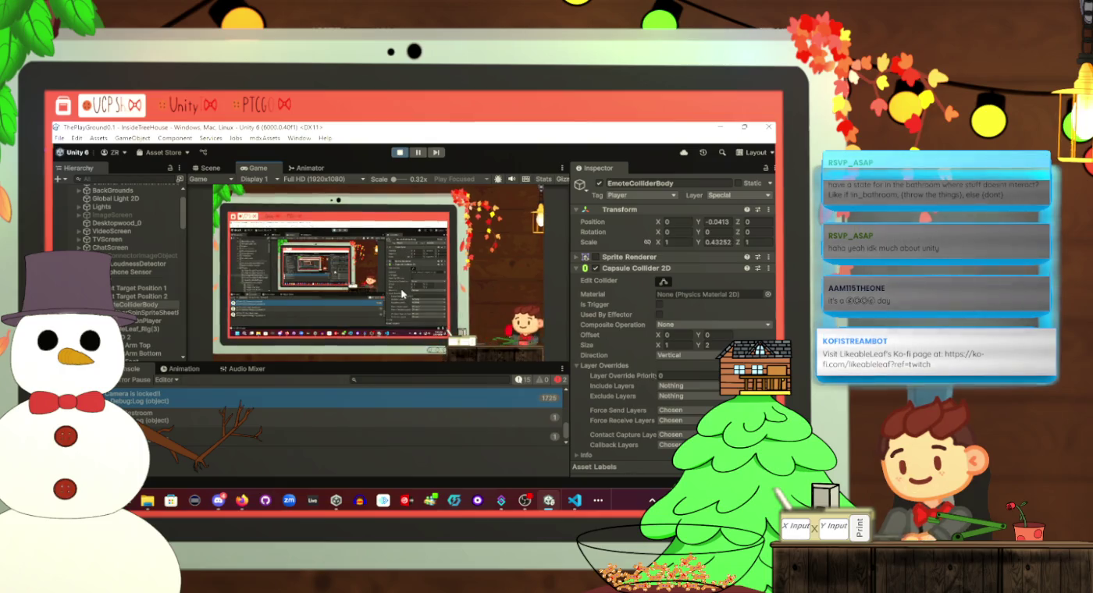
Exit Play mode and select the Snow Ball prefab in Assets > Prefabs
click(396, 153)
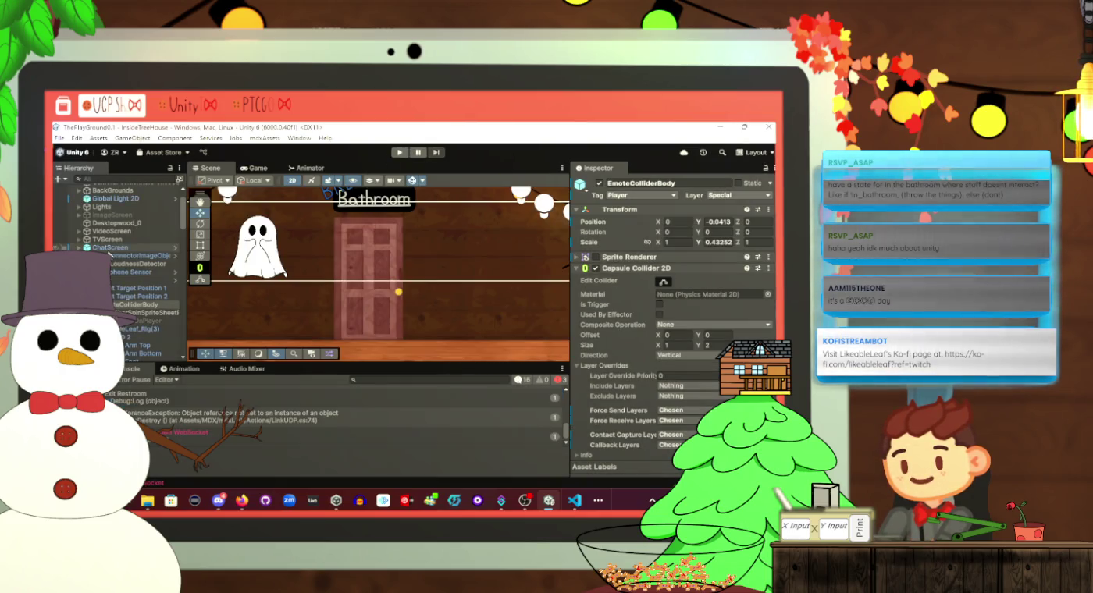
click(87, 368)
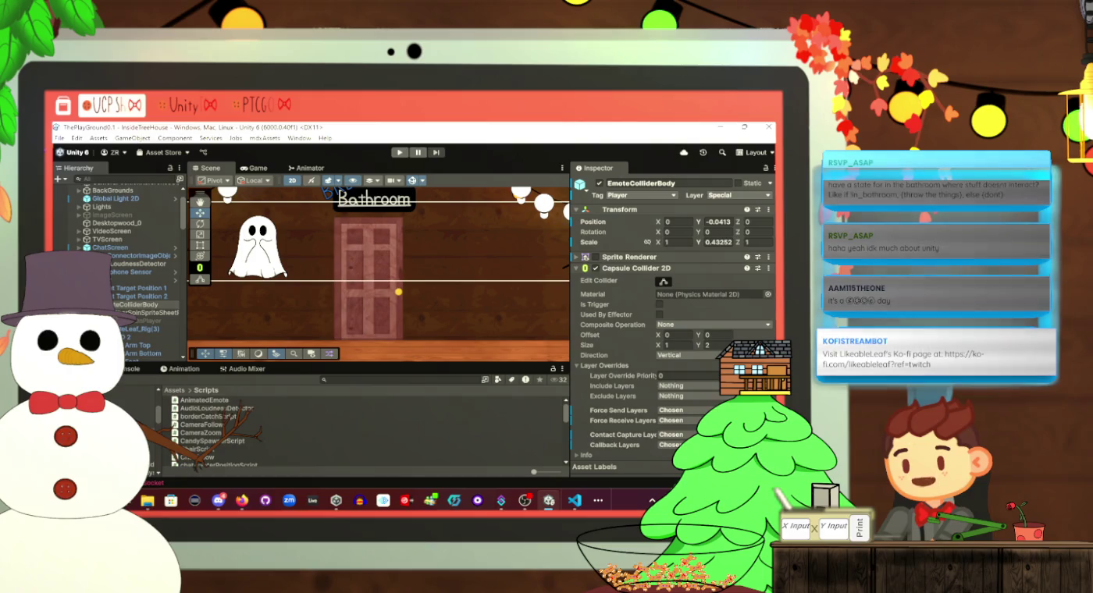
click(132, 399)
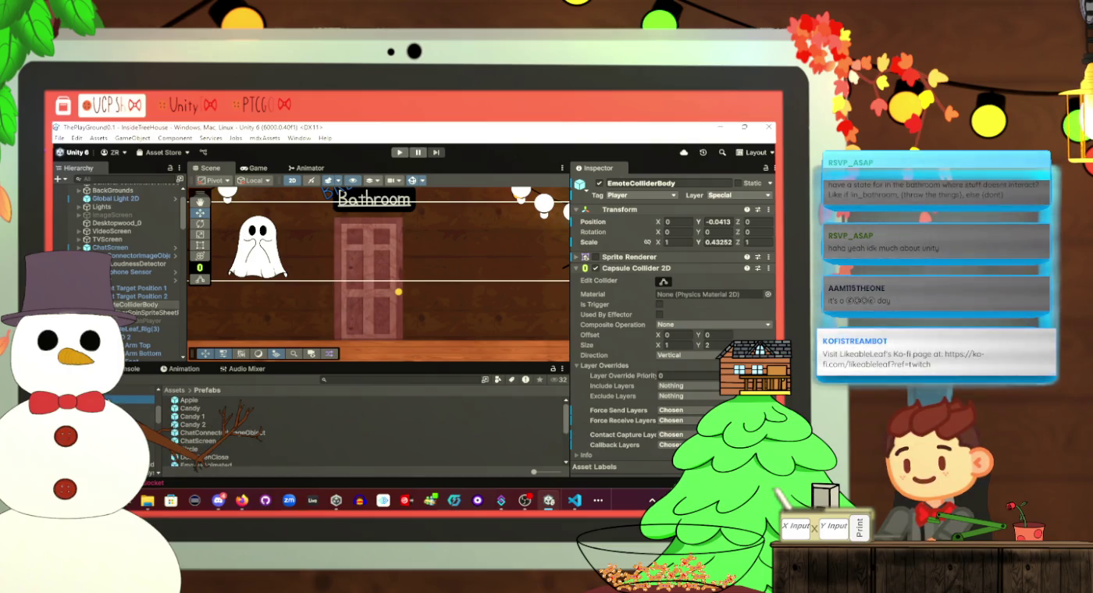
scroll(233, 449, down, 2)
scroll(226, 452, down, 3)
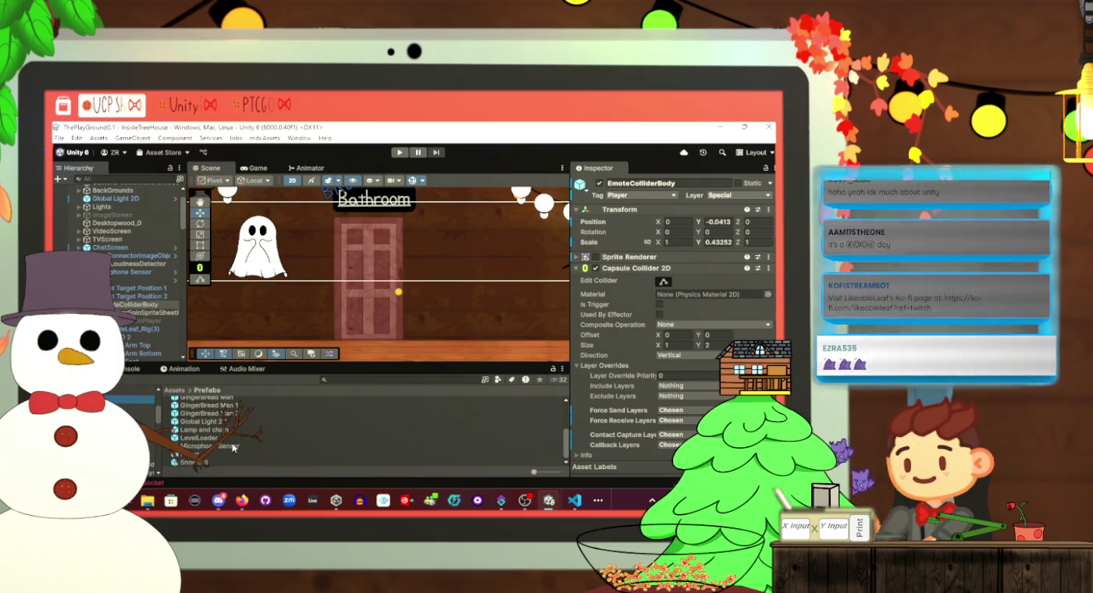
click(204, 462)
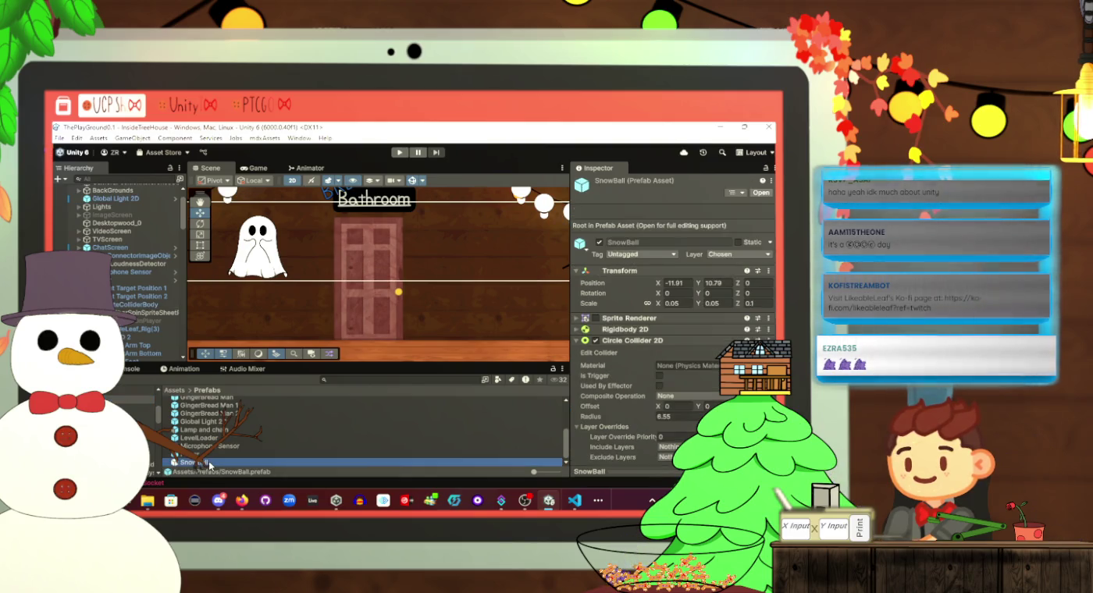
In prefab mode, set the Circle Collider 2D Force Send Layers to Chosen, then return to the scene
double_click(205, 463)
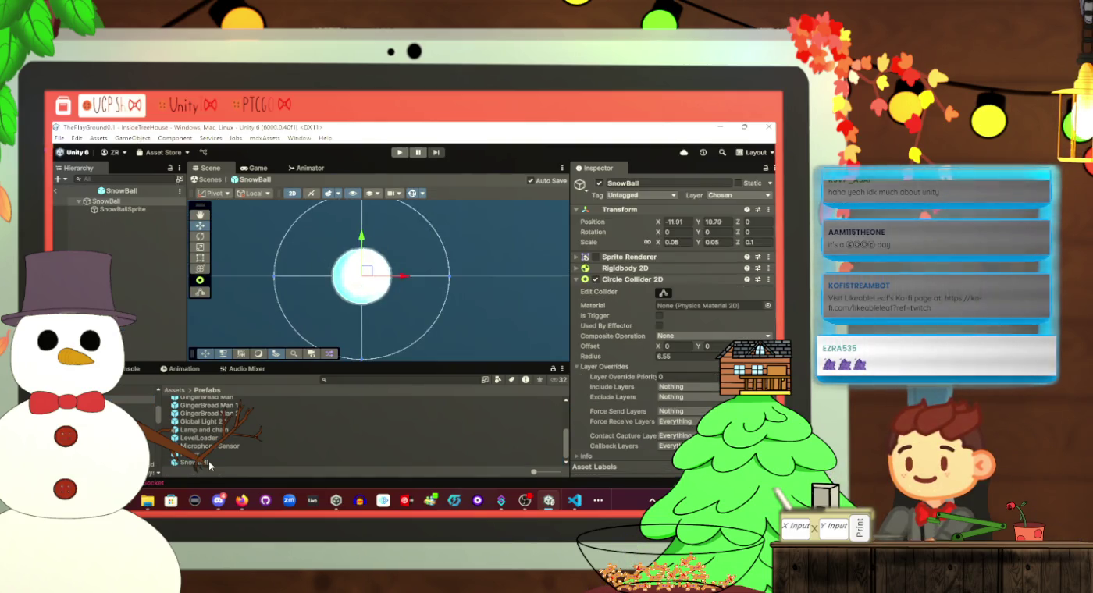
scroll(683, 381, down, 2)
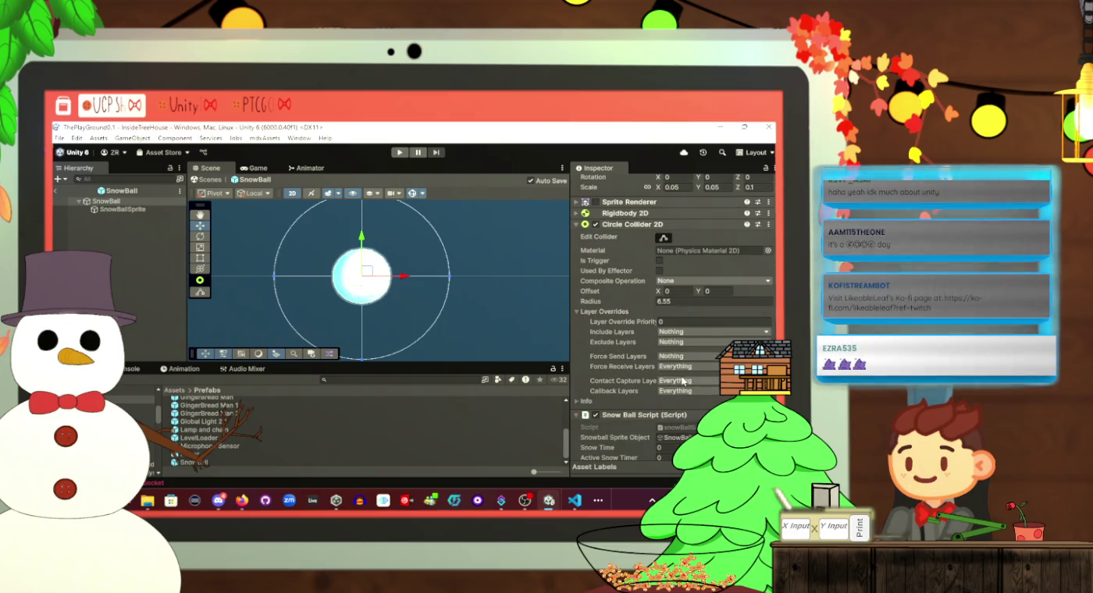
click(687, 358)
click(672, 447)
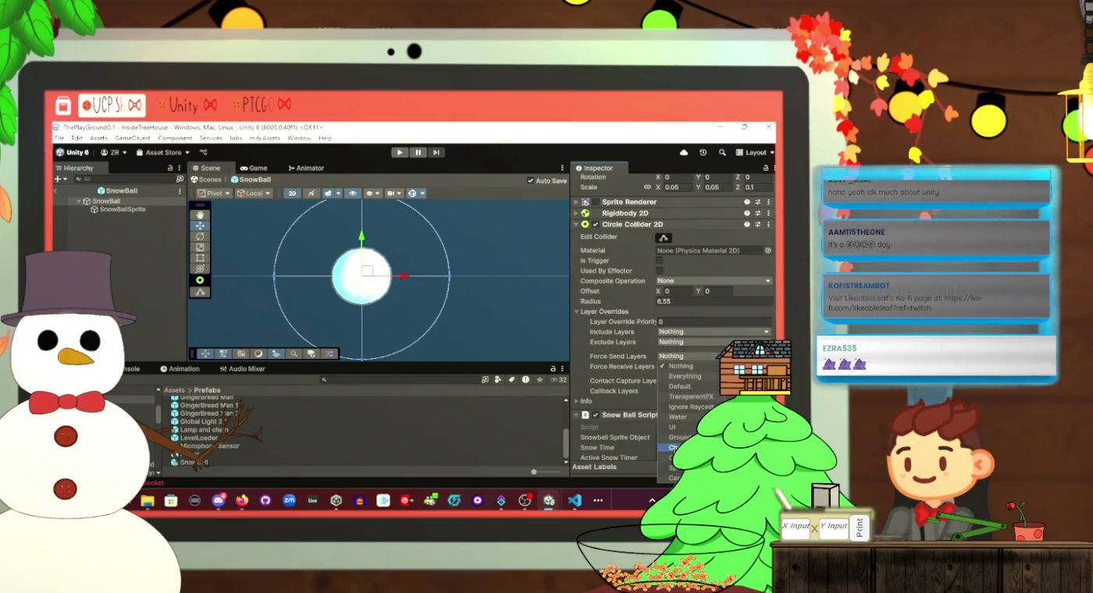
click(640, 369)
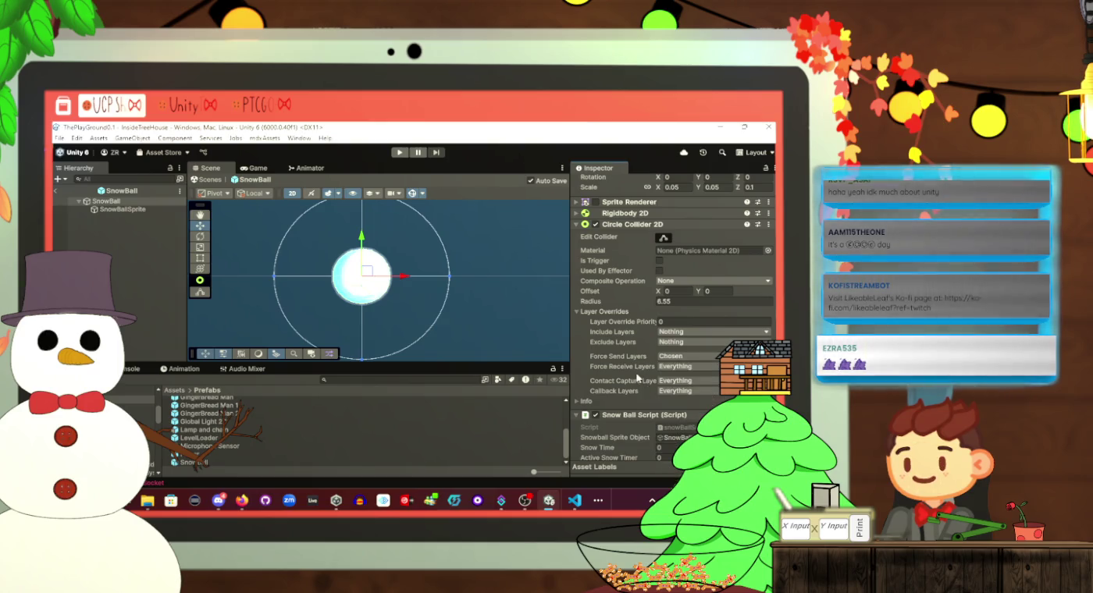
click(58, 192)
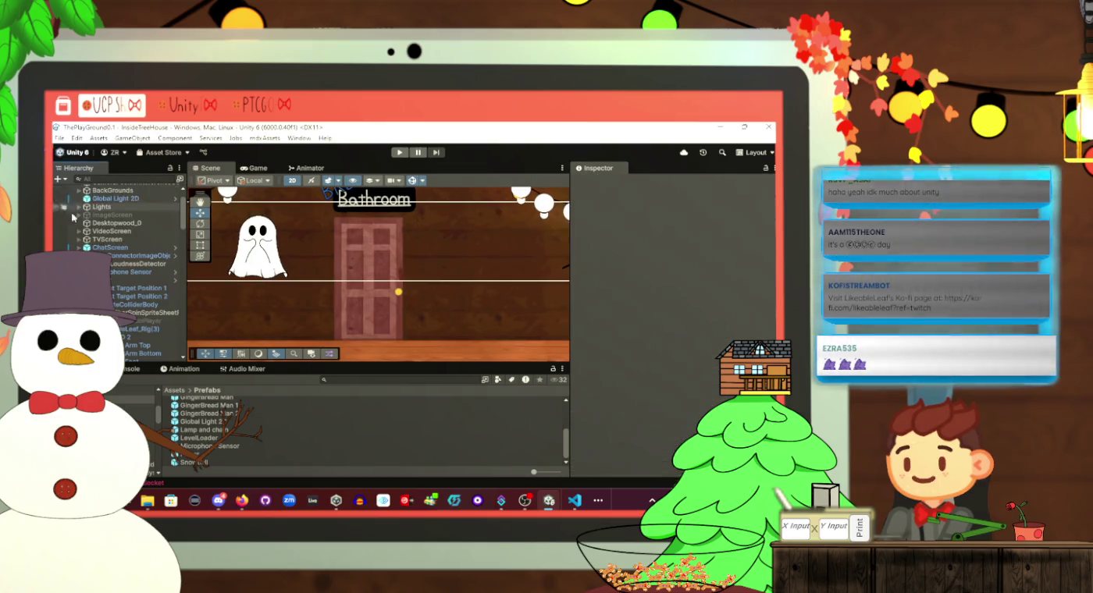
scroll(125, 248, down, 10)
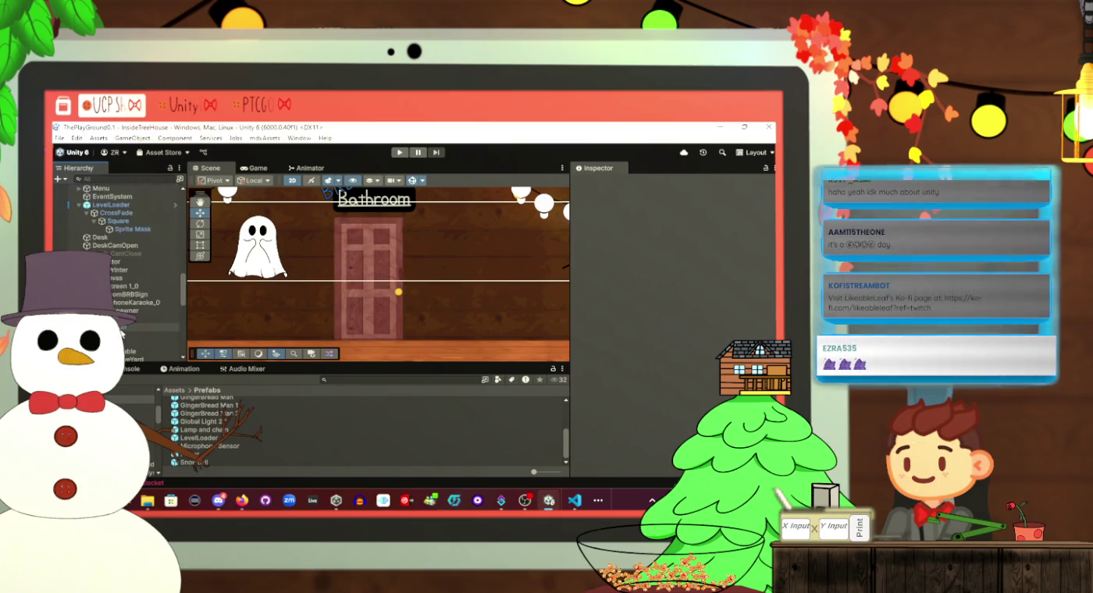
click(125, 252)
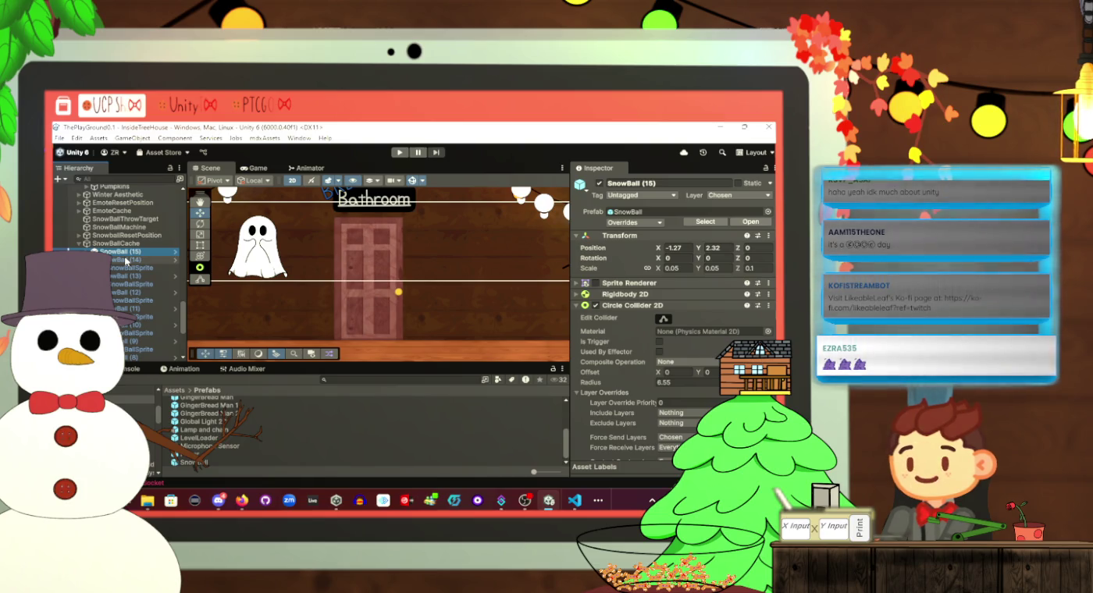
click(124, 260)
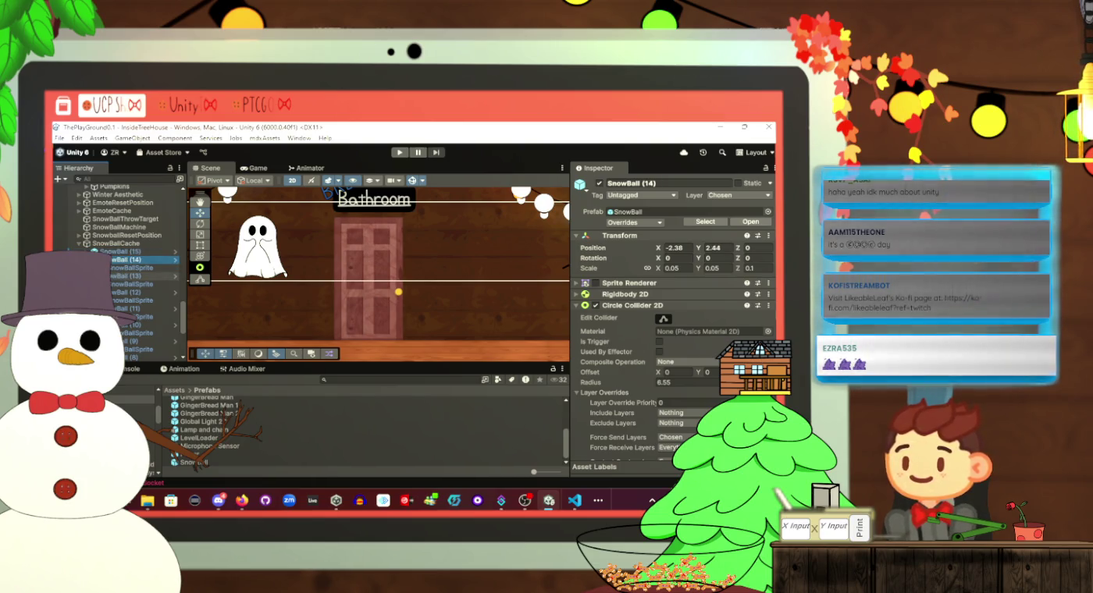
click(114, 276)
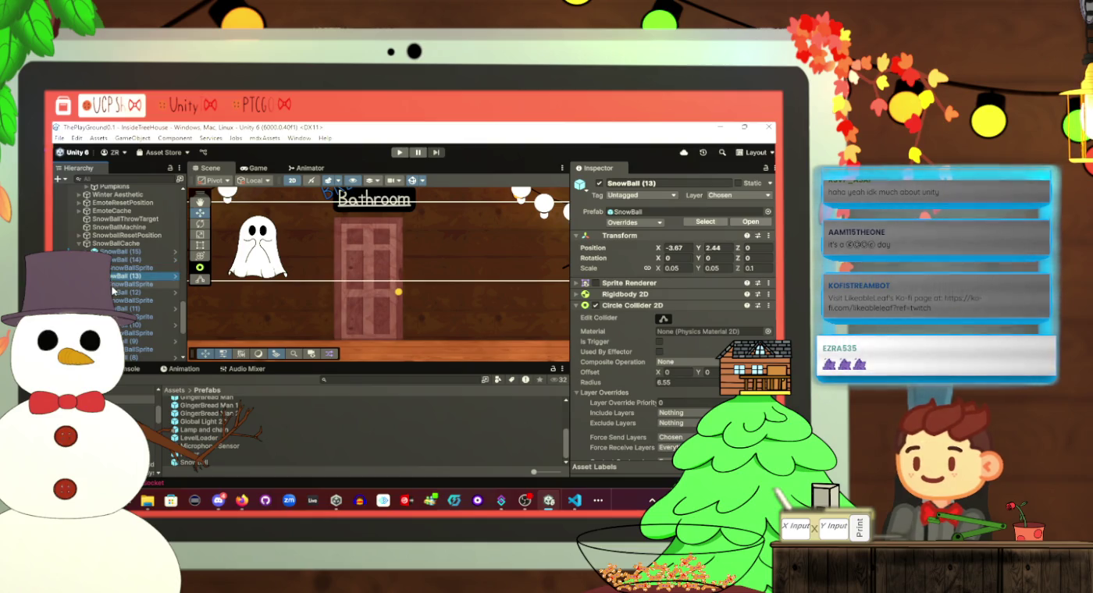
click(114, 293)
double_click(114, 295)
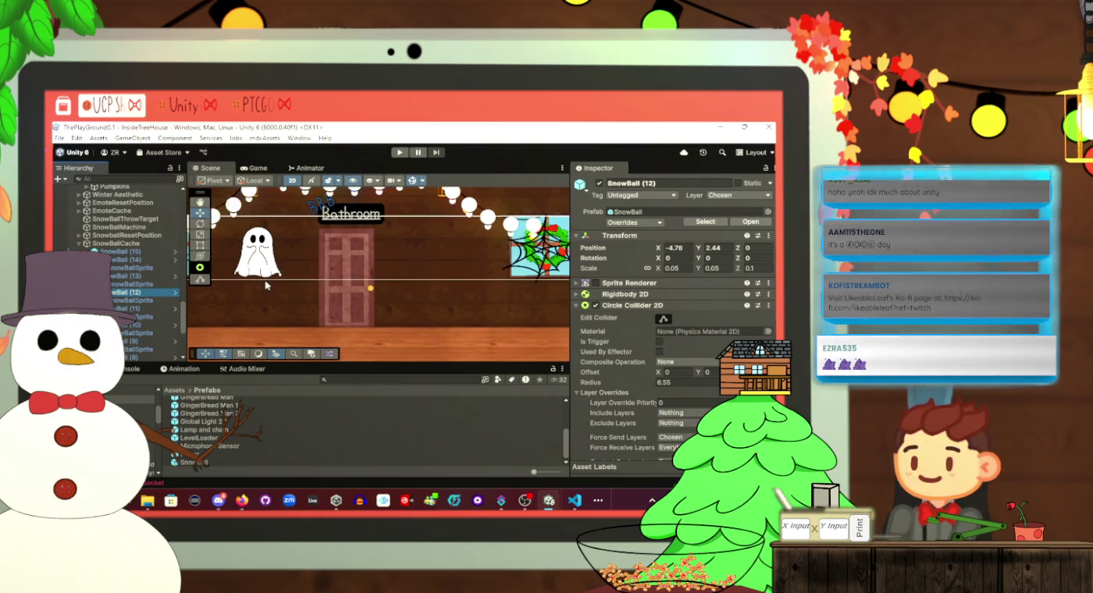
click(250, 169)
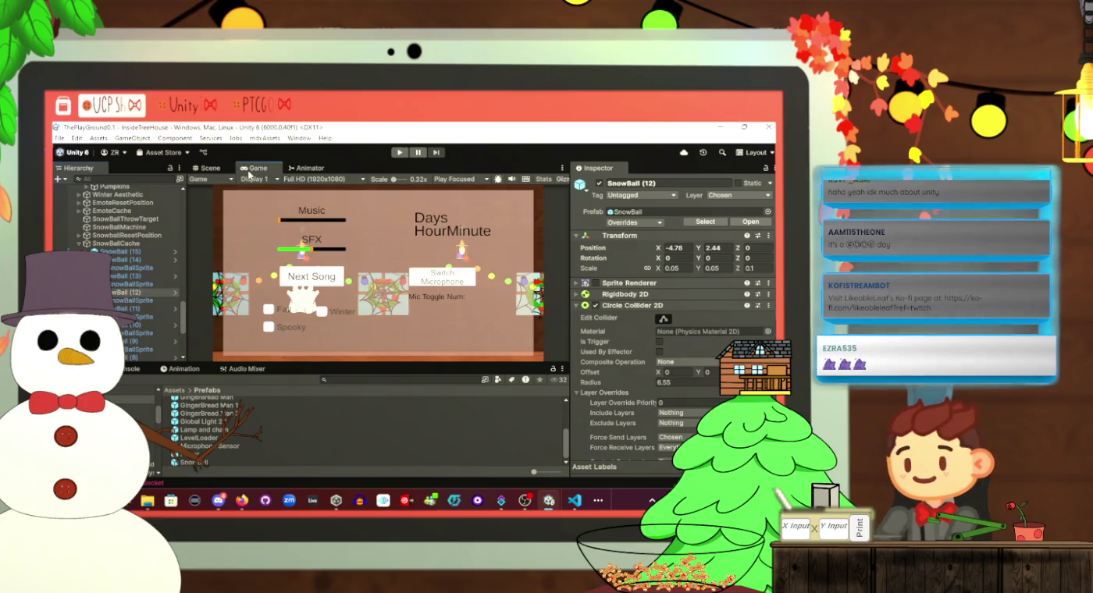
click(211, 168)
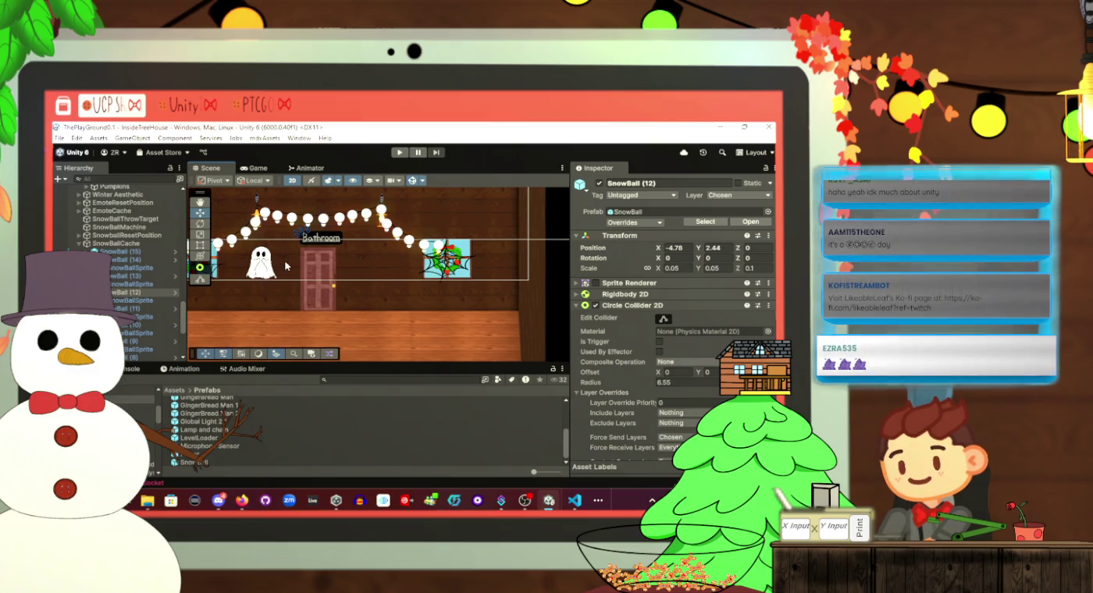
key(Left)
key(Left)
key(Left)
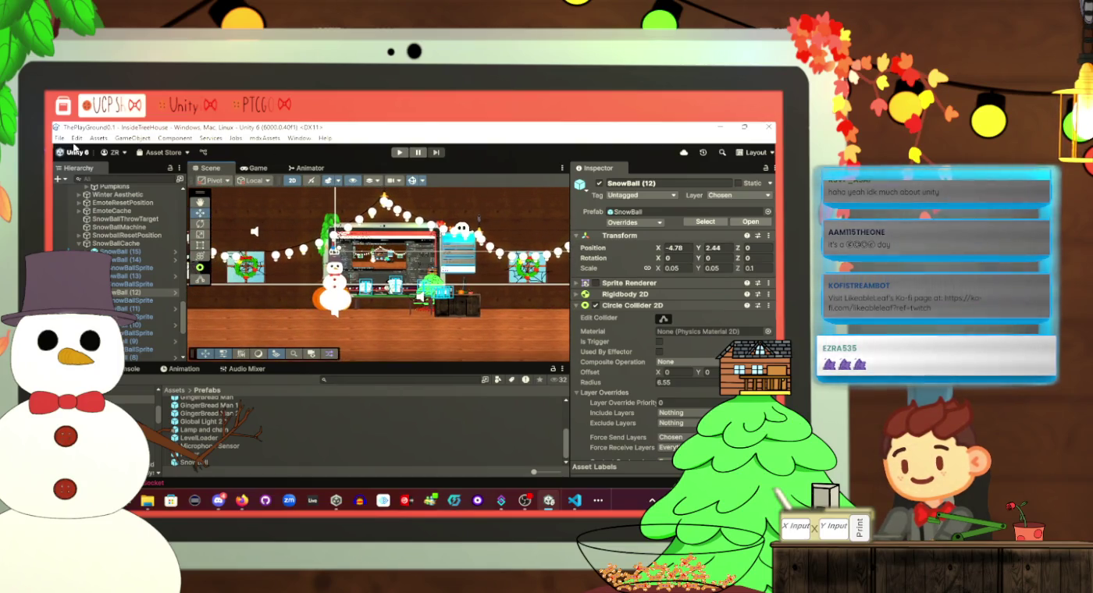
key(Left)
key(Left)
key(Left)
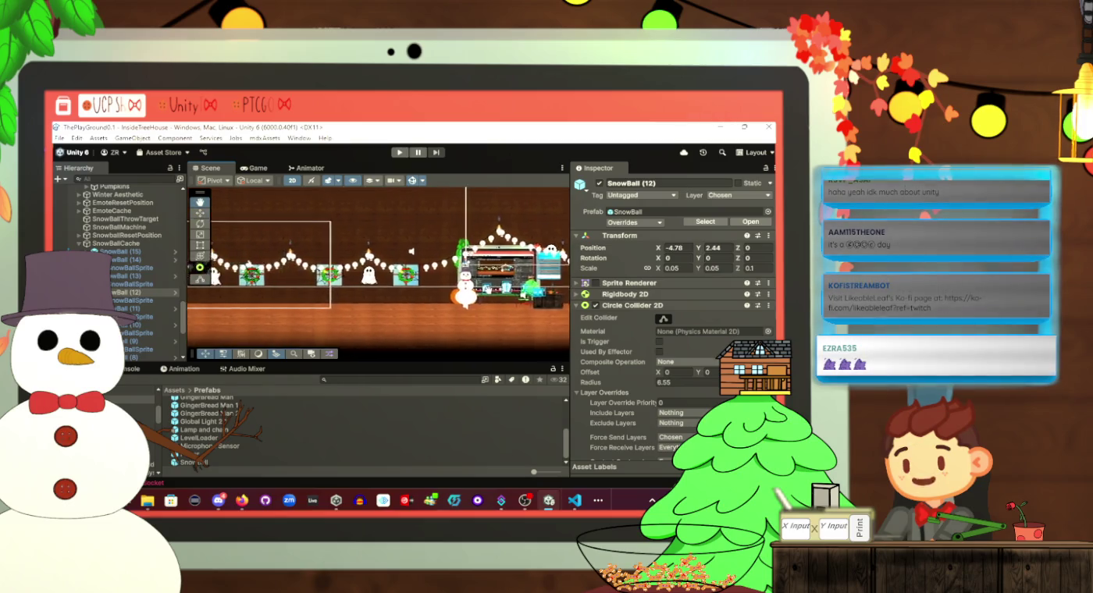
drag(345, 287, 413, 287)
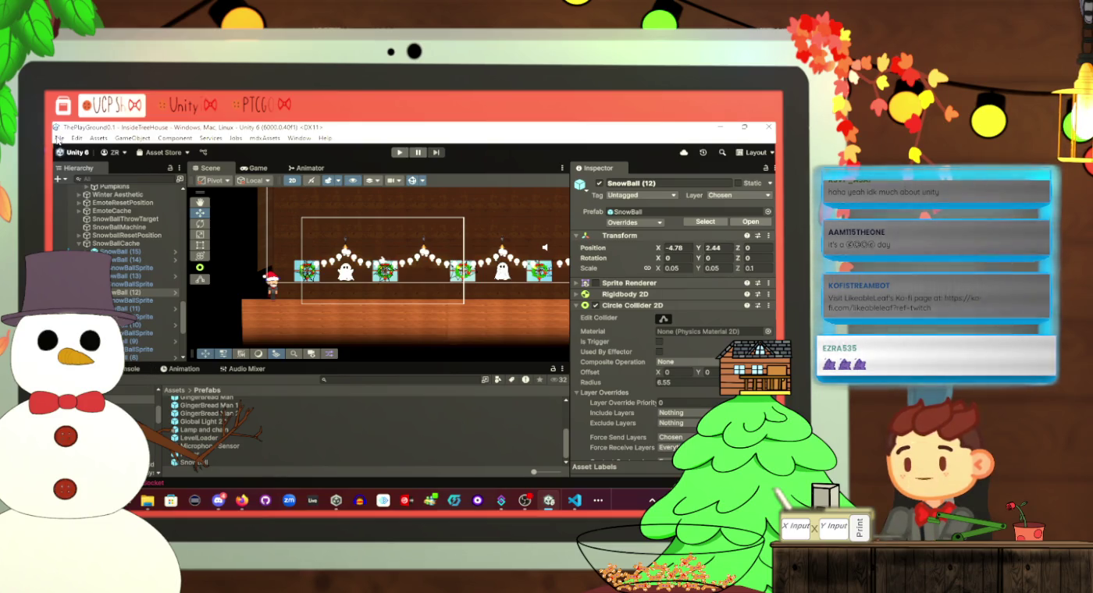
From File > Build Profiles, choose Build And Run into a new Build 24 folder
click(59, 138)
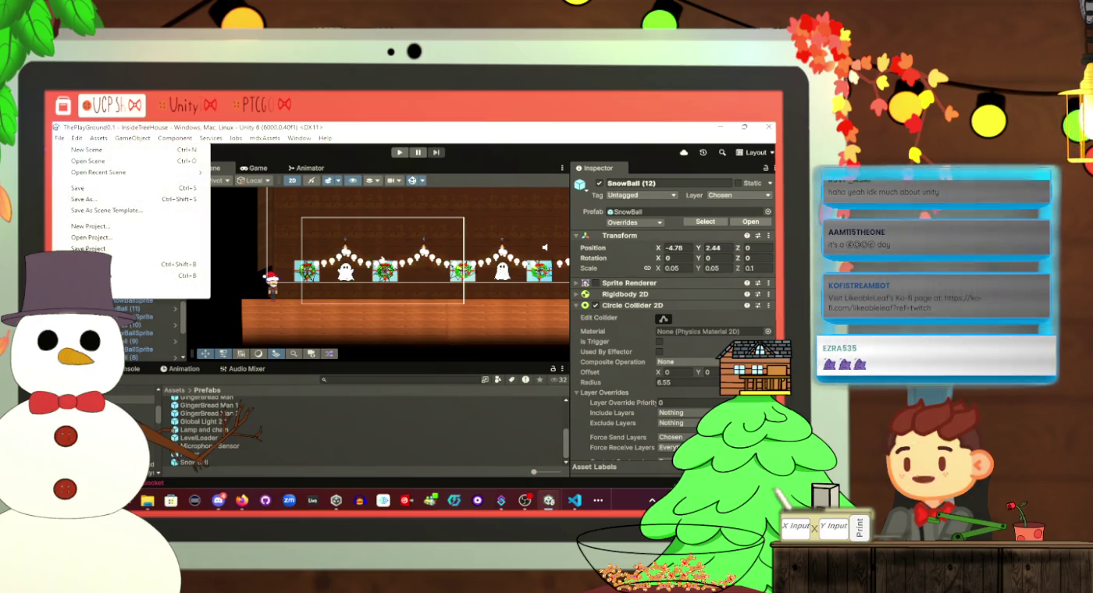
click(86, 264)
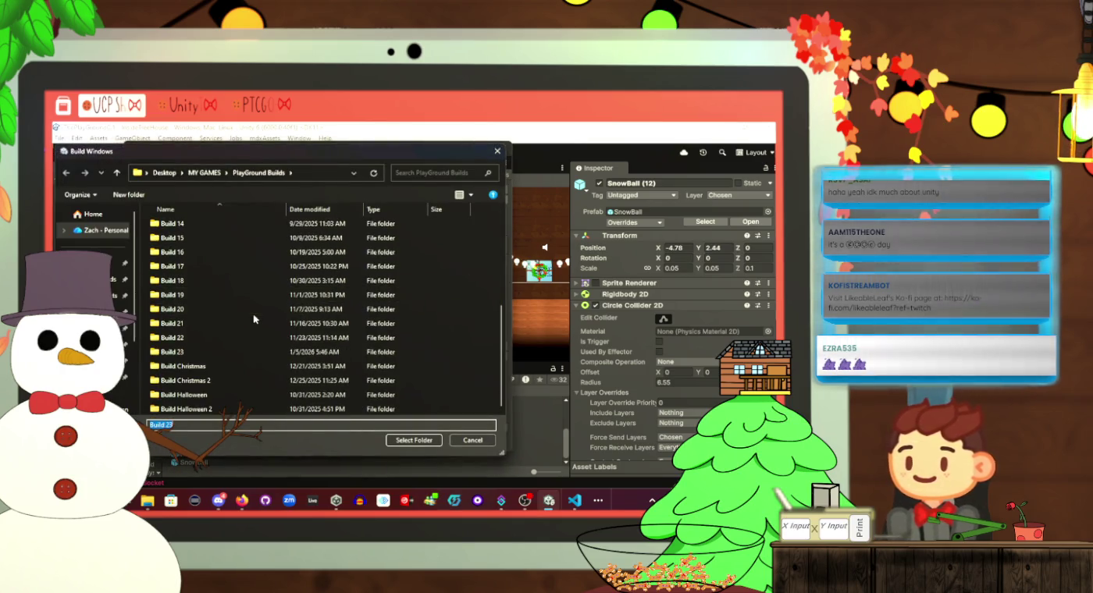
click(129, 194)
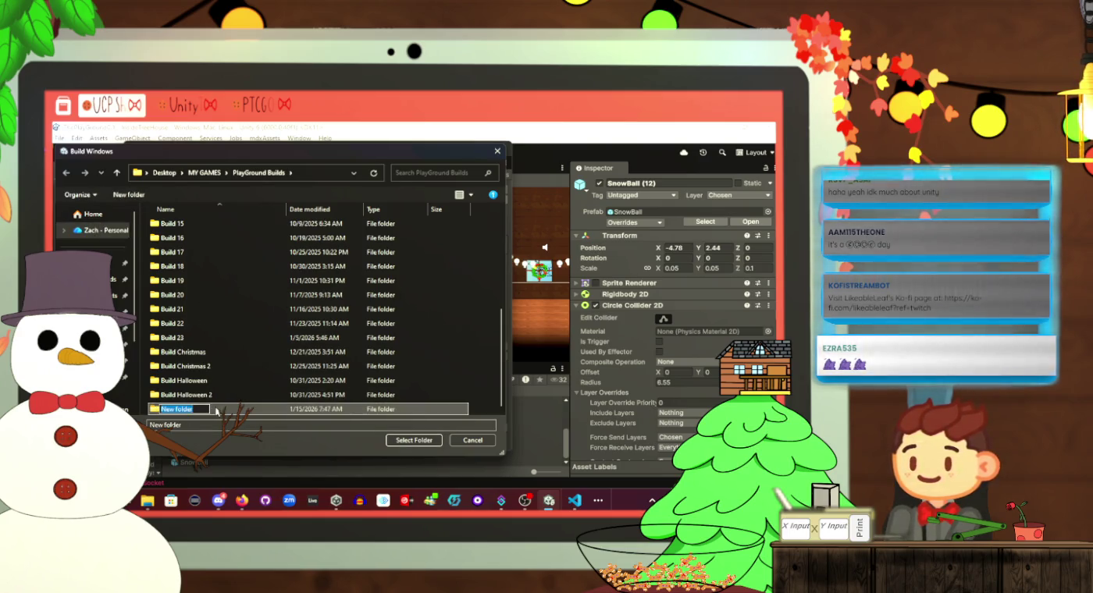
text(Build 24)
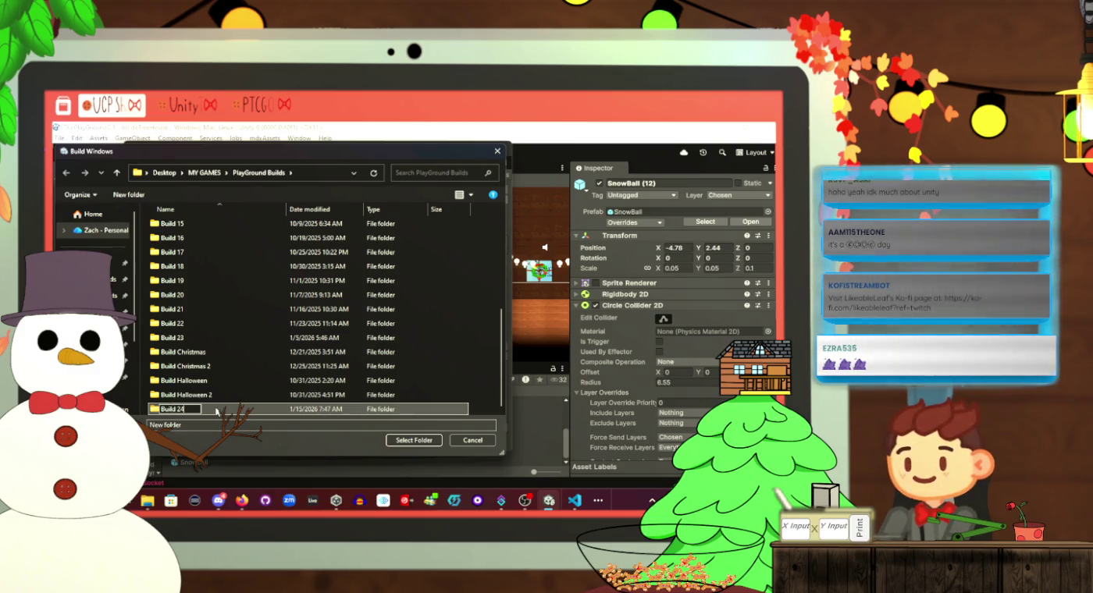
key(Return)
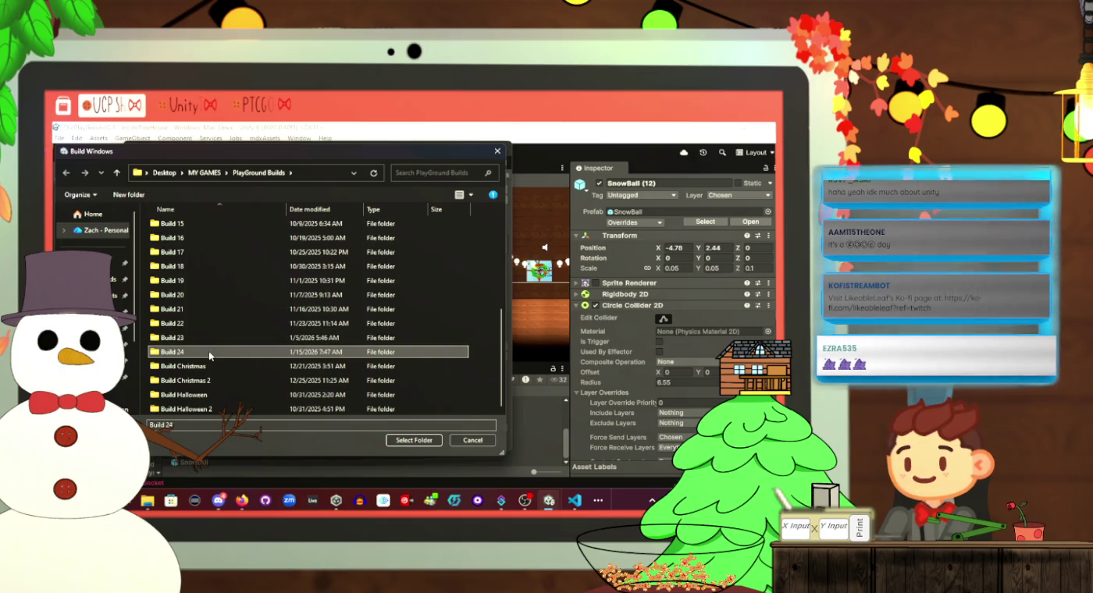
double_click(208, 351)
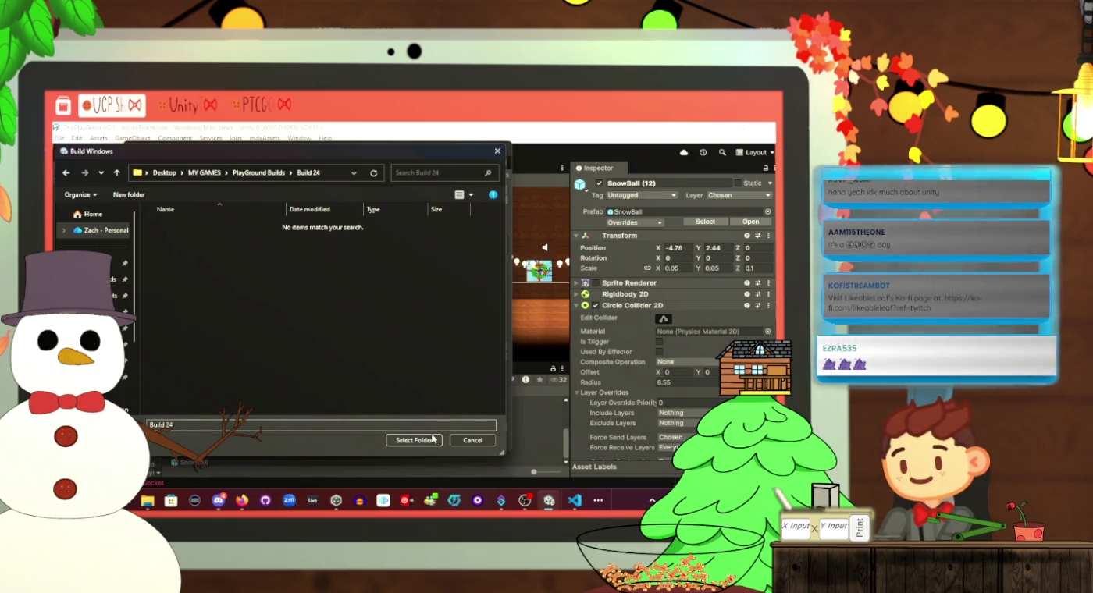
click(429, 441)
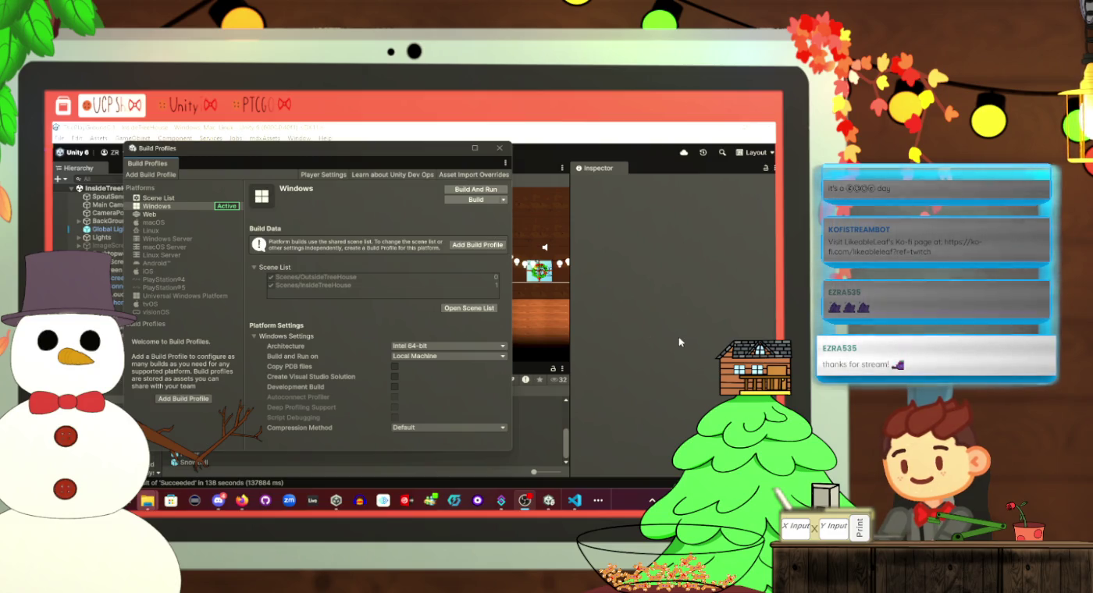
Close Build Profiles and drag the running game's Music slider to zero in its settings panel
click(500, 148)
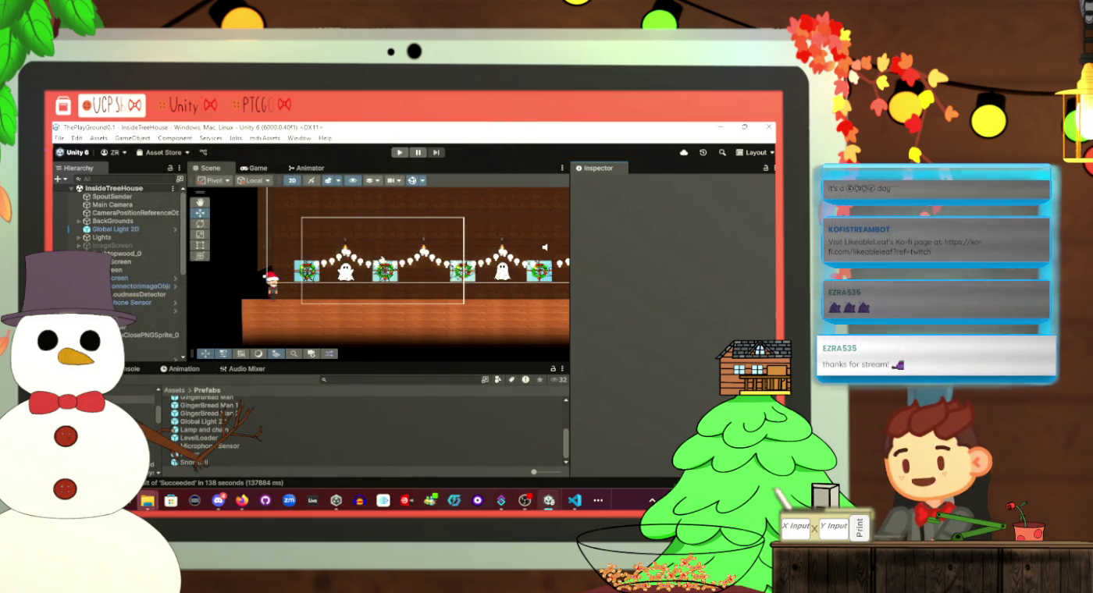
mouse_move(147, 500)
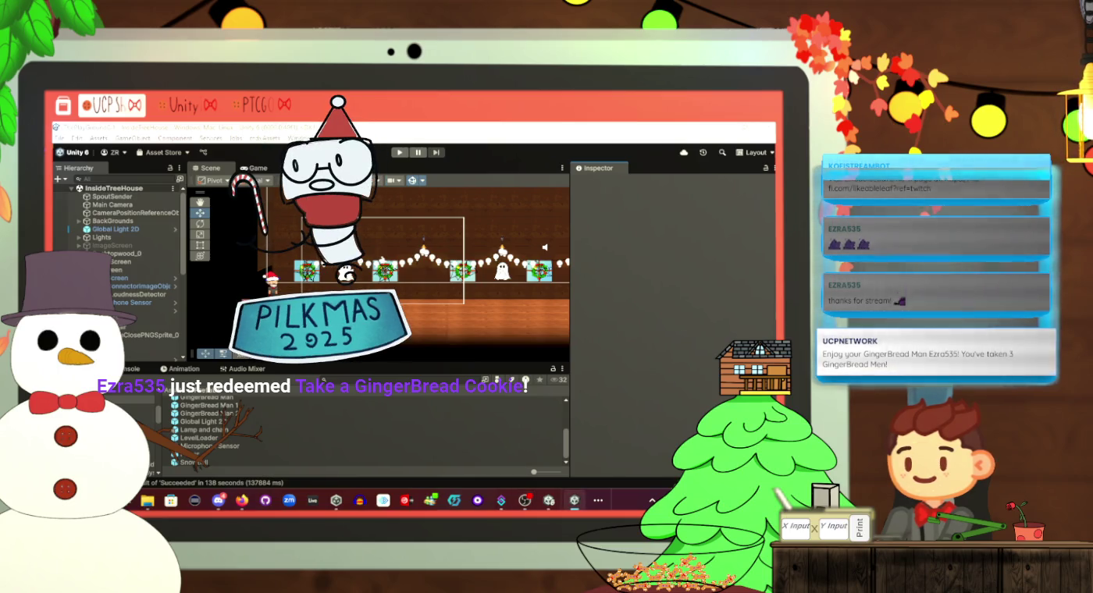
key(Escape)
drag(223, 74, 105, 75)
key(Escape)
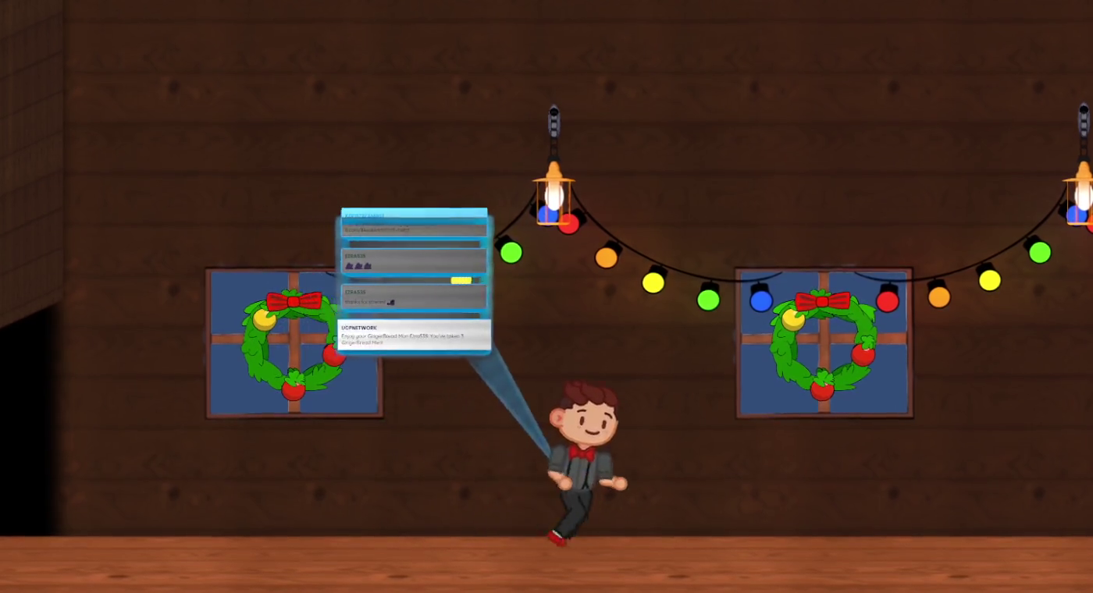
Hold the Right key to walk the character across the treehouse room
key(Right)
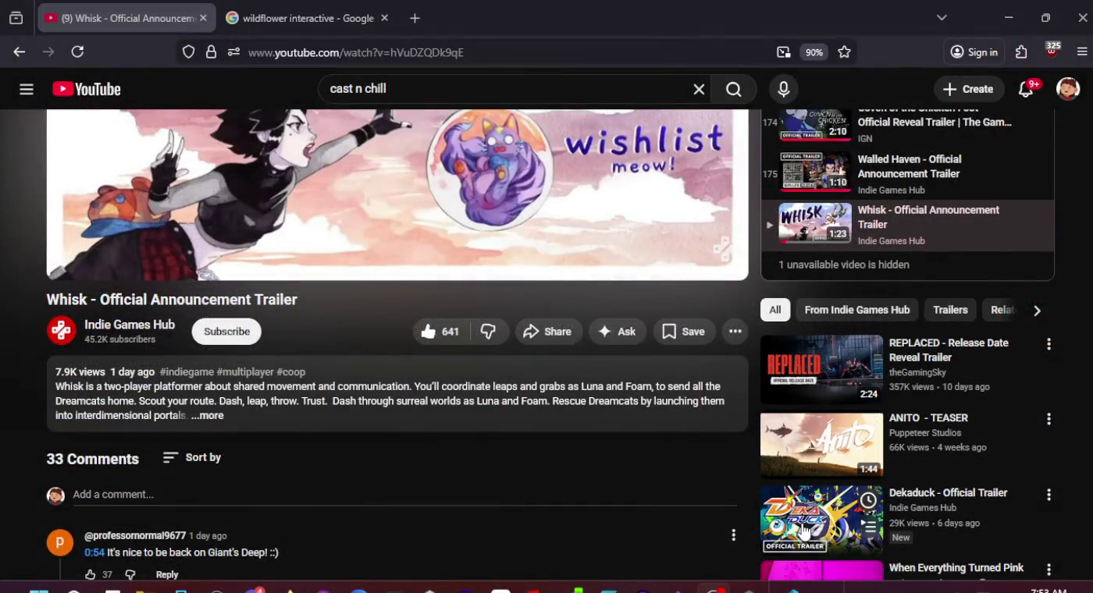
Open the Dekaduck - Official Trailer from the suggested videos sidebar
mouse_move(804, 531)
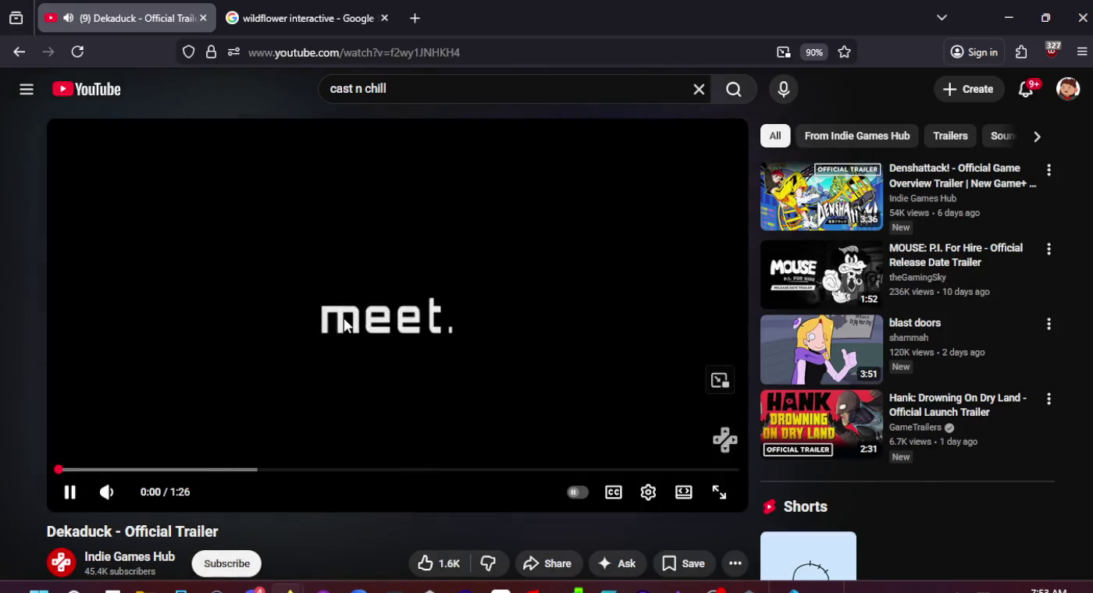
Lower the trailer's volume slightly, like the video, and pause it at 1:17
mouse_move(132, 497)
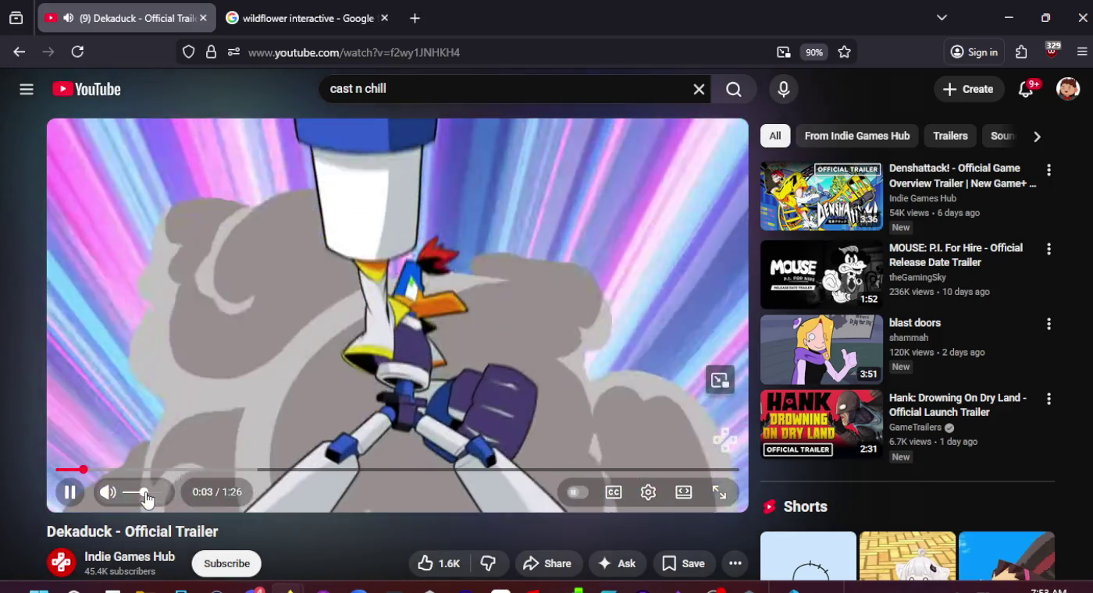
click(137, 494)
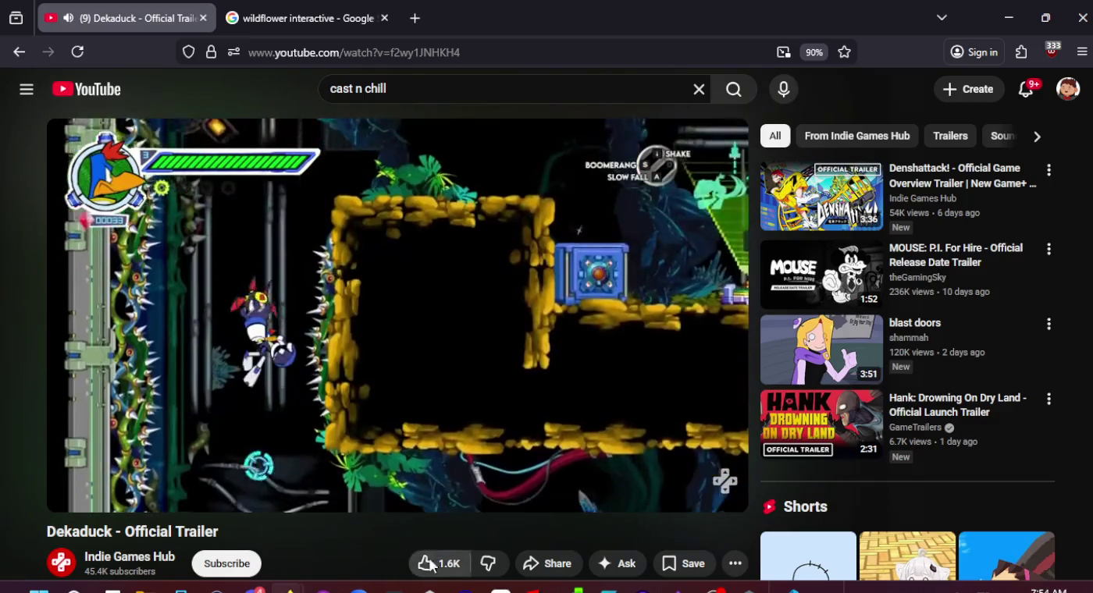
click(425, 563)
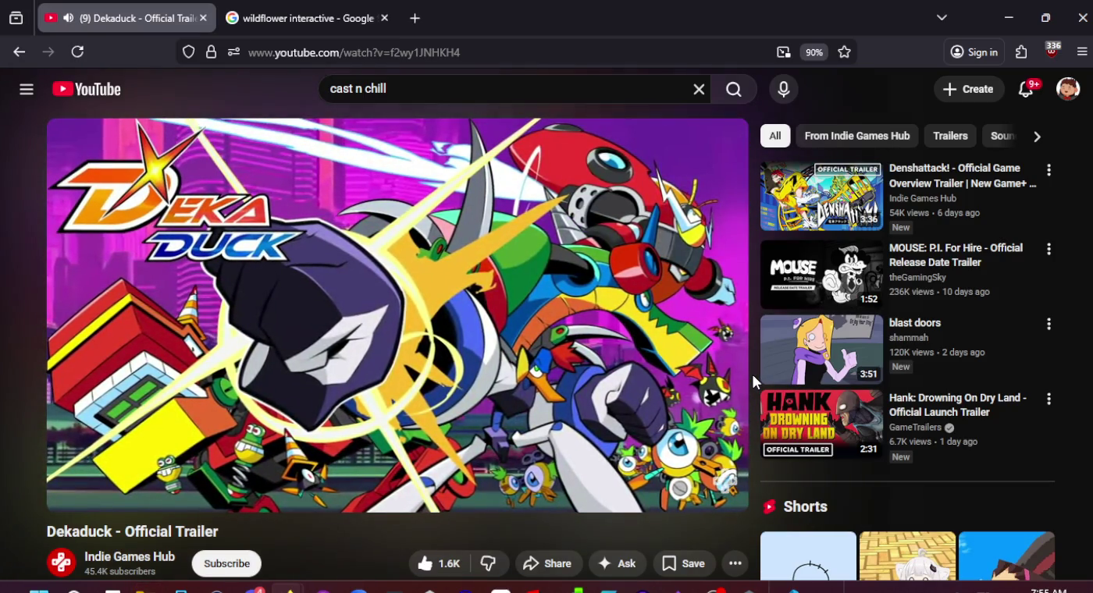
click(652, 384)
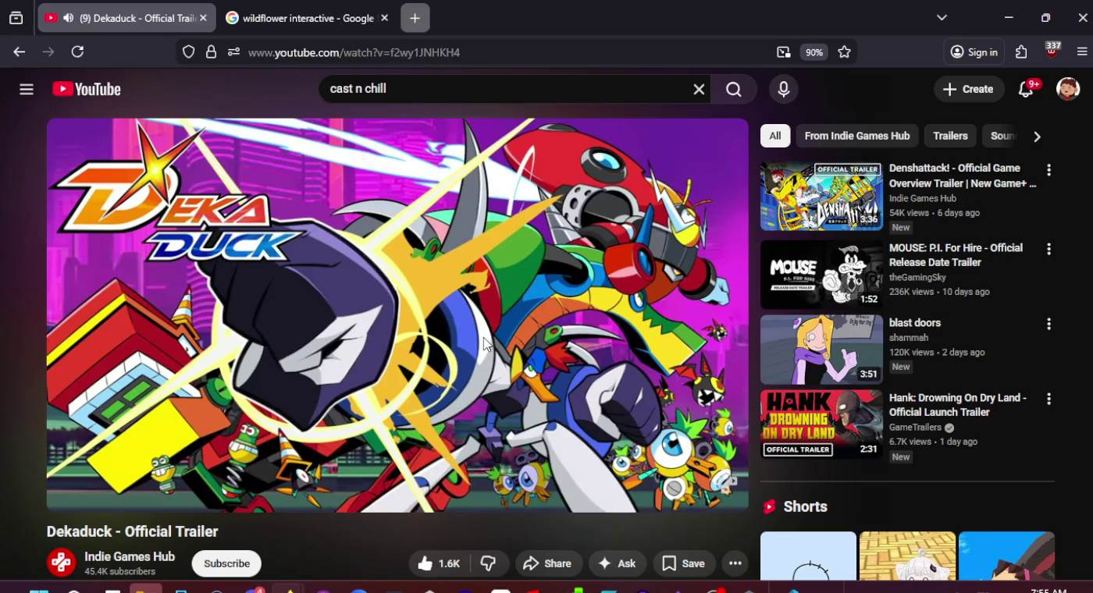
Search Google for 'super hero from duck tales' in a new tab
click(414, 17)
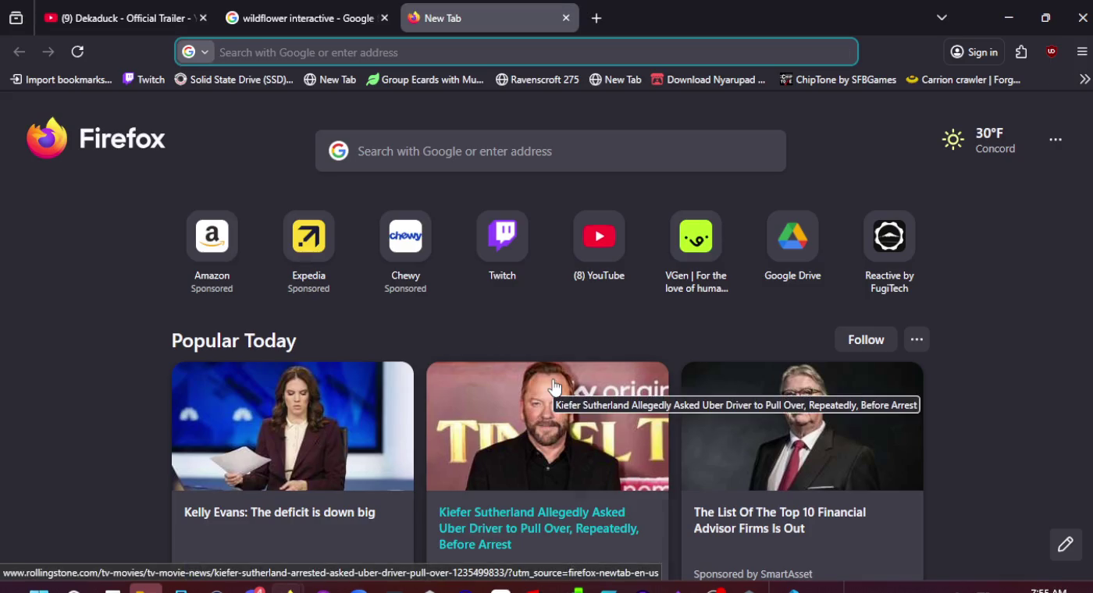
text(super d)
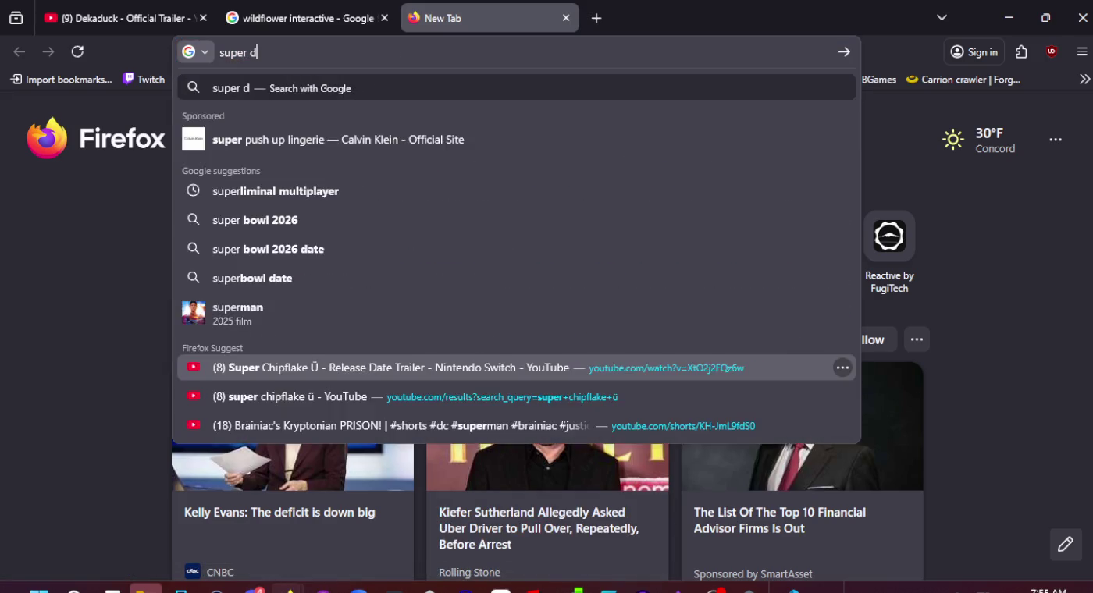
text(uck)
key(BackSpace)
key(BackSpace)
key(BackSpace)
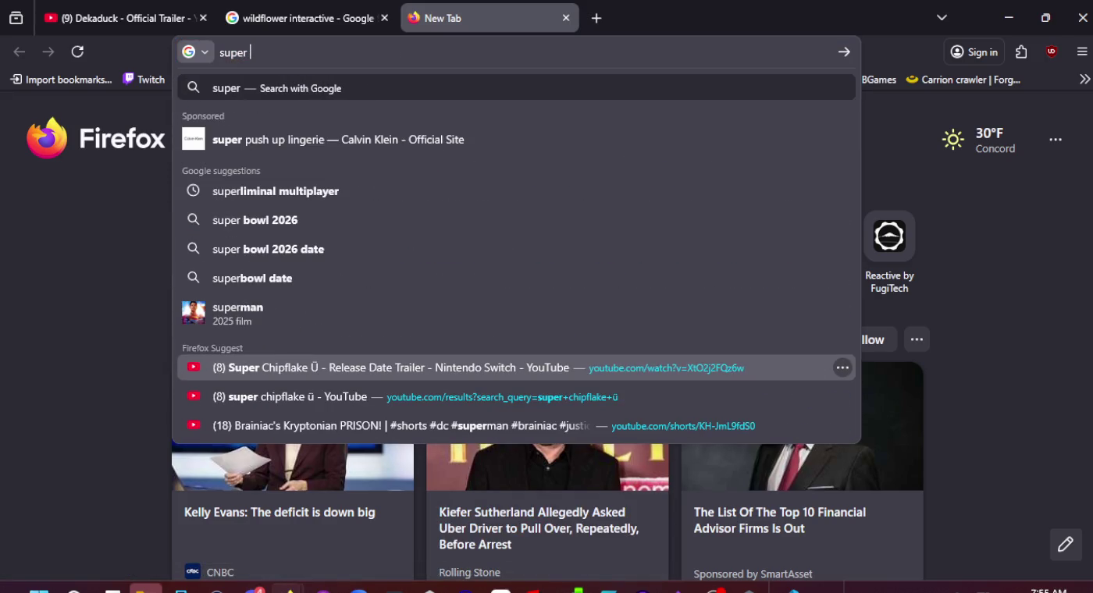
text(hea)
key(BackSpace)
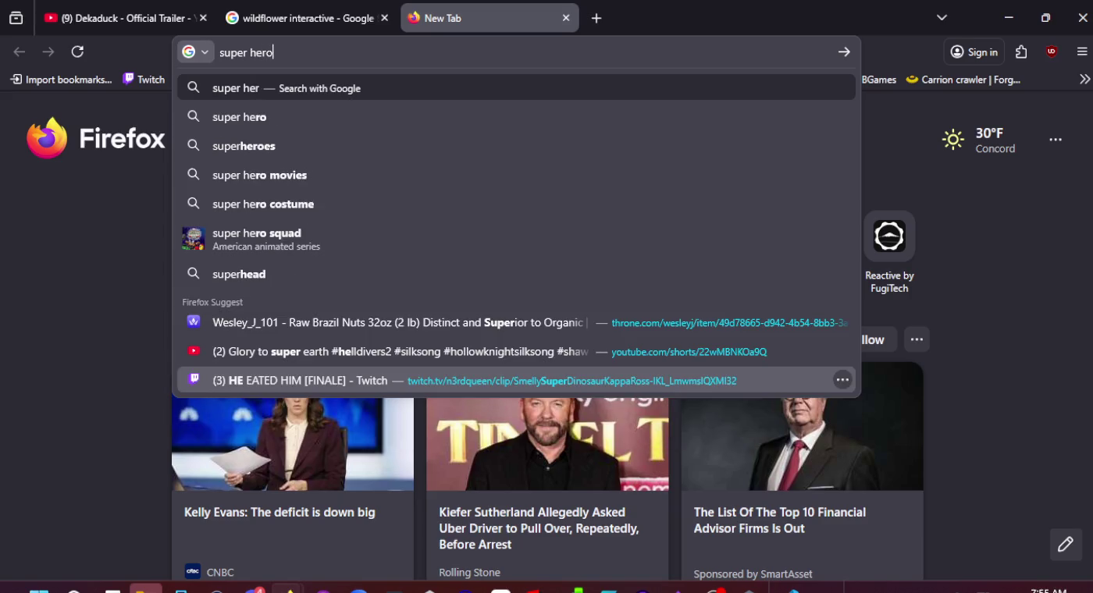
text(ro from duck tal)
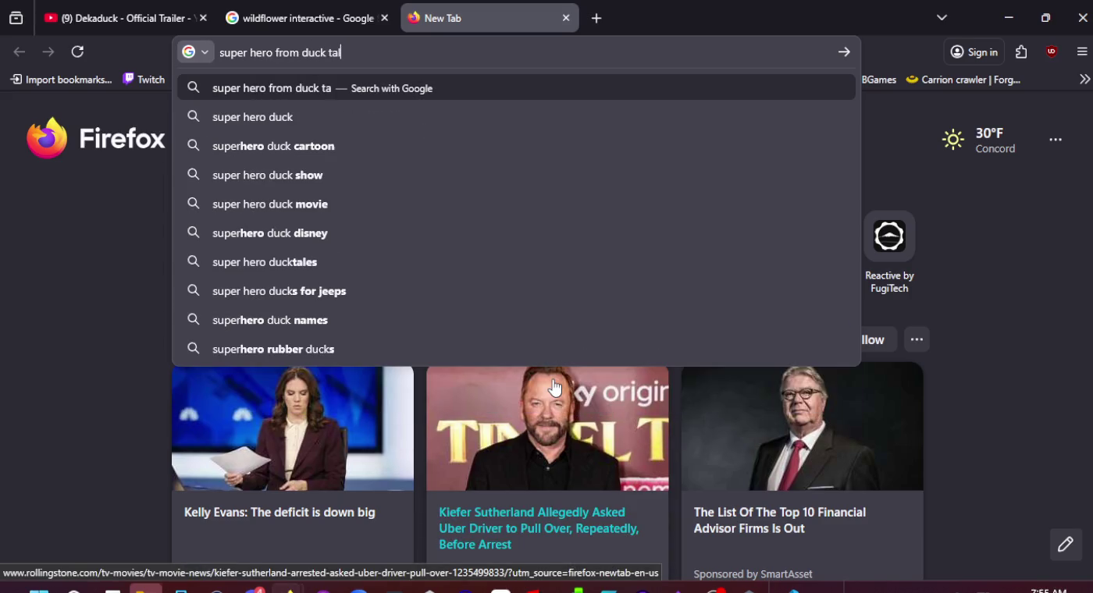
text(es)
key(Return)
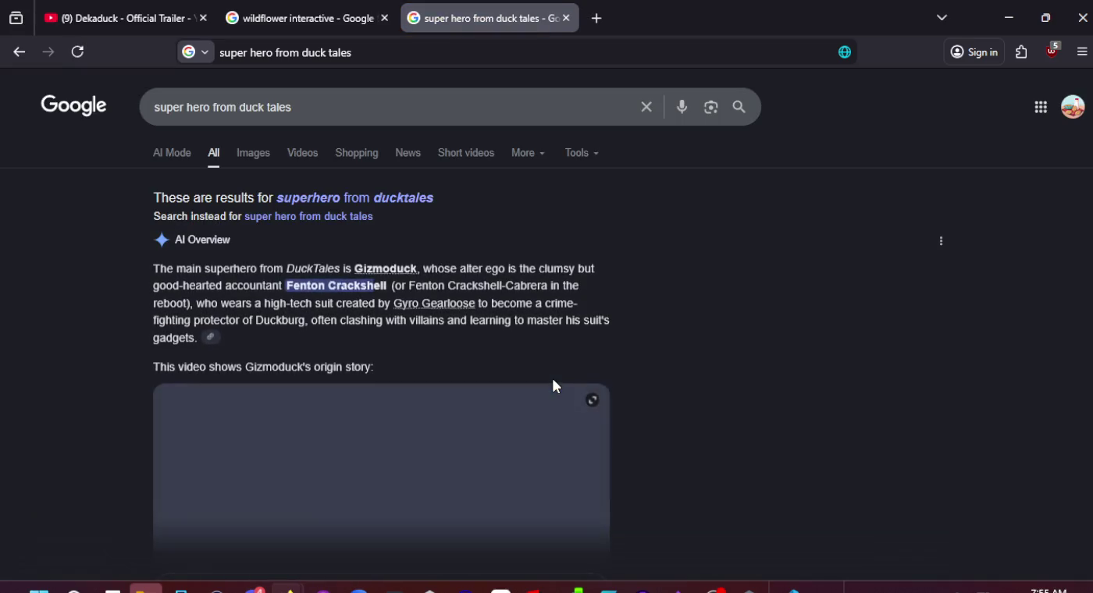
scroll(403, 276, down, 2)
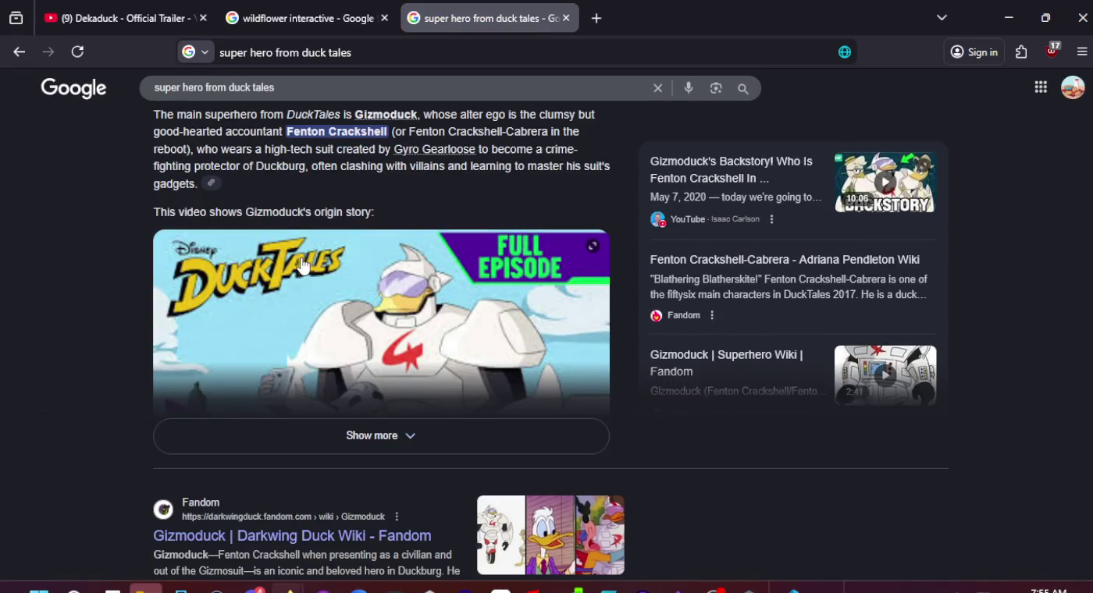
scroll(303, 266, up, 2)
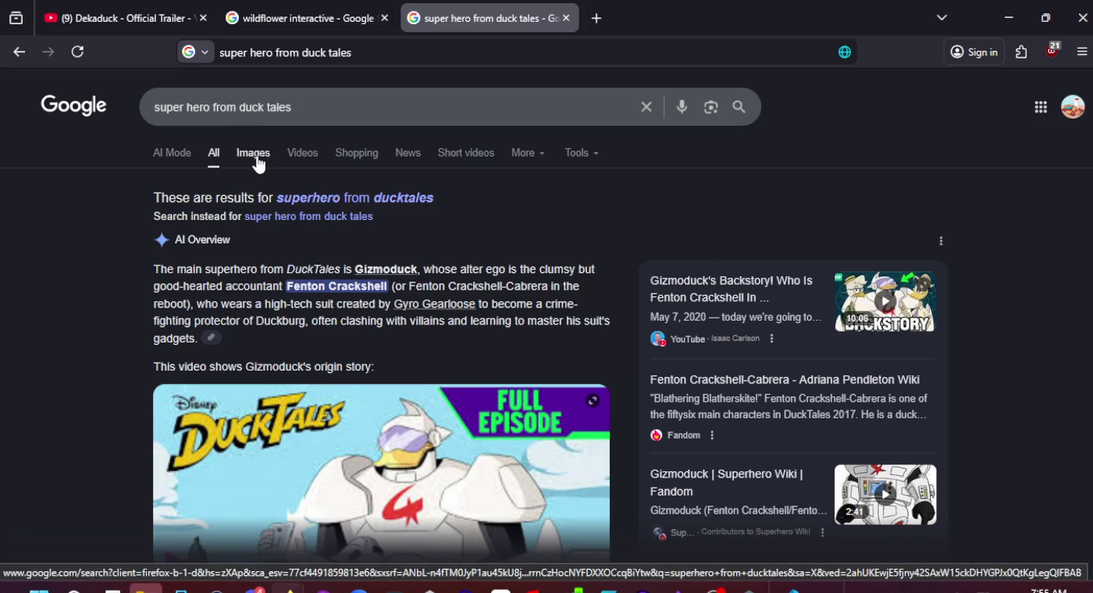
Show the image results and preview the Fenton Crackshell picture
click(254, 154)
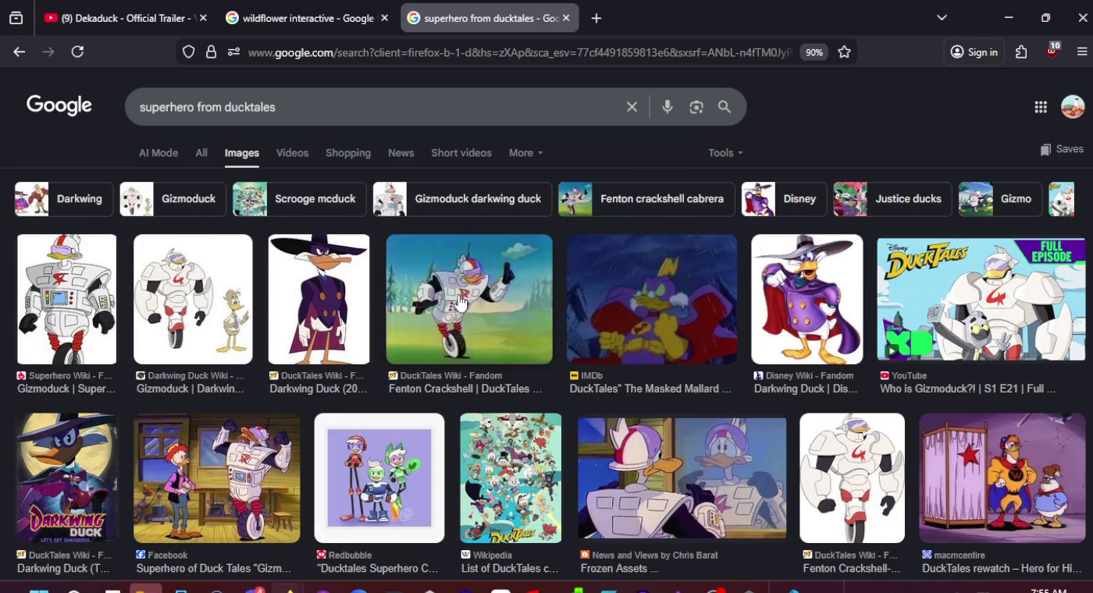
scroll(460, 303, down, 2)
scroll(460, 302, down, 2)
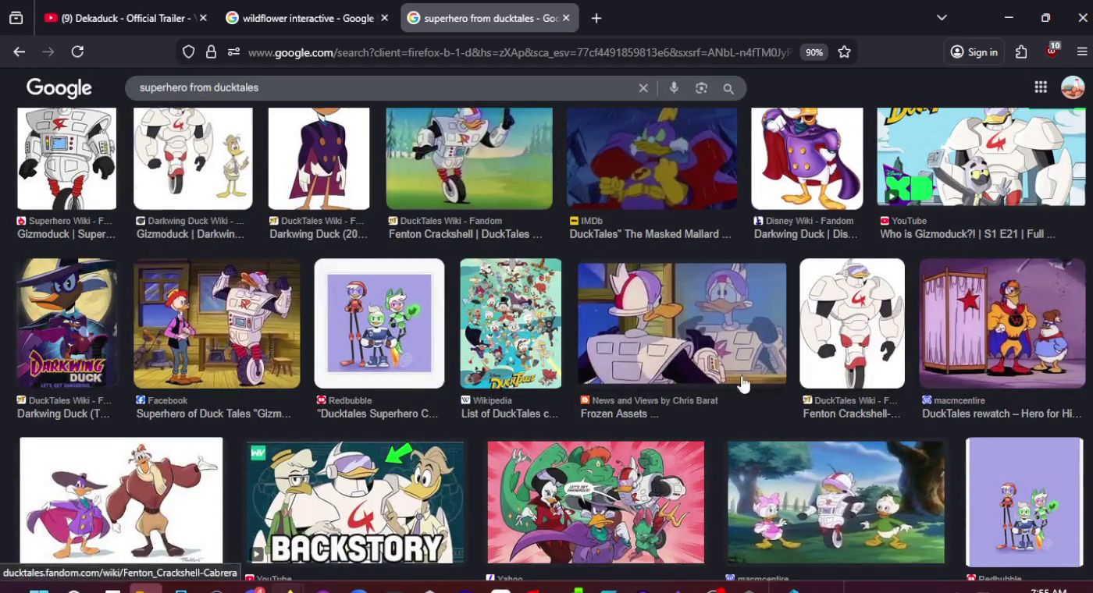
scroll(780, 380, up, 4)
click(852, 469)
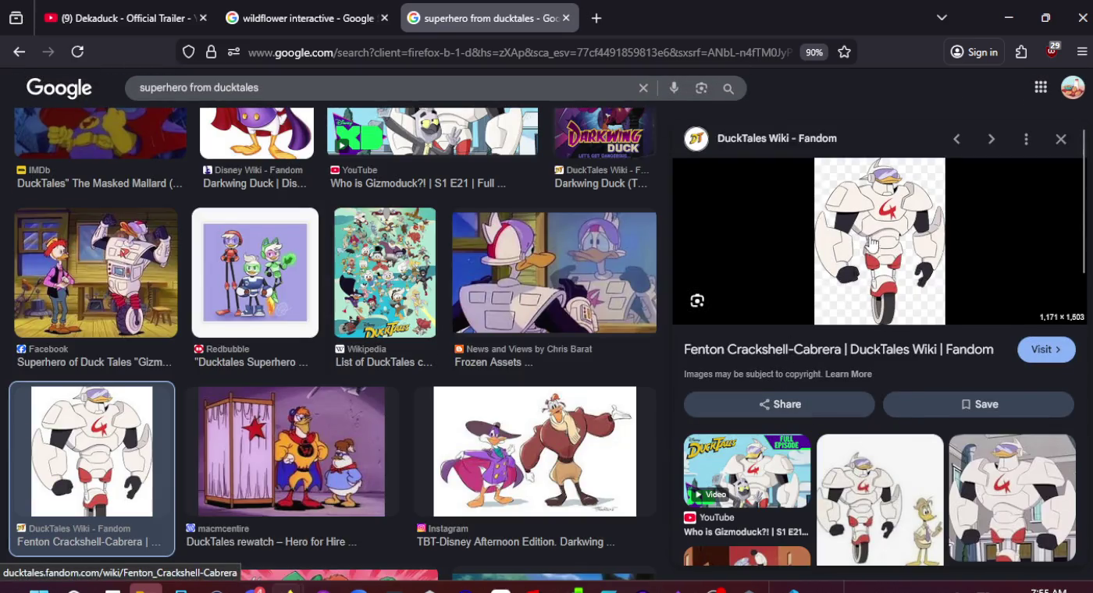
scroll(428, 296, down, 3)
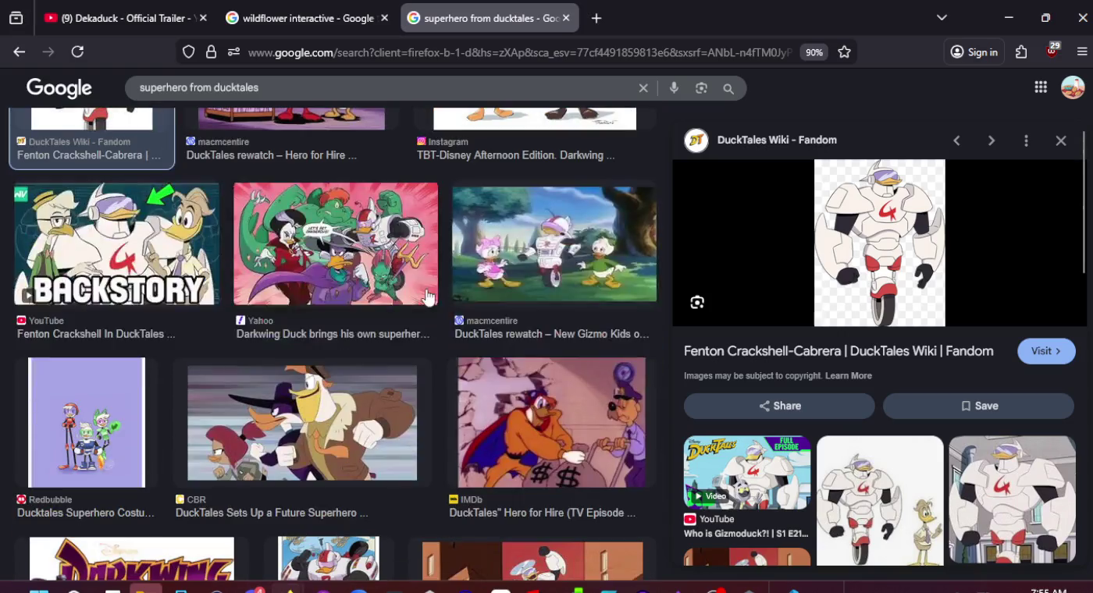
scroll(77, 241, down, 2)
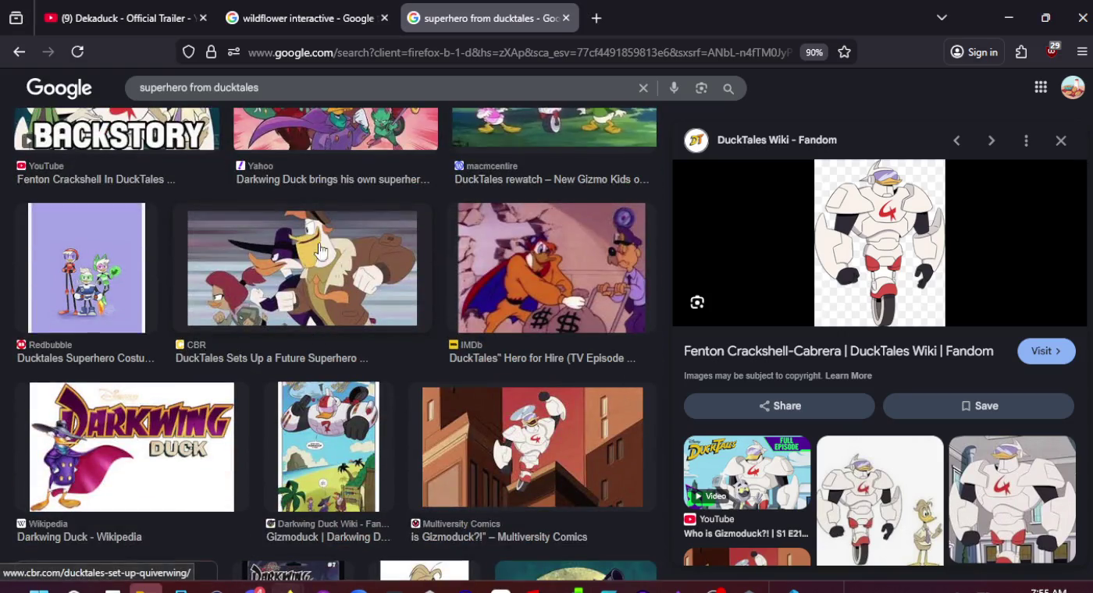
Close the wildflower interactive search tab and return to the DuckTales image results
click(313, 17)
click(114, 9)
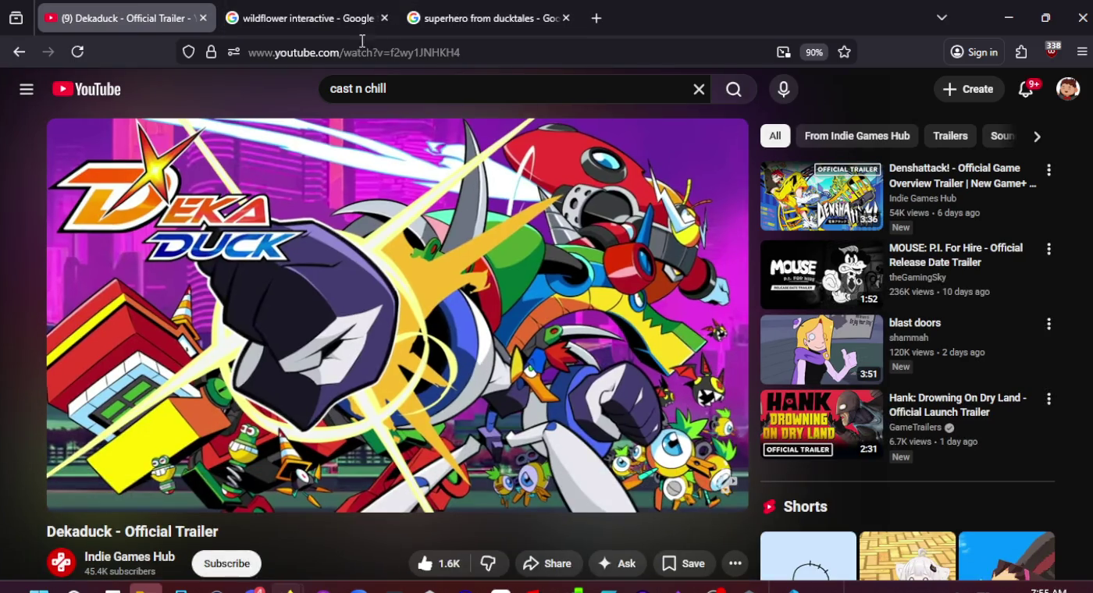
click(384, 18)
click(320, 7)
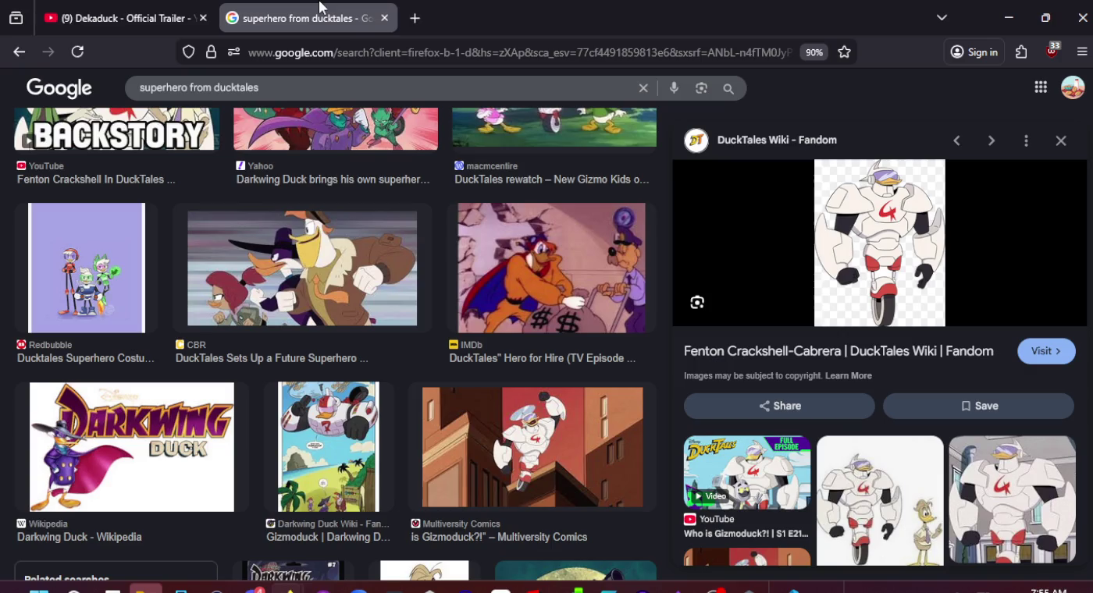
Preview the Gizmoduck Darkwing Duck Wiki and Superhero Wiki images, then return to the trailer
scroll(544, 299, down, 5)
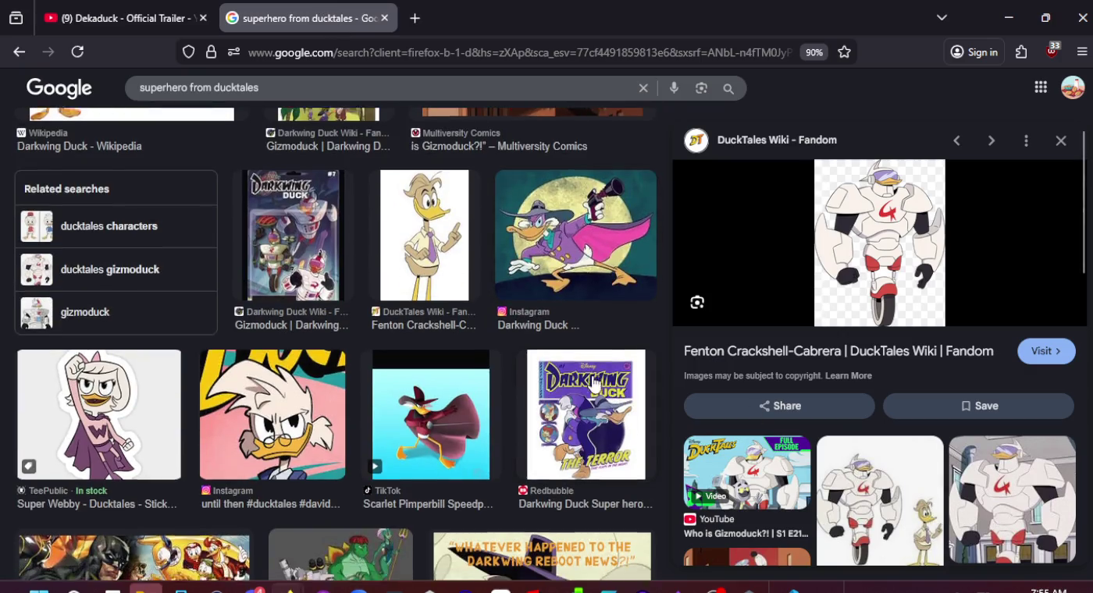
scroll(569, 364, down, 2)
scroll(569, 365, up, 3)
scroll(570, 364, down, 5)
scroll(567, 364, up, 5)
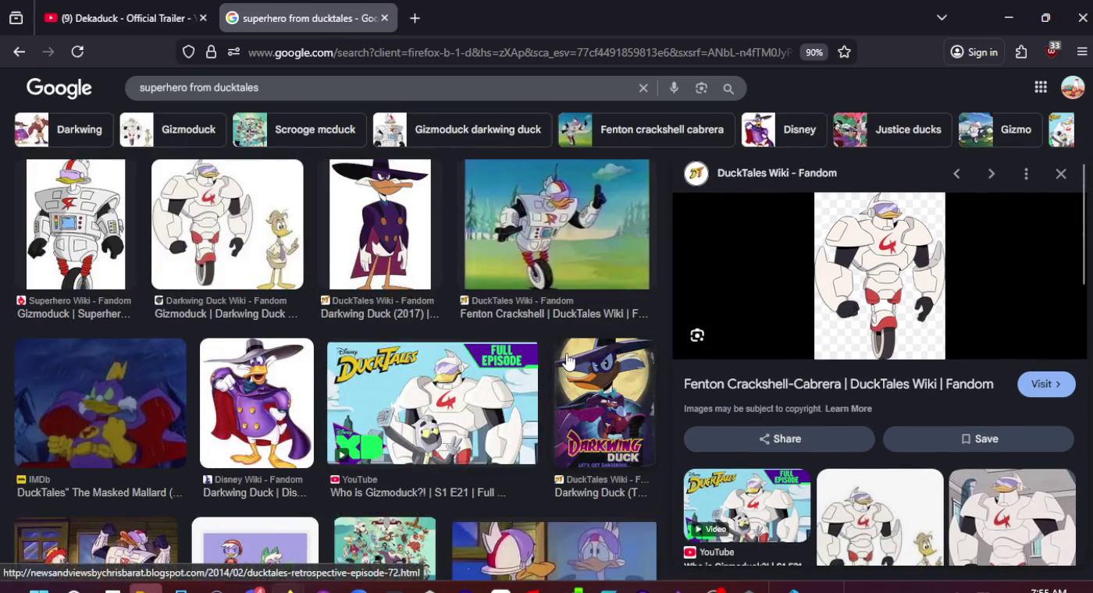
click(195, 276)
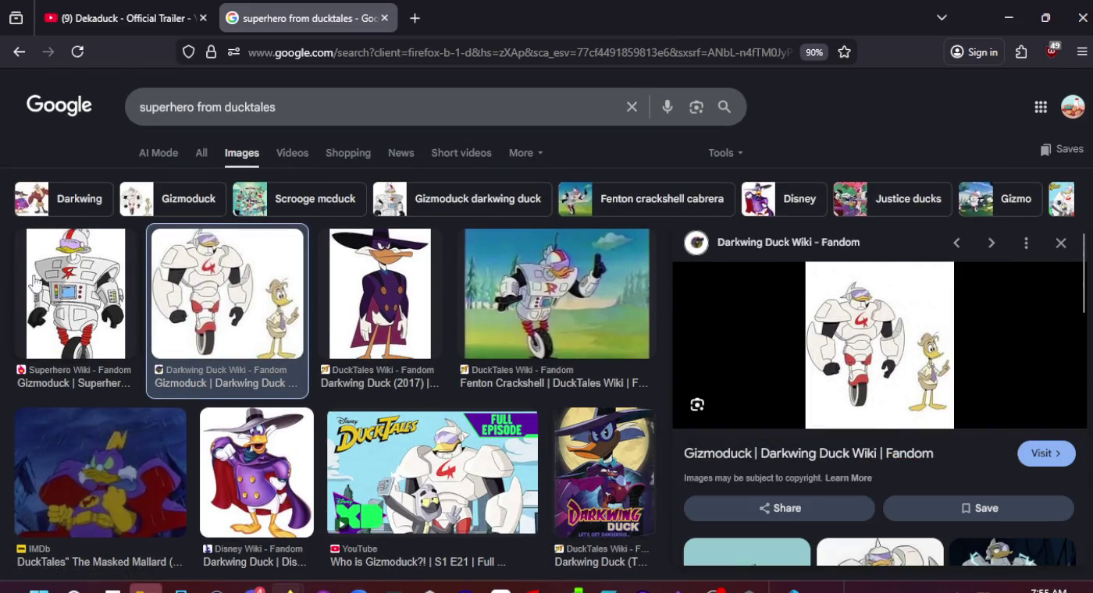
click(66, 284)
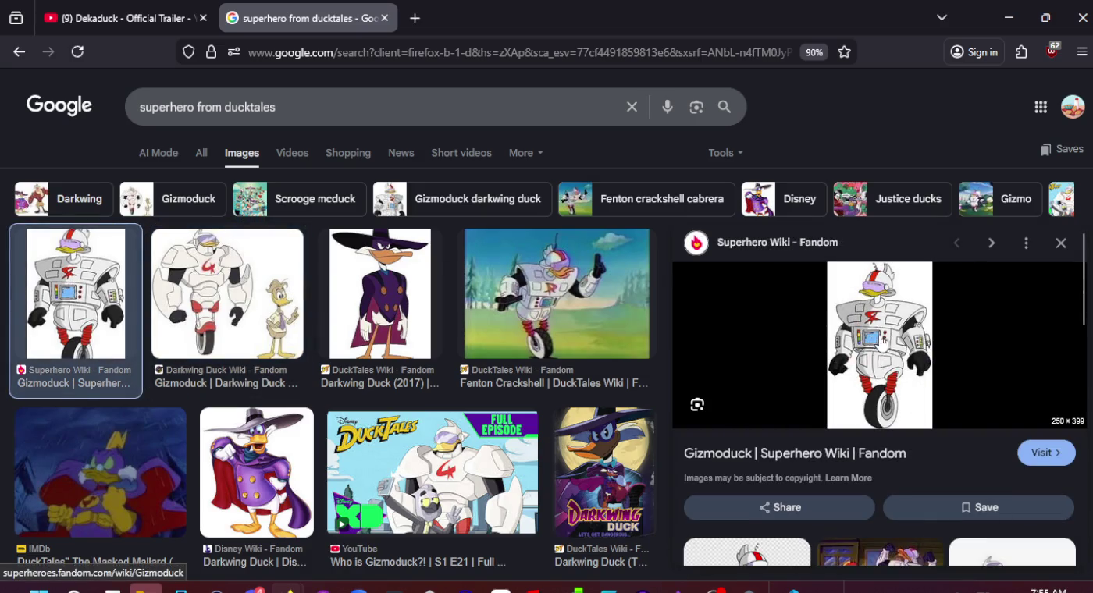
click(124, 17)
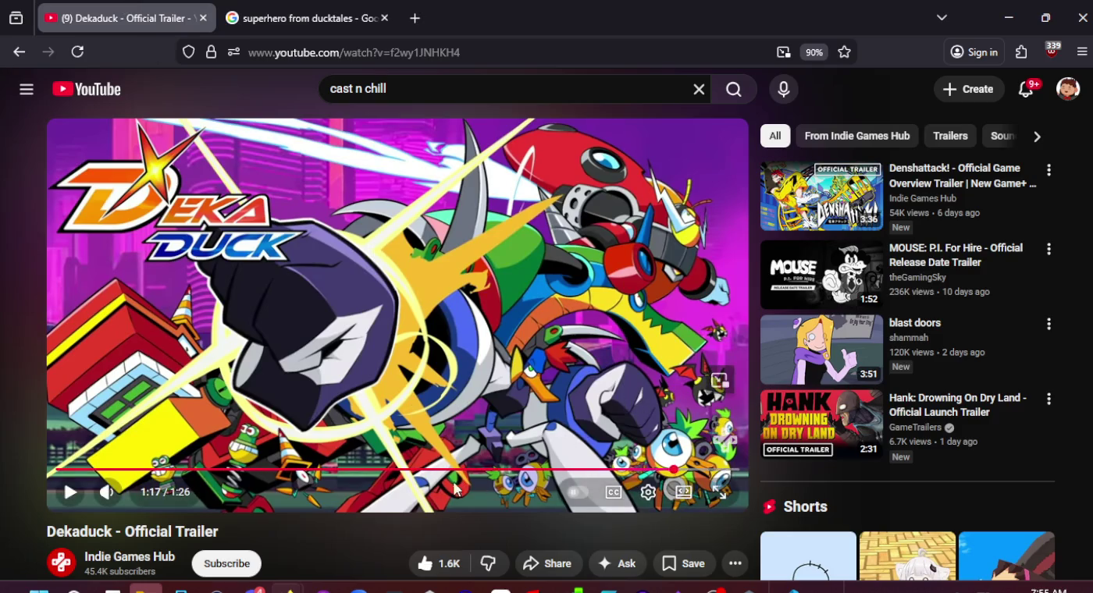
Use Save under the trailer to tick the 'Game titles I'm looking forward to' playlist
scroll(330, 547, down, 4)
scroll(337, 517, up, 4)
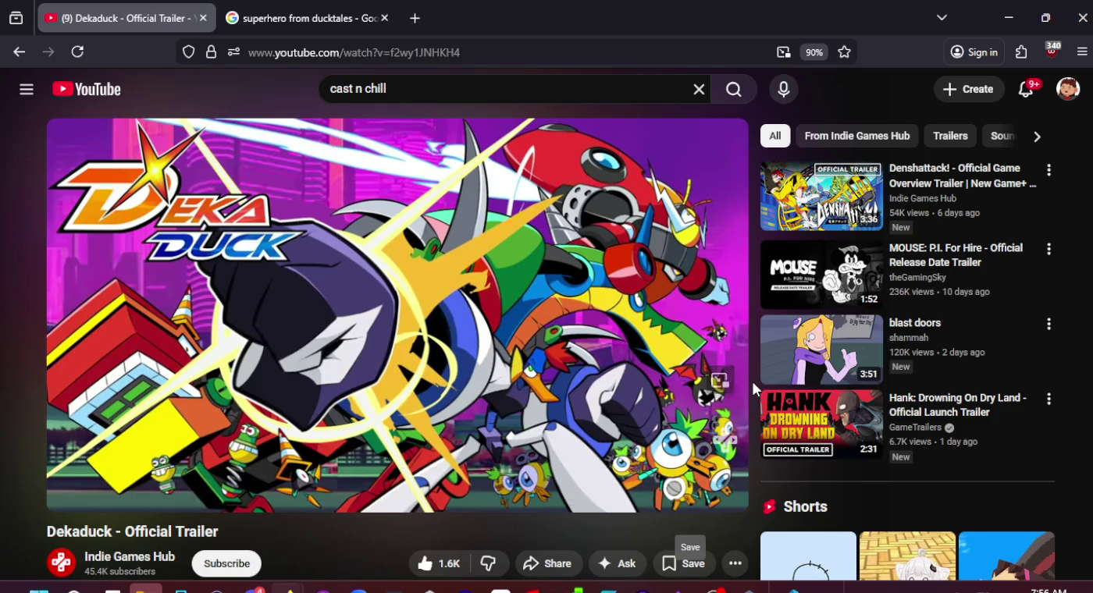
click(670, 574)
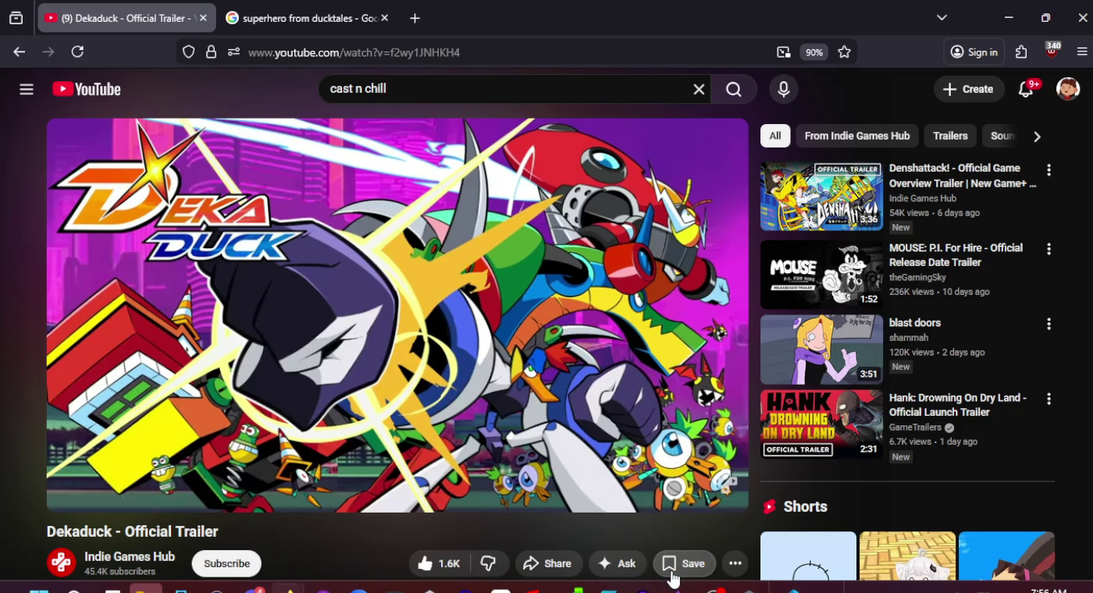
click(755, 411)
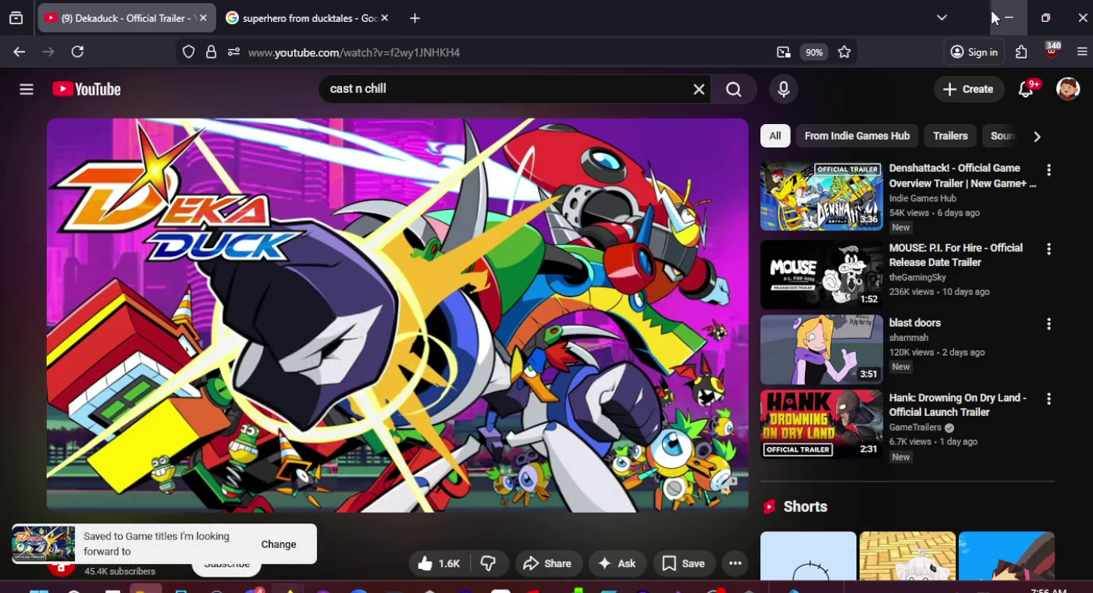
mouse_move(748, 588)
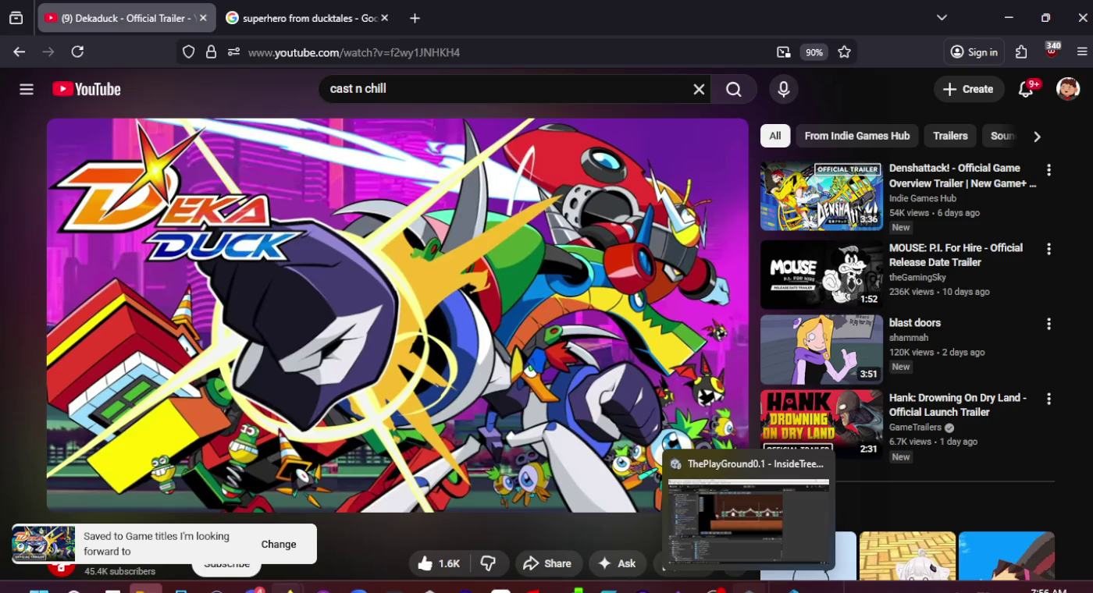